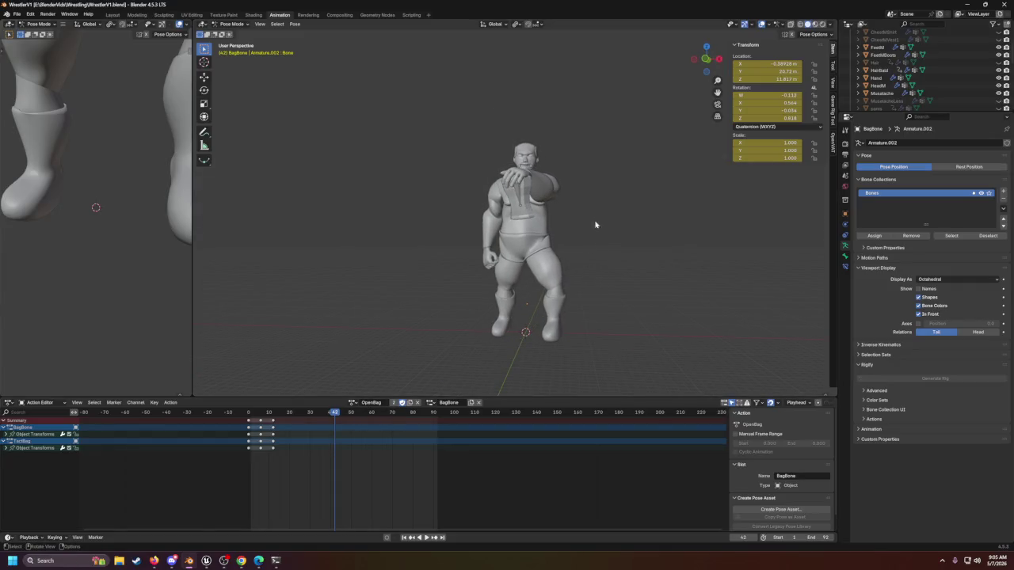
Step: Unhide the wrestler's rig armature and select the bone near its hand
scroll(937, 95, up, 5)
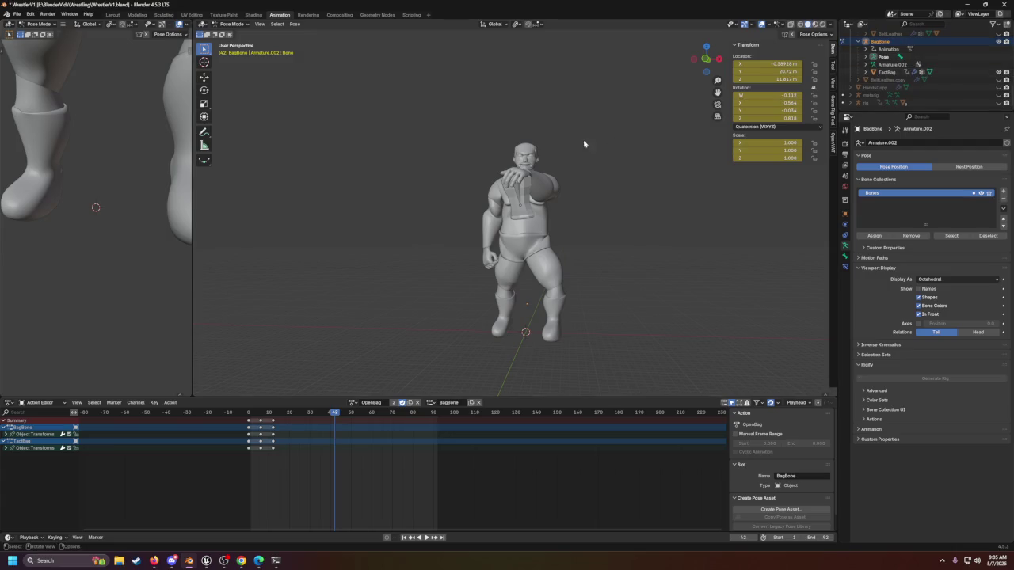
scroll(553, 212, up, 2)
mouse_move(553, 212)
mouse_down()
mouse_move(583, 129)
mouse_move(582, 162)
mouse_move(588, 141)
mouse_up()
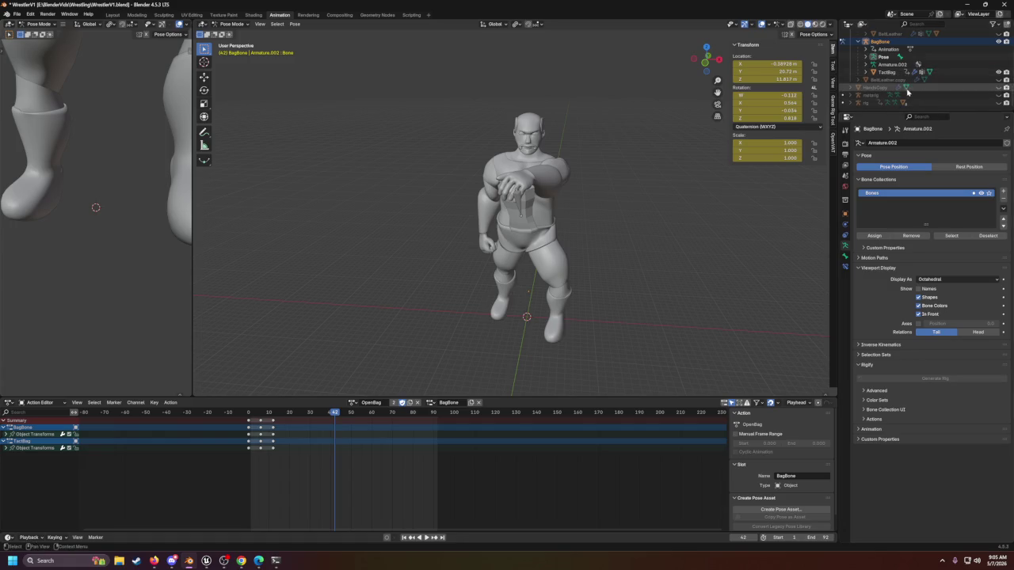
click(997, 103)
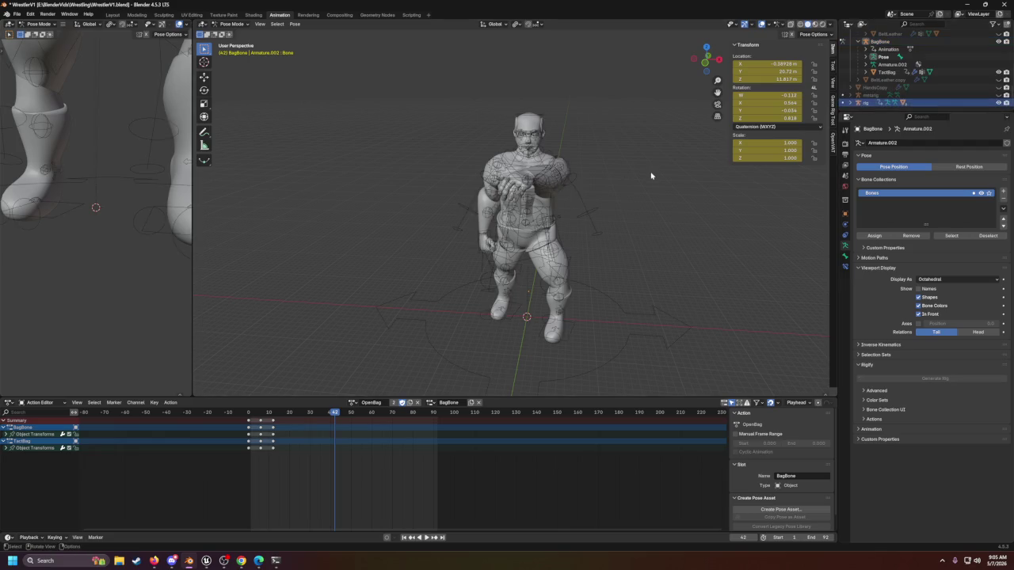
key(a)
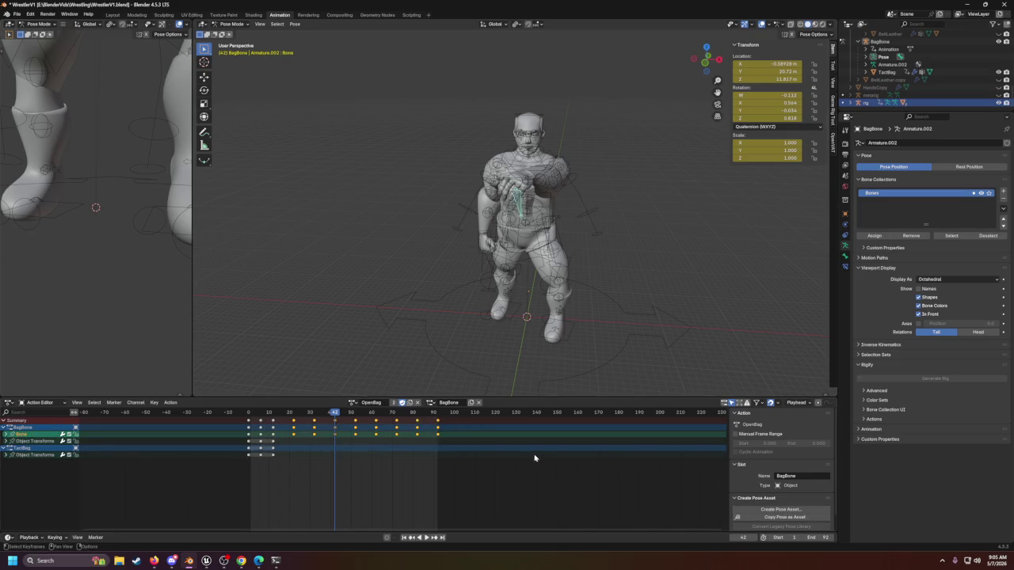
Step: Move the playhead to frame 92 and hide the rig again
drag(441, 414, 437, 417)
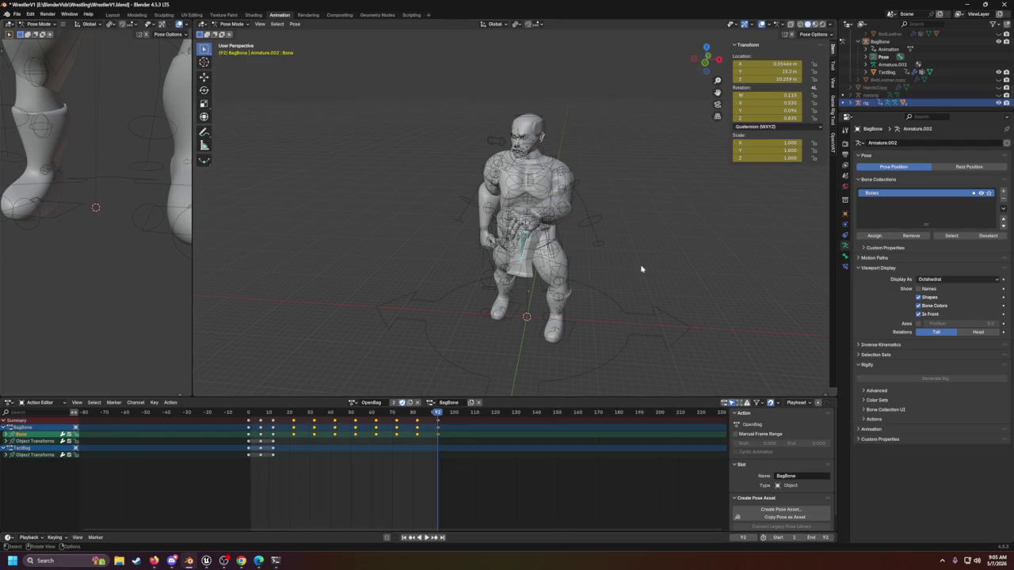
click(998, 102)
click(630, 211)
drag(631, 211, 632, 210)
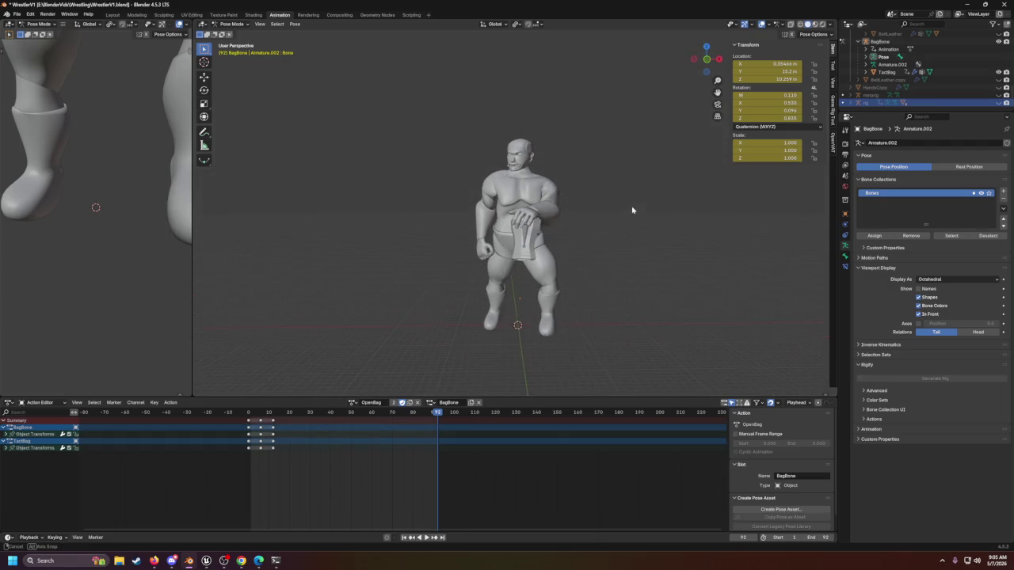
Step: Loop the OpenBag animation while viewing the wrestler from above, the side and the front
click(425, 538)
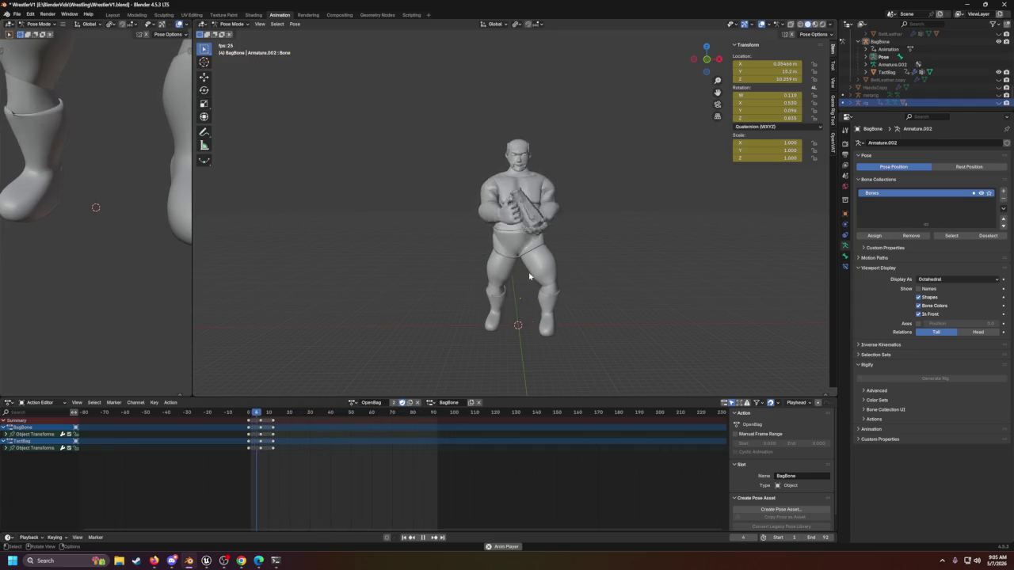
scroll(527, 332, up, 2)
mouse_move(528, 333)
mouse_down()
mouse_move(617, 312)
mouse_move(545, 340)
mouse_move(613, 340)
mouse_move(454, 342)
mouse_move(510, 280)
mouse_move(432, 292)
mouse_move(565, 256)
mouse_up()
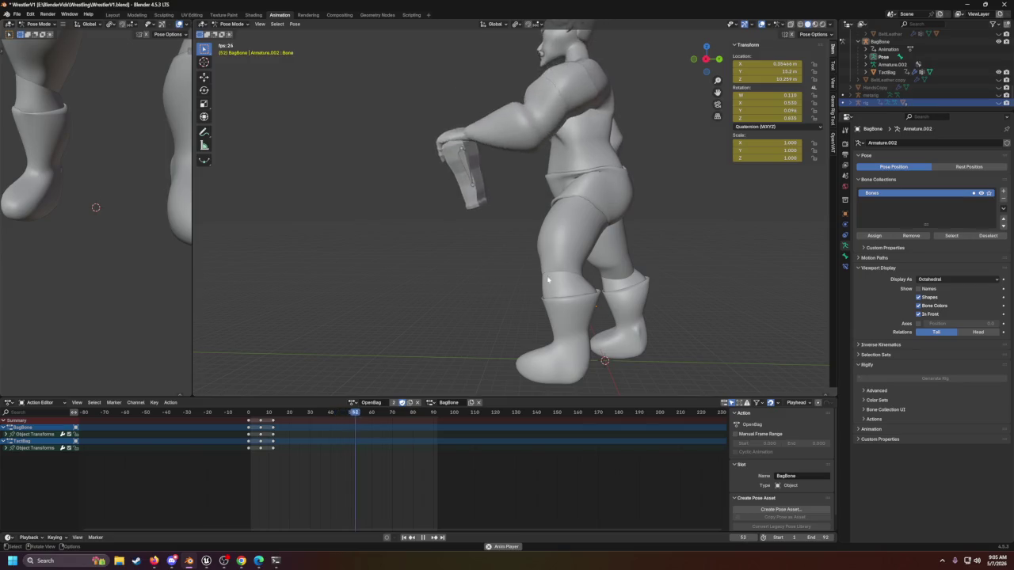
mouse_move(564, 253)
mouse_down()
mouse_move(486, 267)
mouse_move(562, 296)
mouse_move(760, 280)
mouse_move(659, 294)
mouse_up()
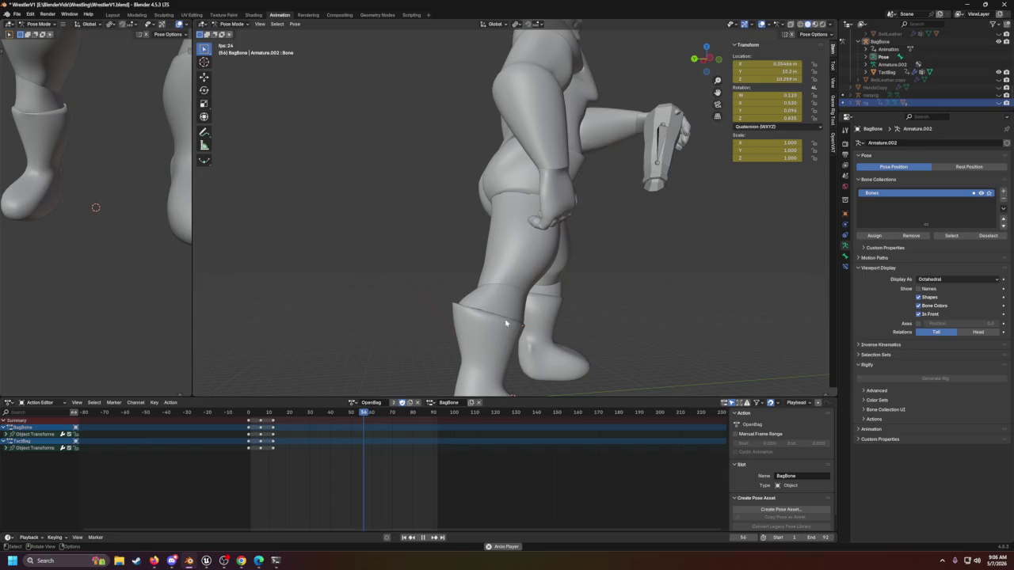
scroll(533, 313, down, 2)
drag(534, 313, 486, 316)
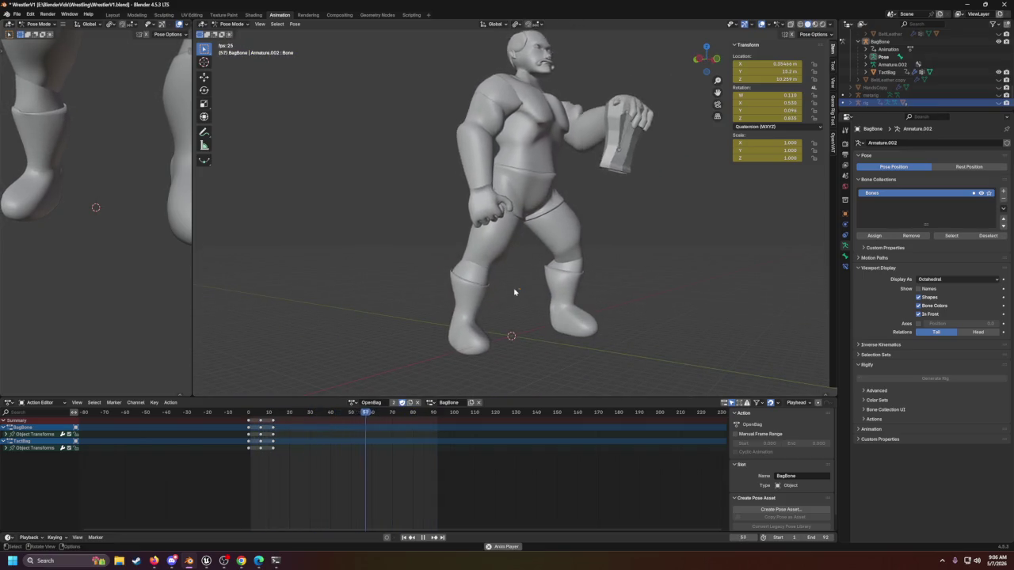
drag(519, 301, 501, 319)
scroll(499, 317, down, 2)
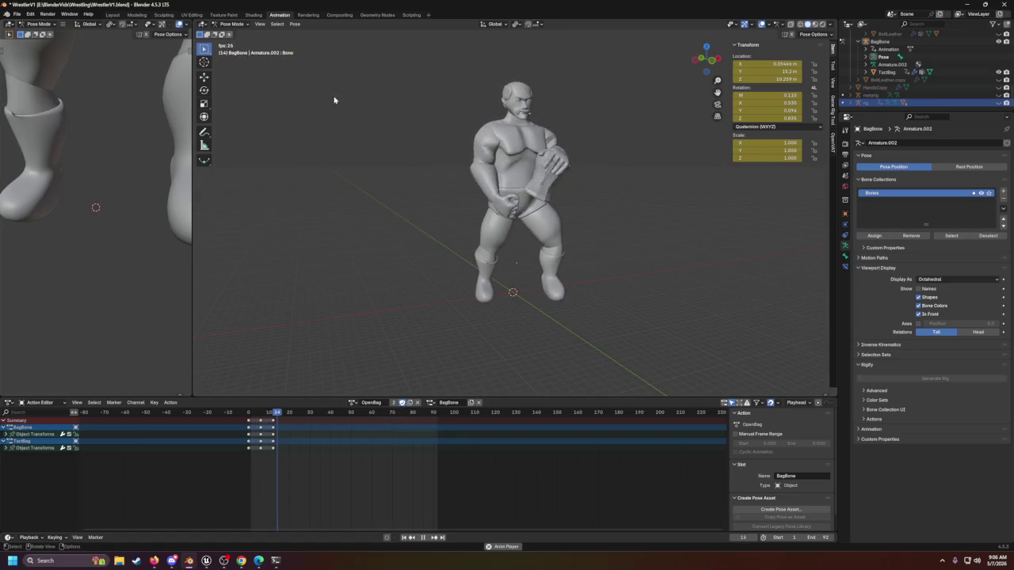
click(15, 14)
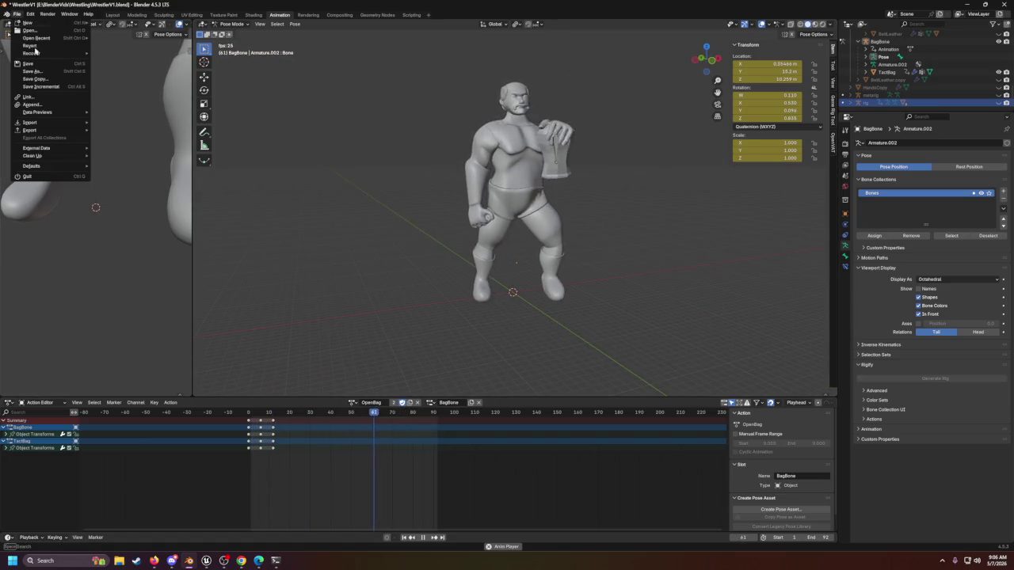
Step: Open the recent Hockey.blend without saving the wrestler file
mouse_move(47, 38)
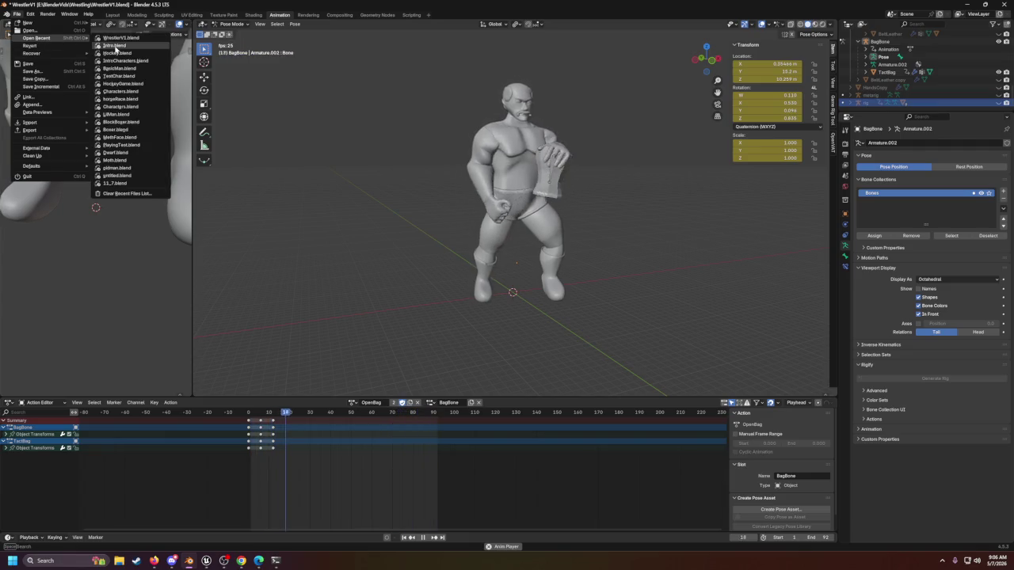
click(118, 53)
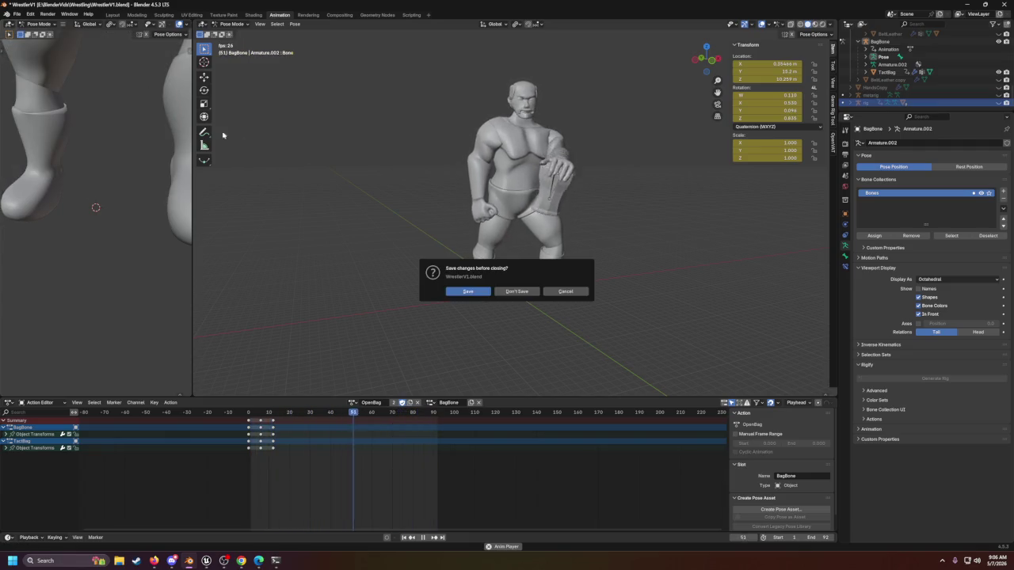
click(517, 293)
Step: Hide the HockeyPlayer armature's bones and switch to the Animation workspace
click(698, 298)
scroll(719, 328, up, 2)
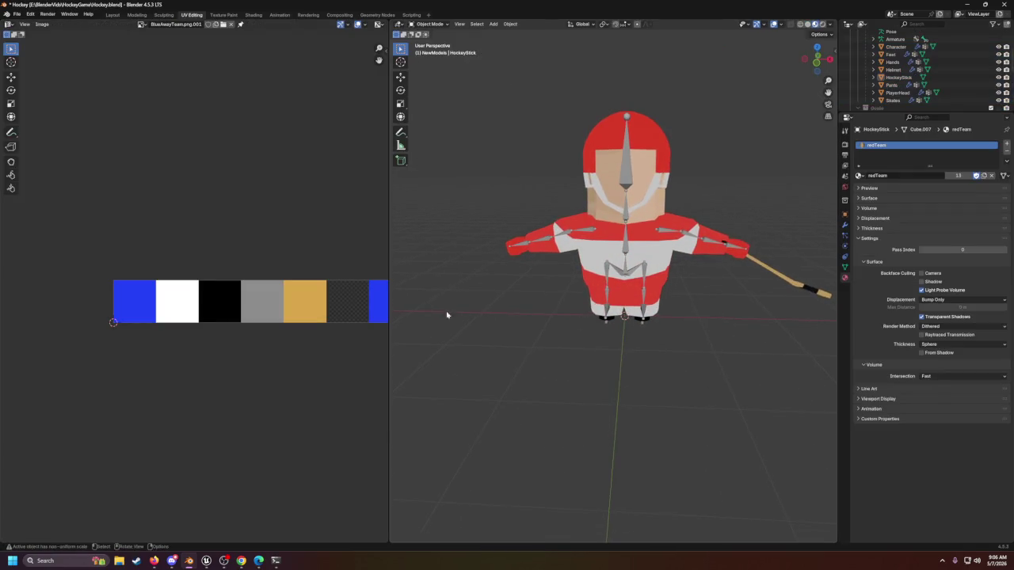
scroll(475, 293, down, 1)
drag(387, 216, 306, 214)
mouse_move(570, 253)
mouse_down()
mouse_move(522, 254)
mouse_move(554, 253)
mouse_up()
scroll(968, 95, down, 5)
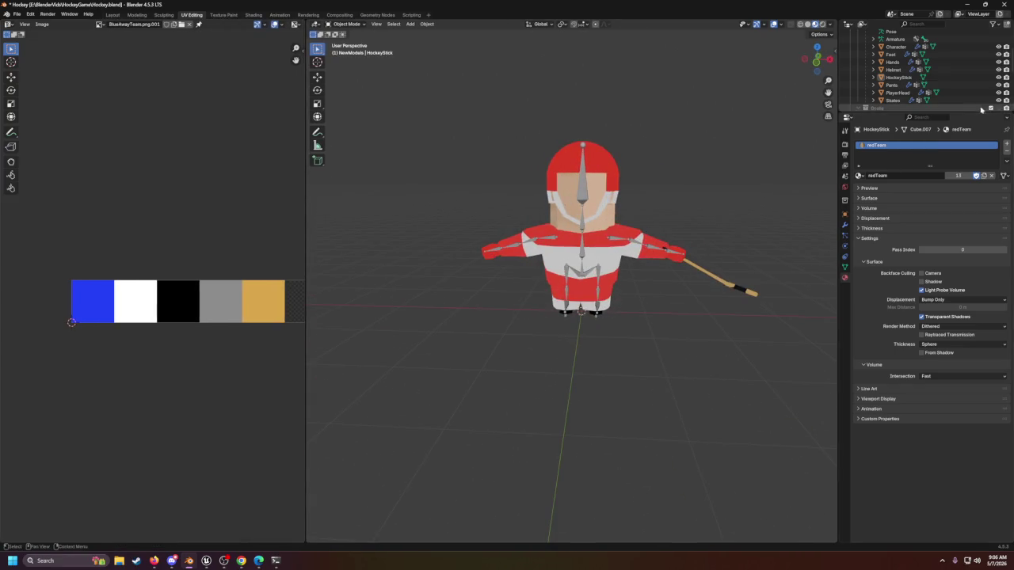
scroll(969, 87, up, 10)
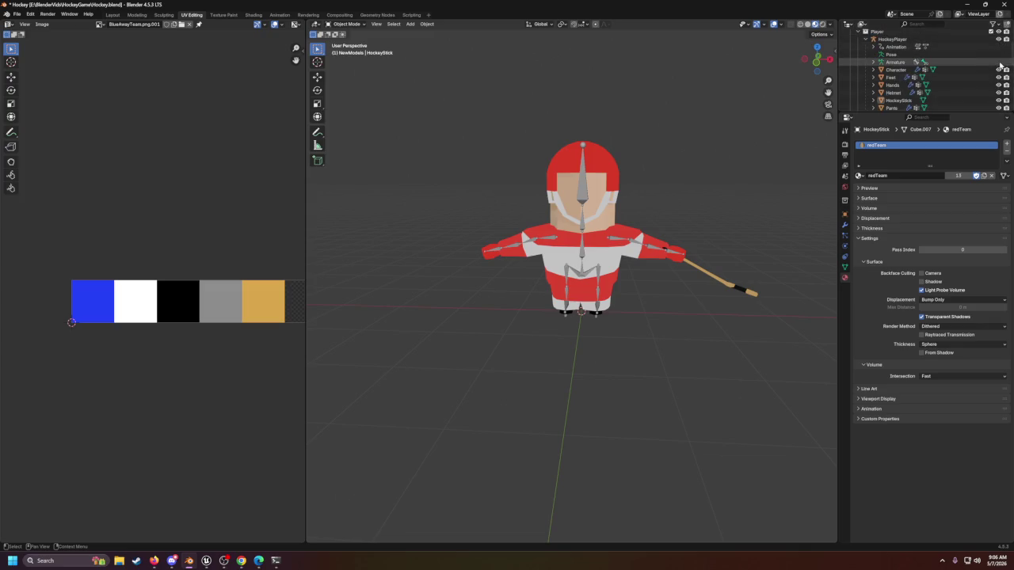
click(998, 38)
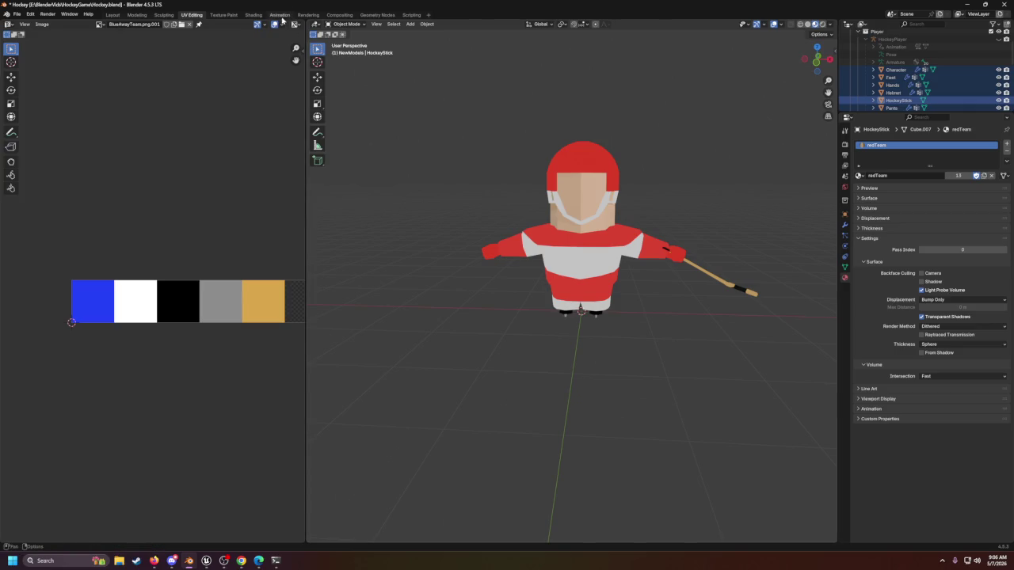
click(280, 15)
Step: Assign the Stance action to the HockeyGoalie in place of tpos.002
scroll(479, 242, down, 8)
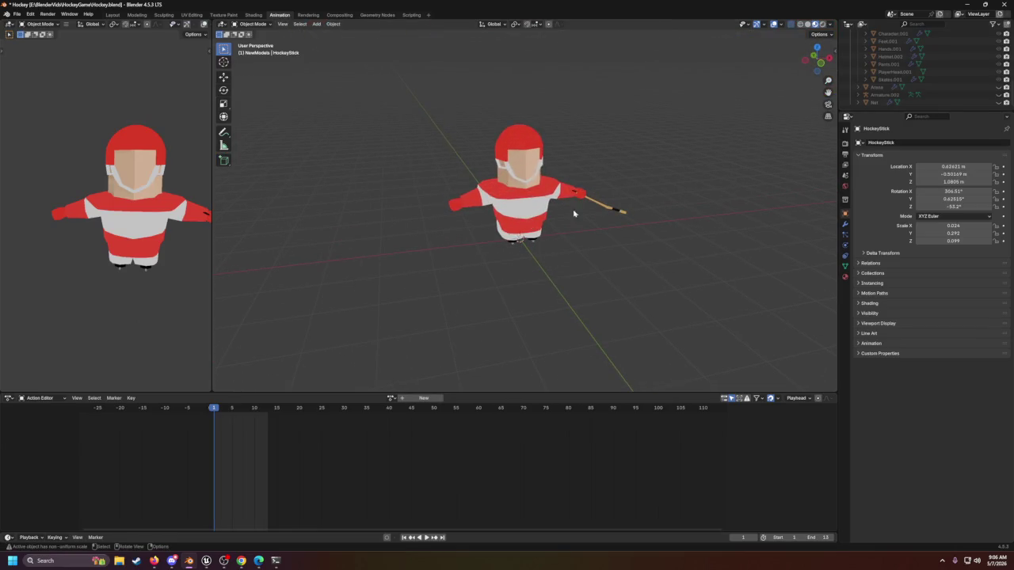
scroll(904, 63, up, 5)
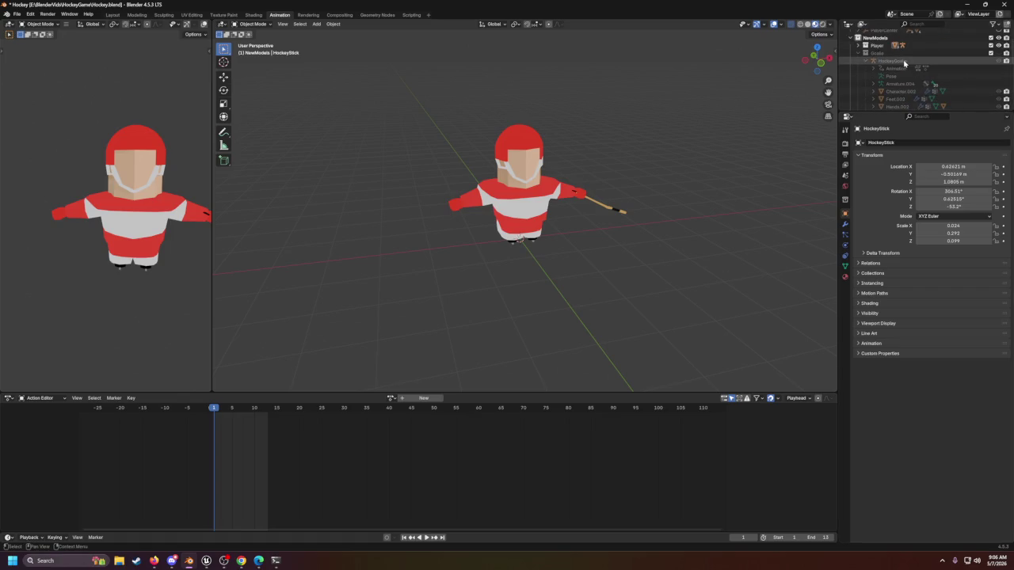
click(904, 61)
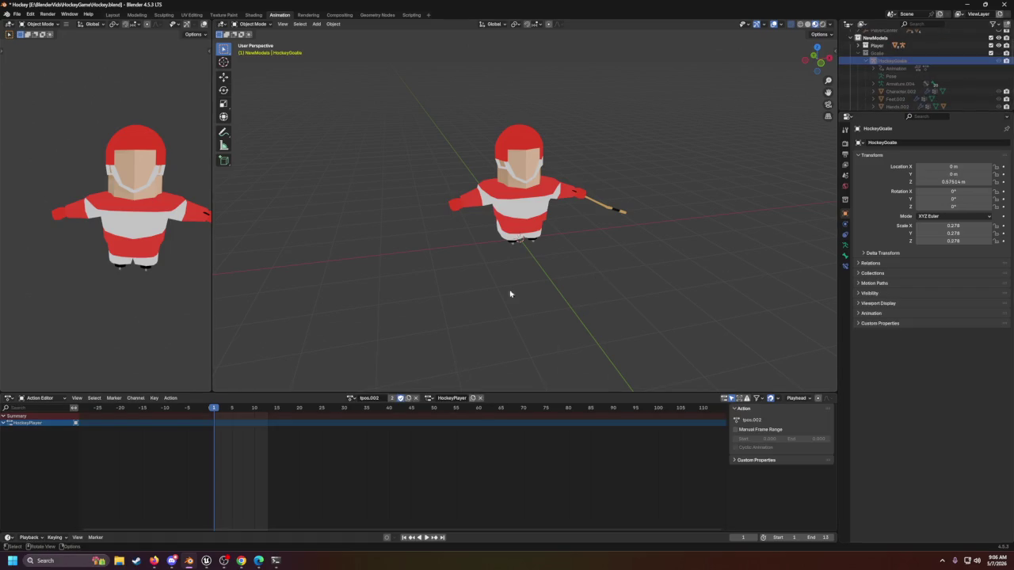
click(351, 397)
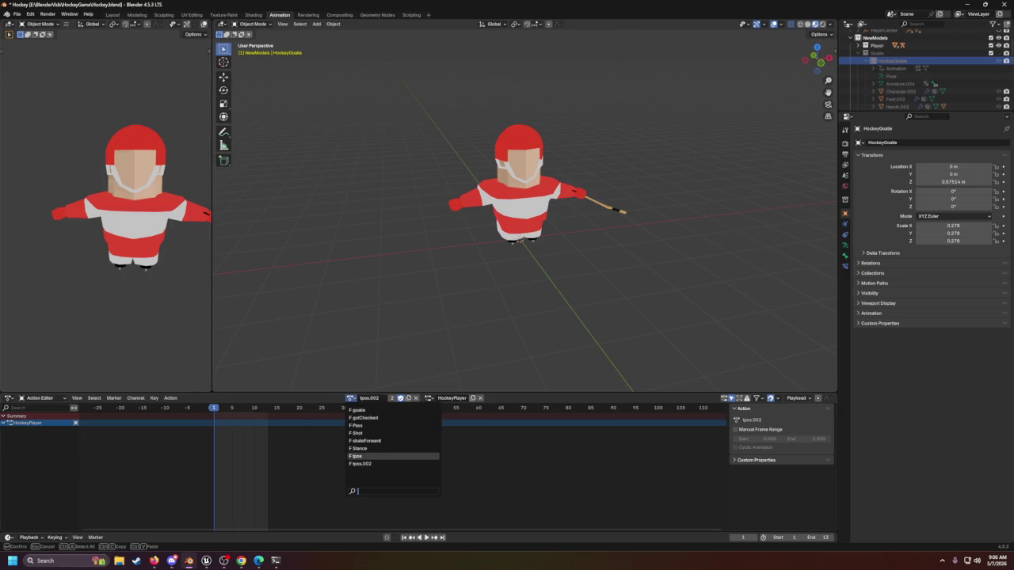
click(367, 449)
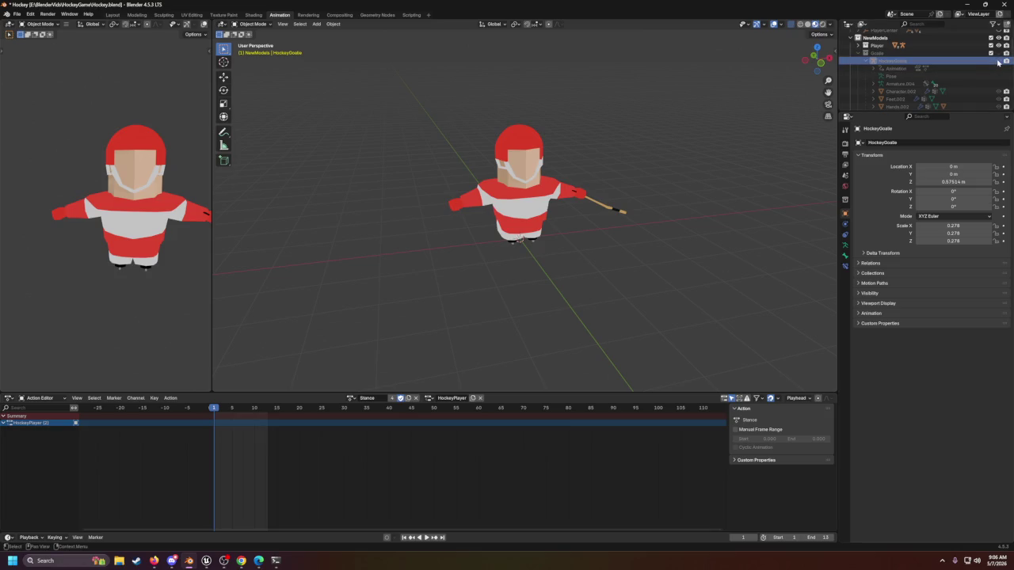
Step: Select the Player collection and expand it to show its parts
scroll(974, 65, down, 10)
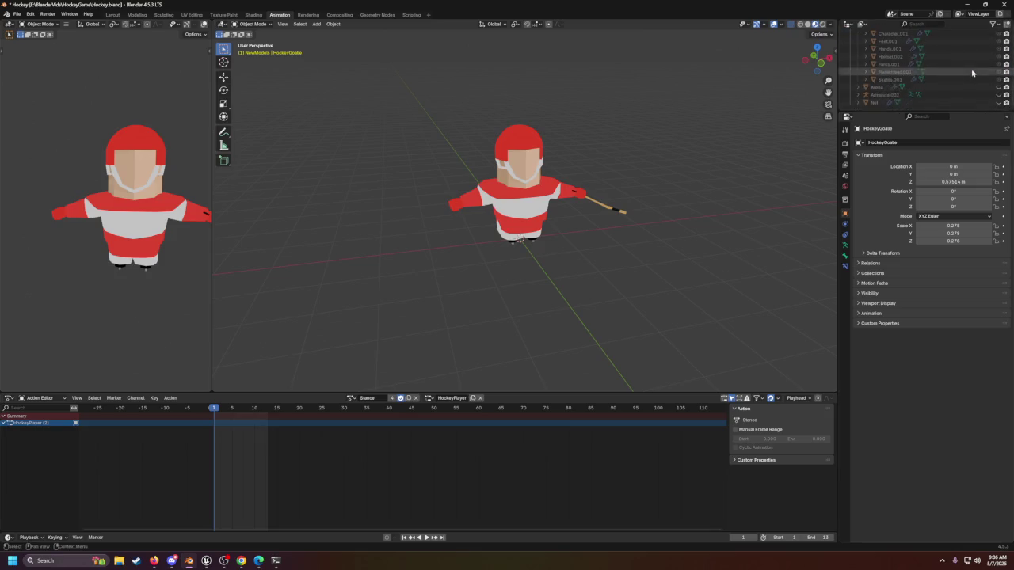
scroll(919, 67, up, 10)
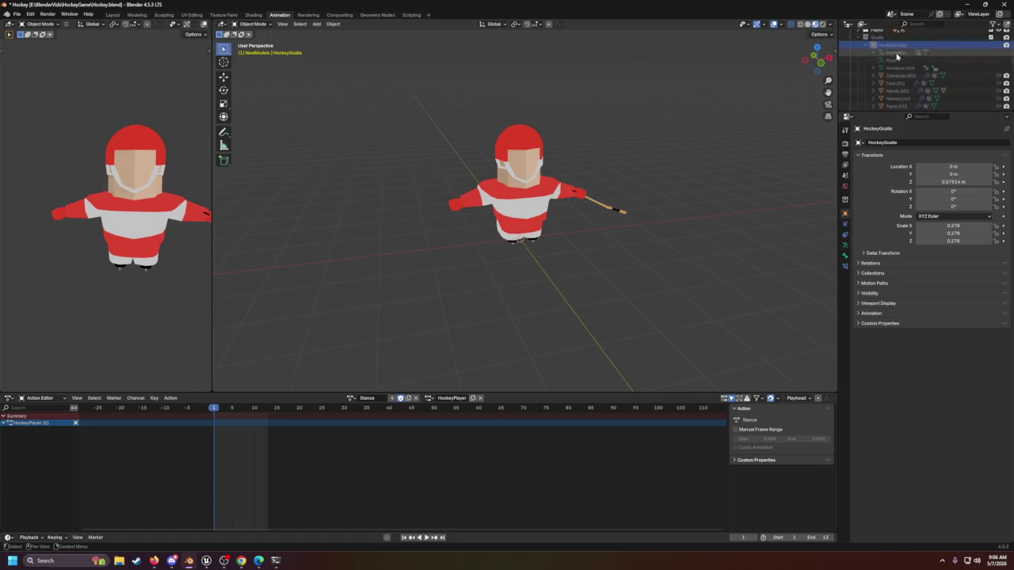
click(871, 46)
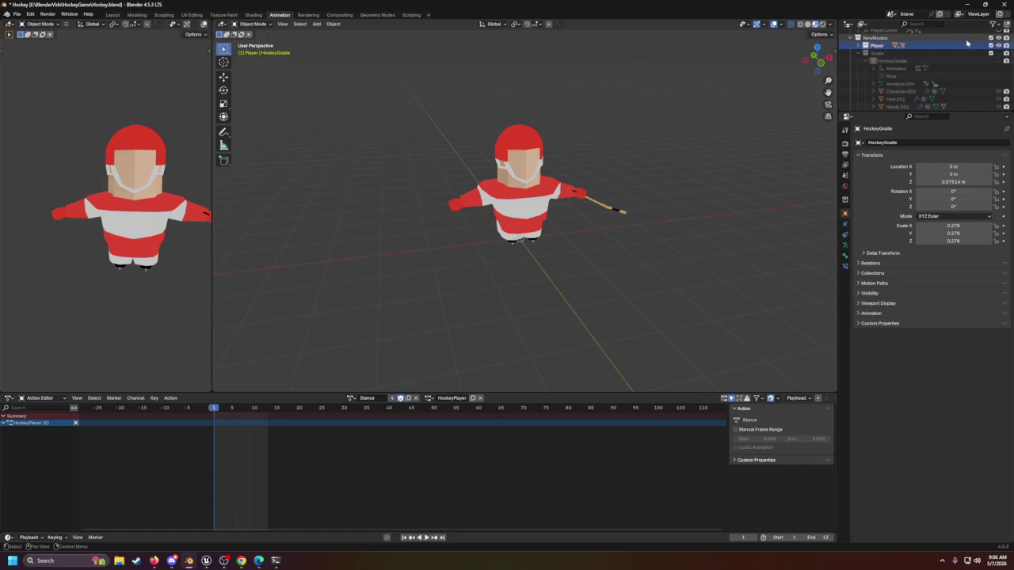
click(862, 45)
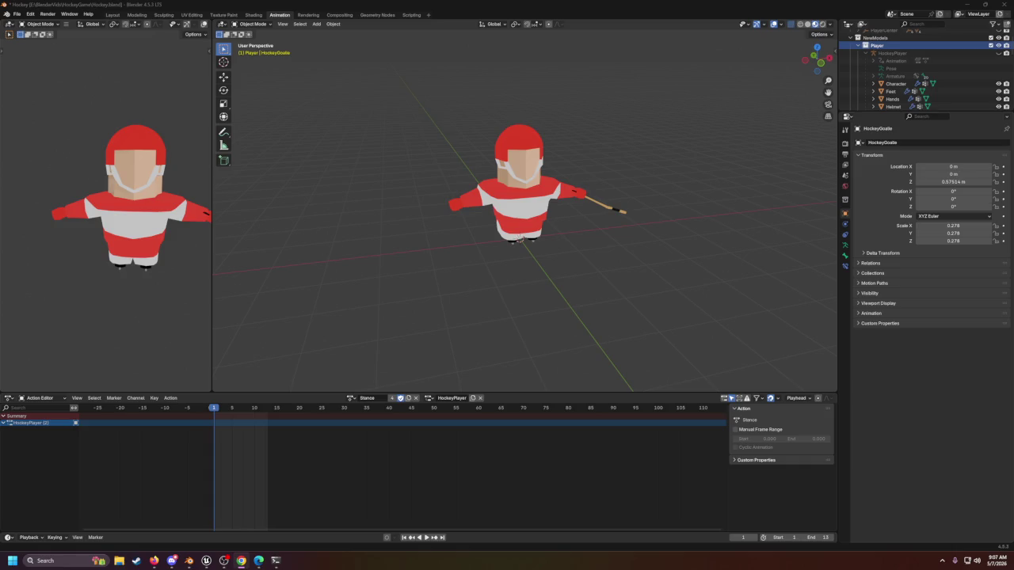
Step: Select the HockeyPlayer with its child meshes and give it the Stance action
scroll(904, 76, down, 2)
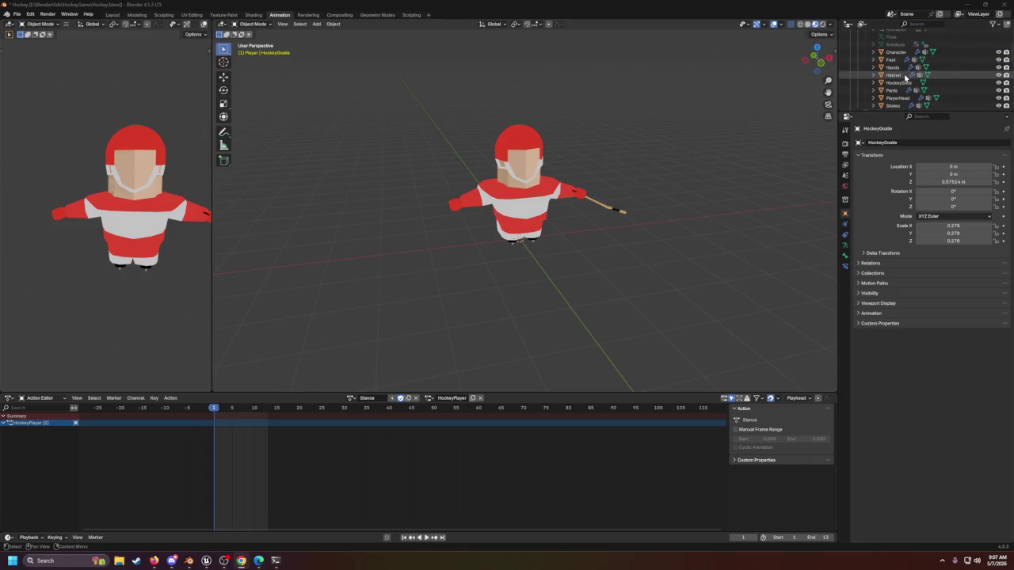
scroll(905, 77, up, 2)
click(984, 61)
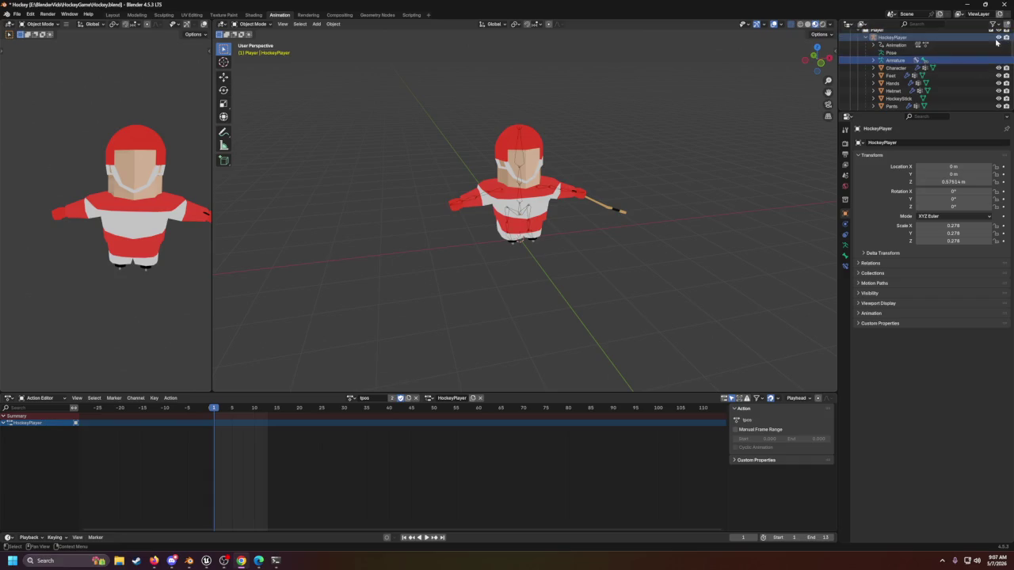
key(ctrl+i)
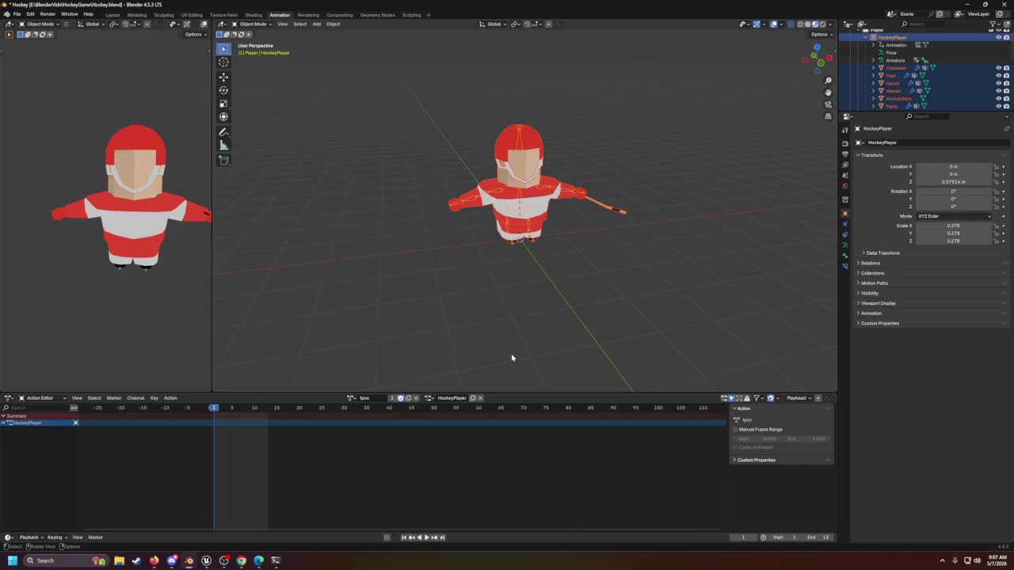
click(352, 399)
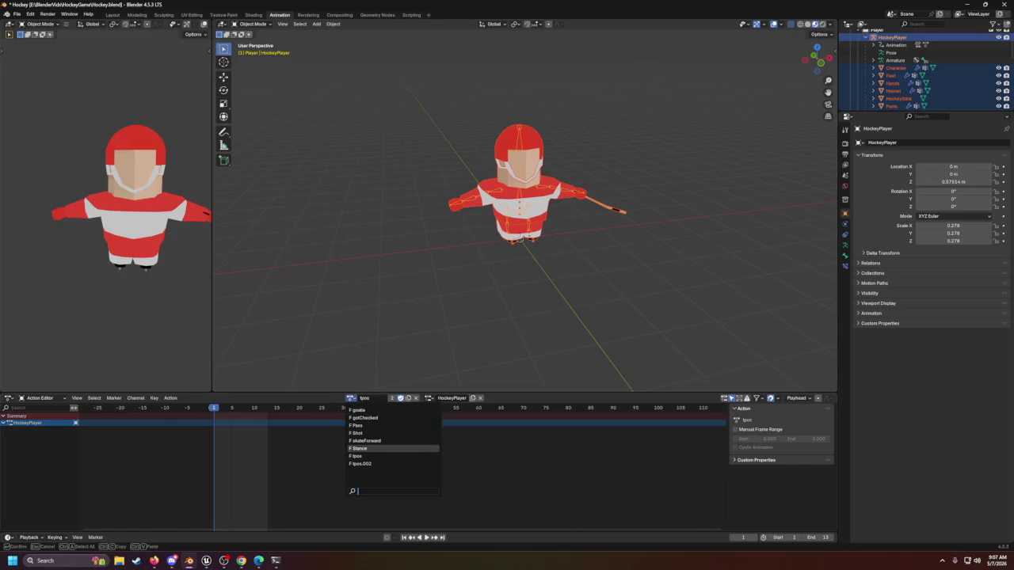
click(371, 449)
Step: Deselect everything and switch the player's action to skateForward
click(622, 237)
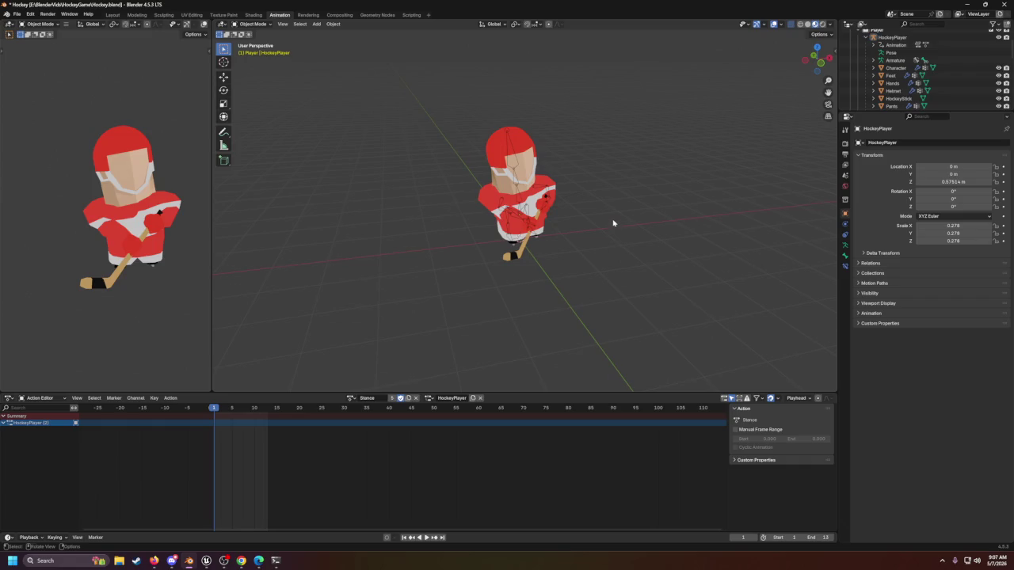
scroll(613, 225, up, 3)
click(352, 399)
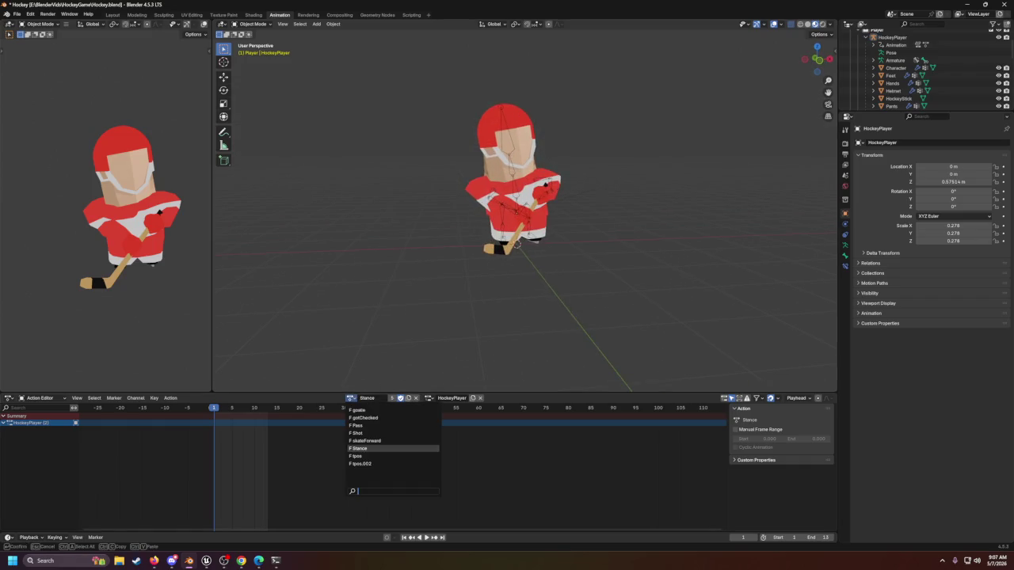
click(362, 442)
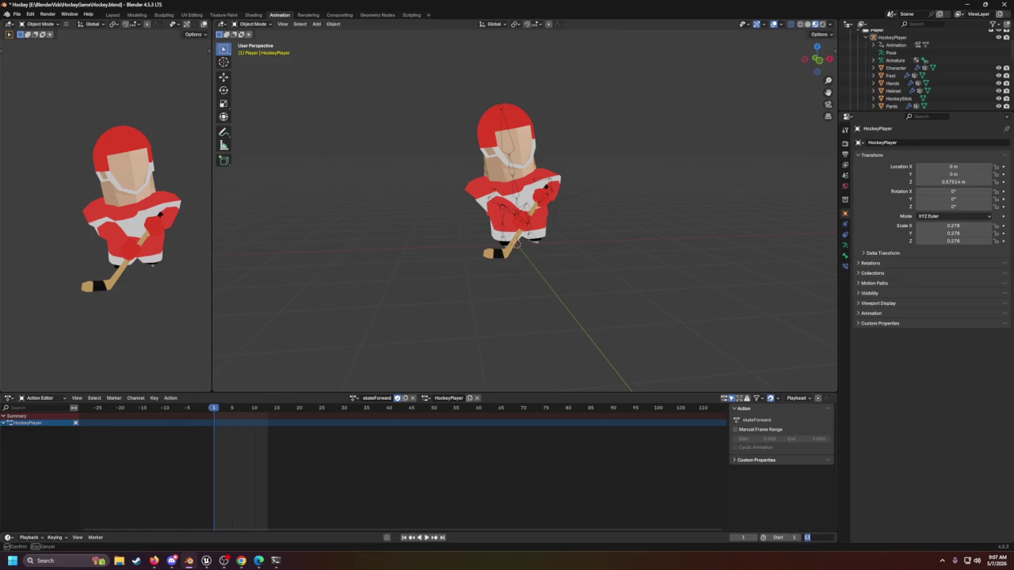
click(818, 538)
text(25)
Step: Play skateForward with end frame 25 and put the armature into Pose Mode
key(Return)
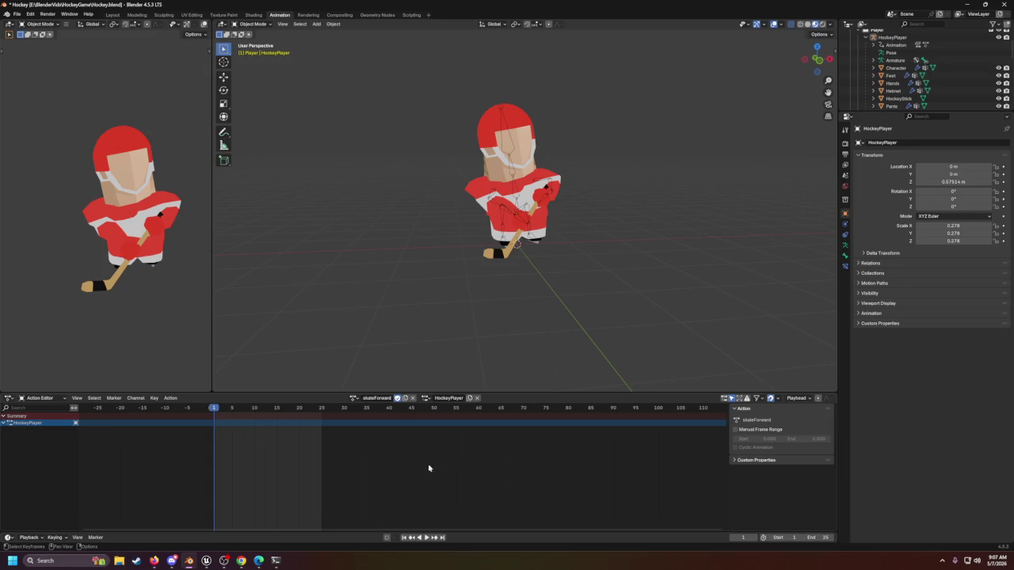
click(426, 537)
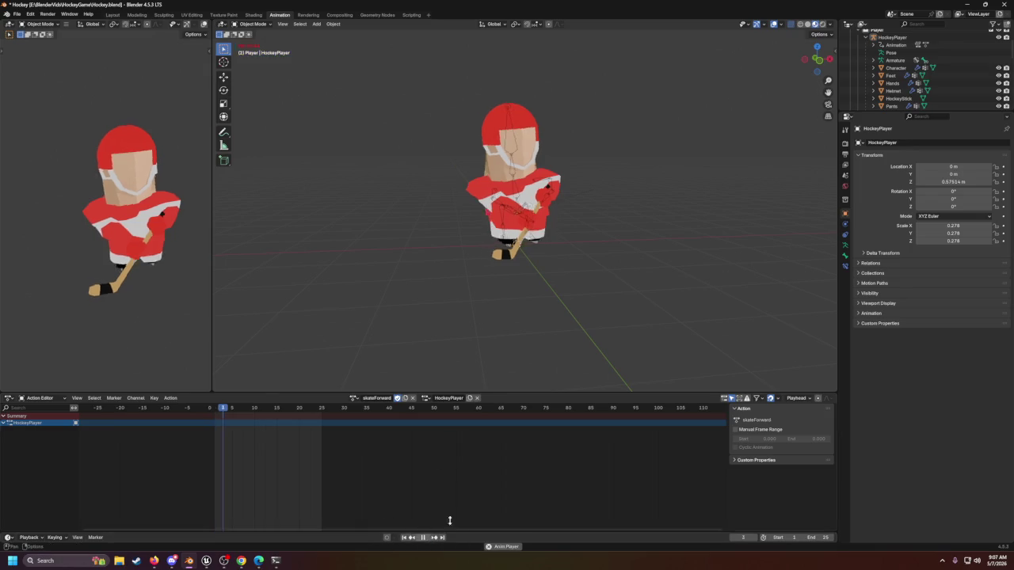
key(a)
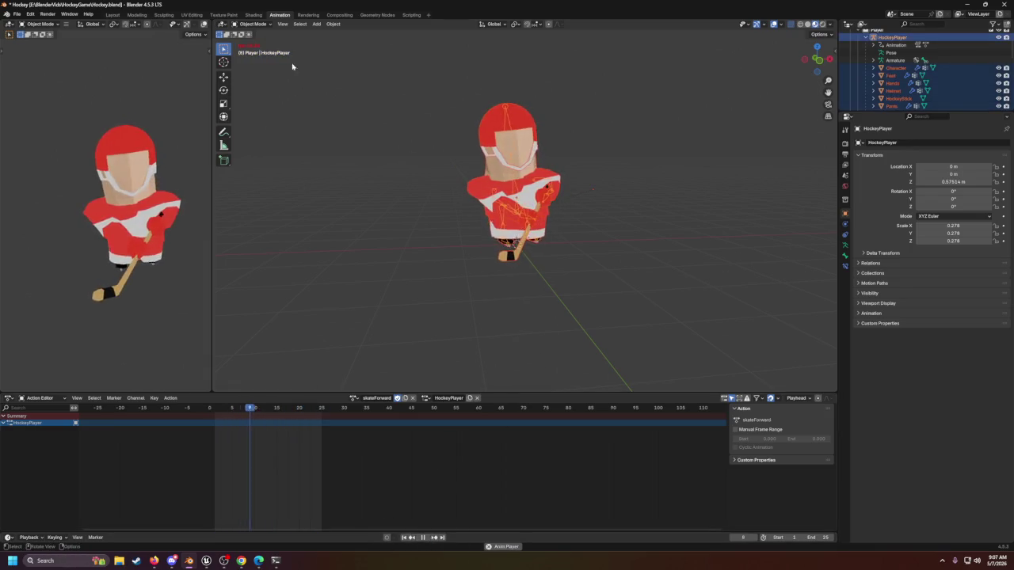
click(252, 25)
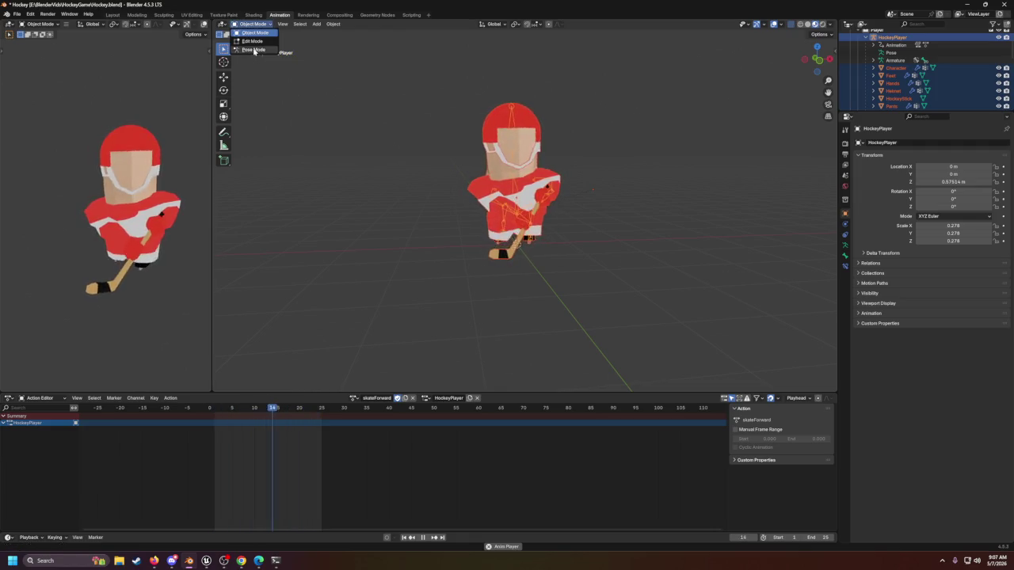
click(254, 50)
Step: Select all bones, set the end frame to 39, then select only foot.l
key(a)
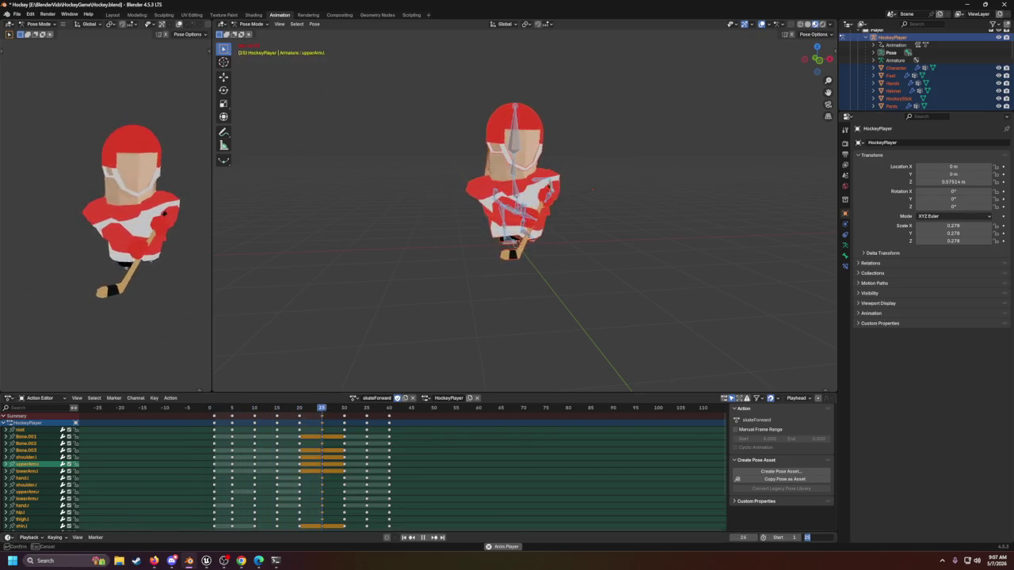
click(818, 537)
text(39)
key(Return)
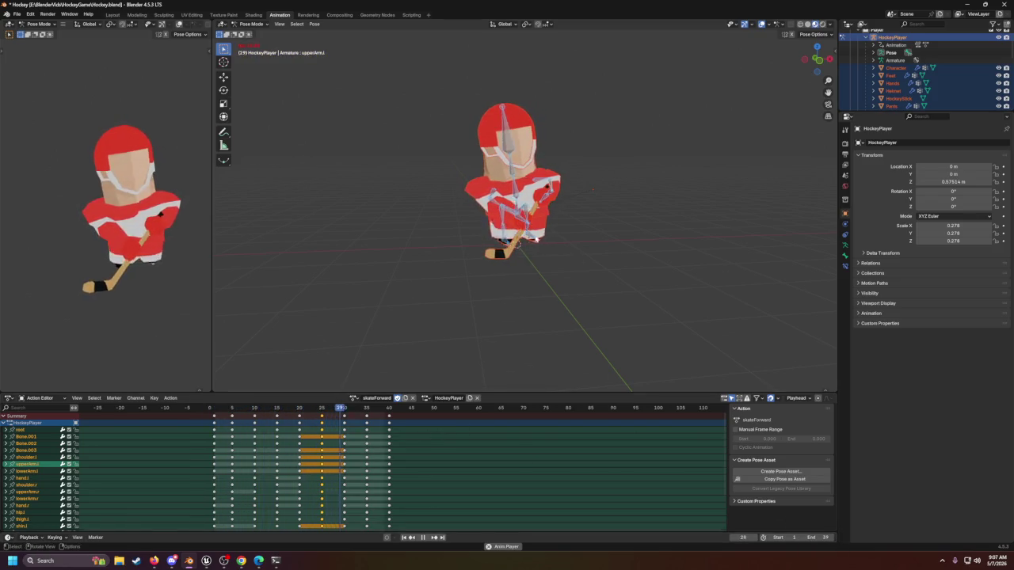
click(539, 246)
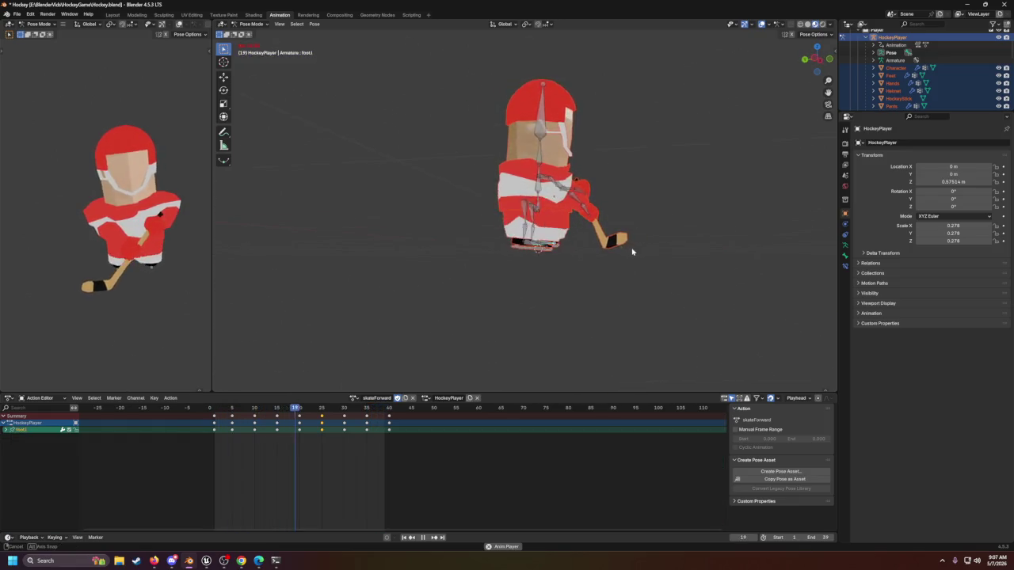
drag(587, 258, 559, 261)
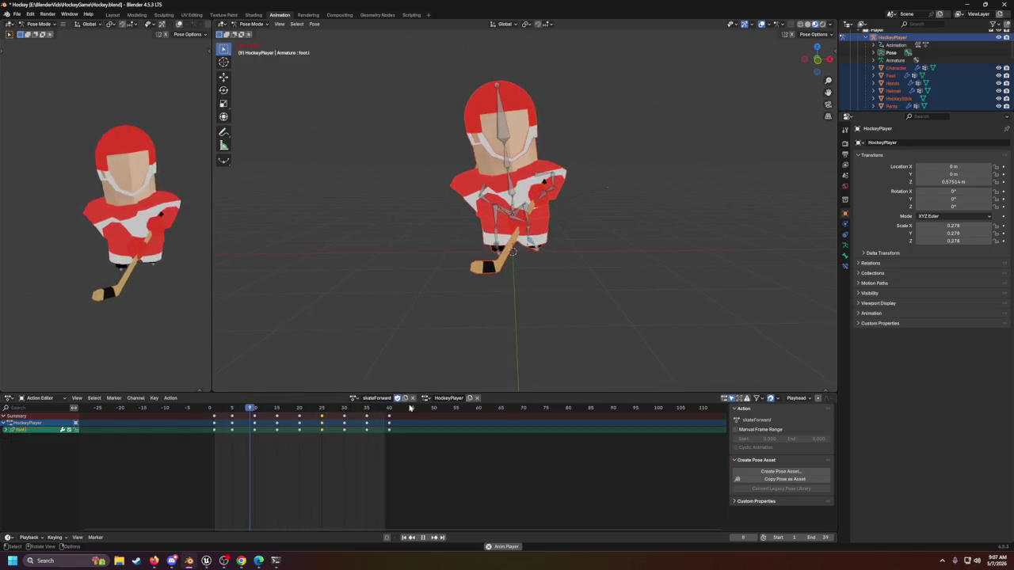
click(354, 398)
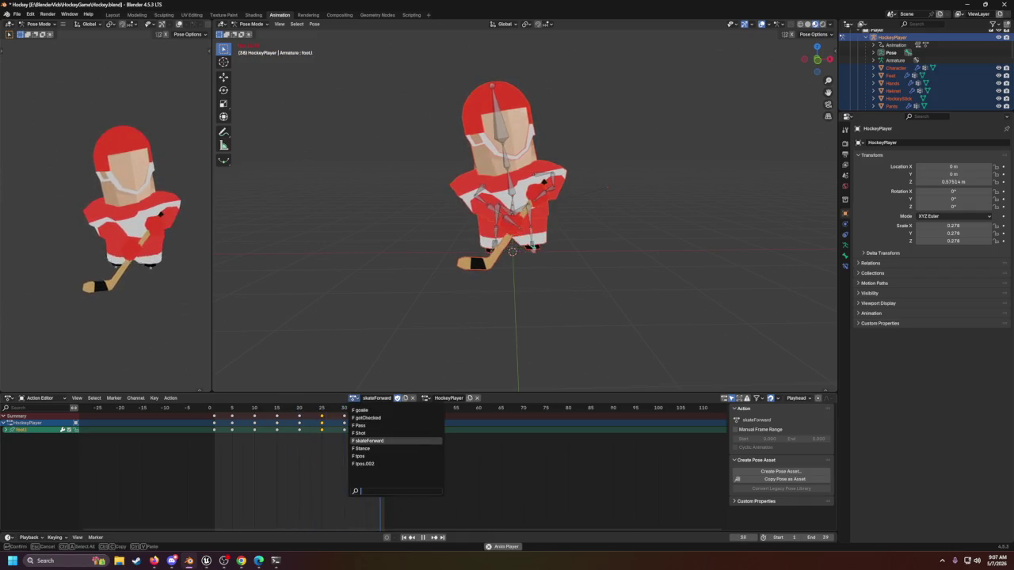
Step: Preview the Shot action on the player, then switch it to gotChecked
click(375, 434)
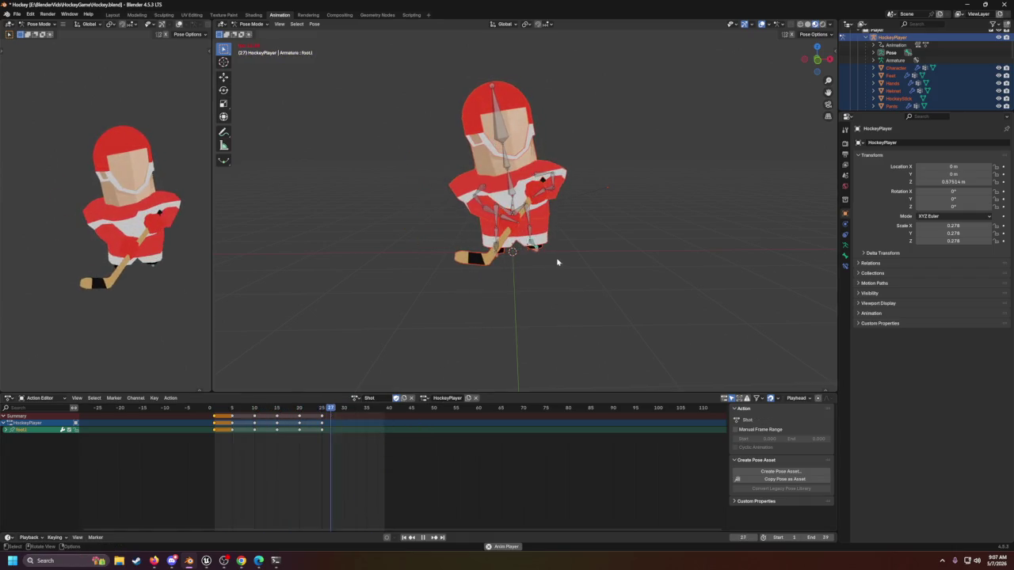
drag(557, 262, 580, 263)
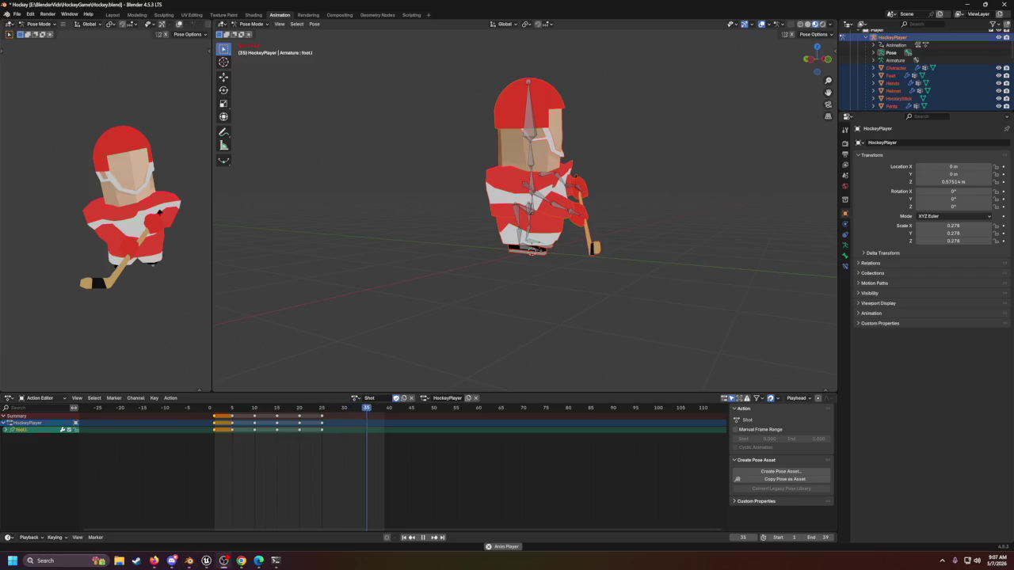
mouse_move(656, 156)
mouse_down()
mouse_move(633, 170)
mouse_move(600, 175)
mouse_move(598, 166)
mouse_up()
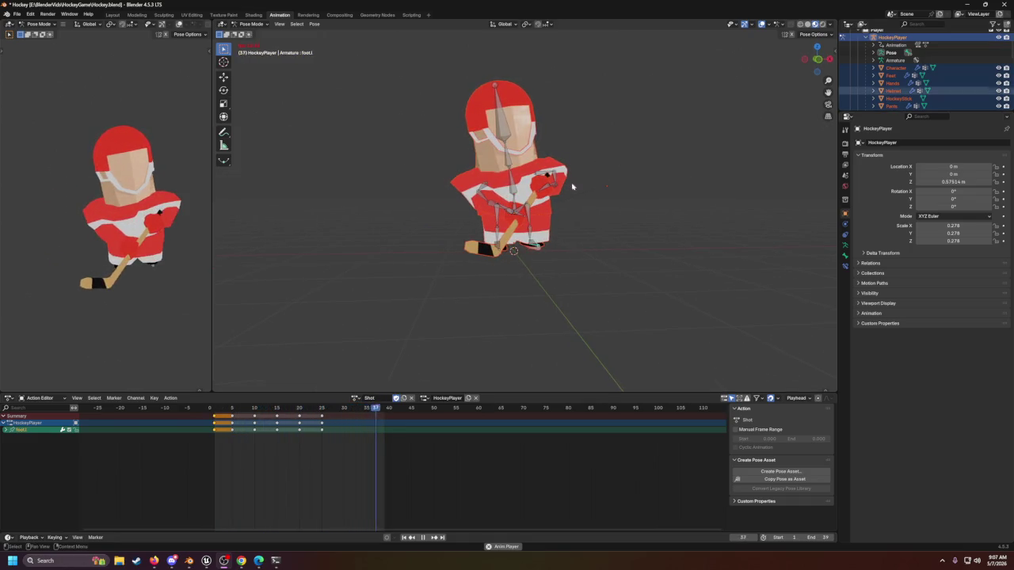
click(356, 399)
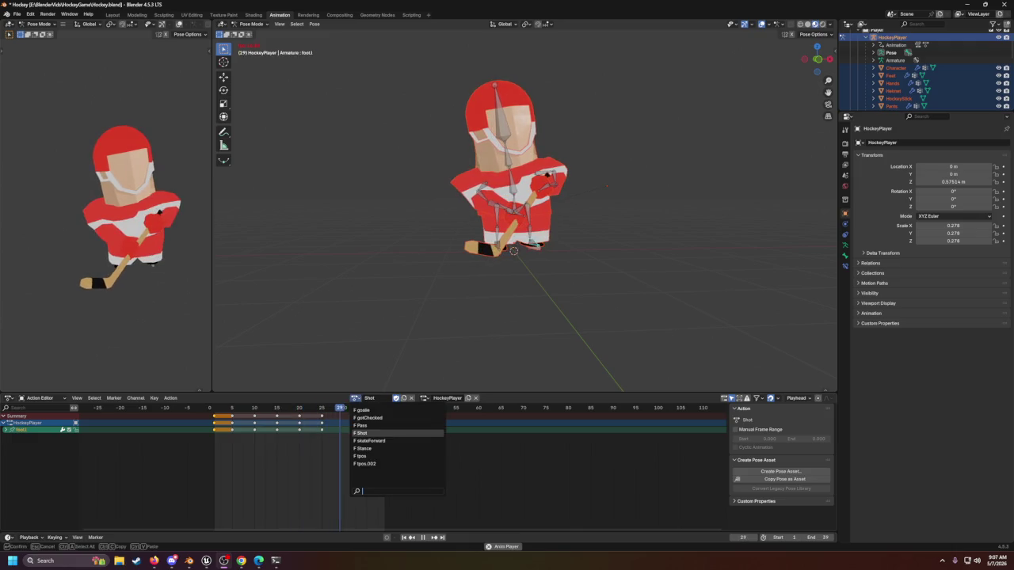
click(380, 419)
mouse_move(496, 264)
mouse_down()
mouse_move(464, 266)
mouse_move(508, 258)
mouse_up()
Step: Deselect the bones, keep only HockeyPlayer selected, and stop playback
click(659, 239)
key(a)
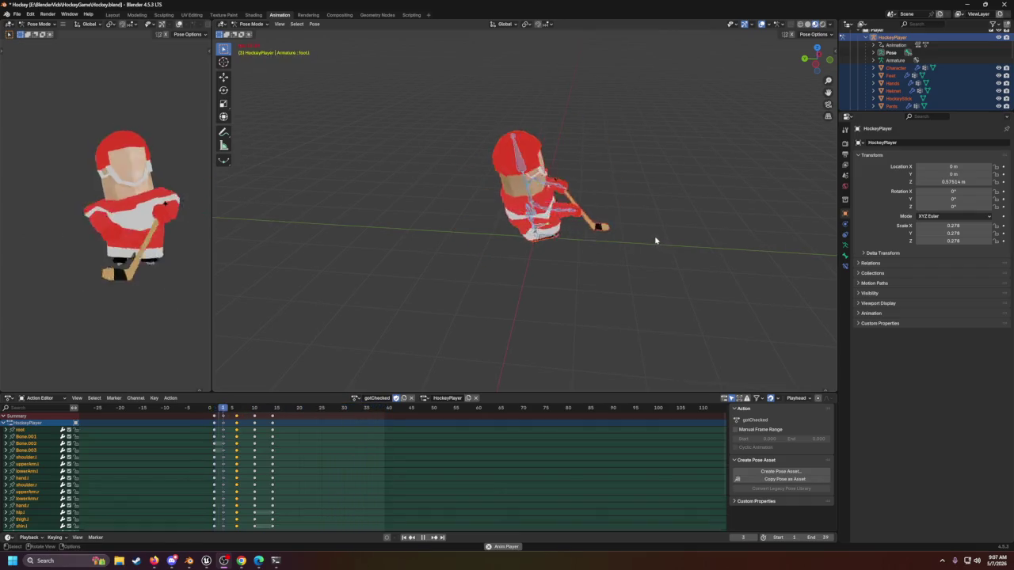
click(656, 241)
click(884, 37)
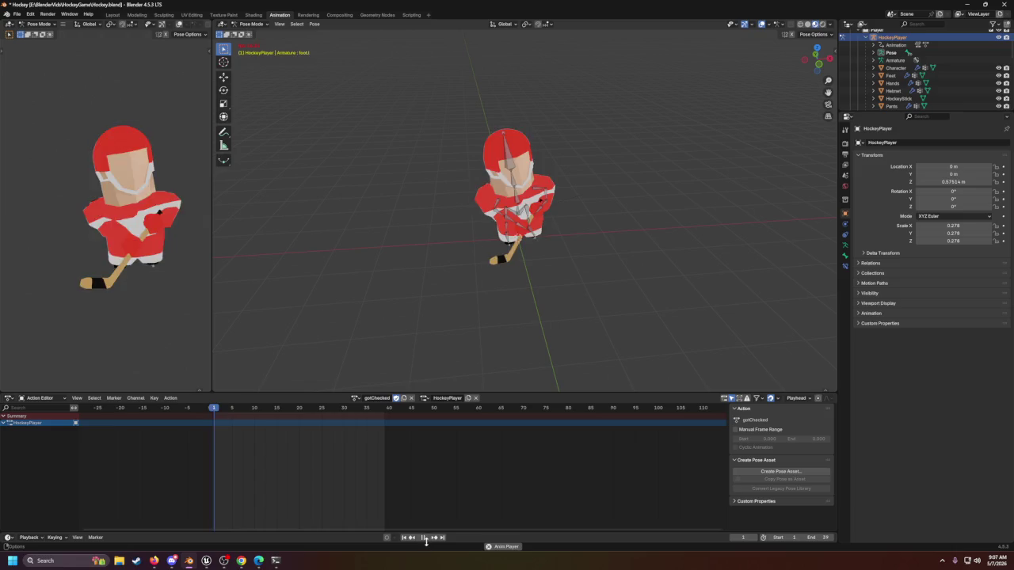
key(space)
scroll(882, 75, up, 2)
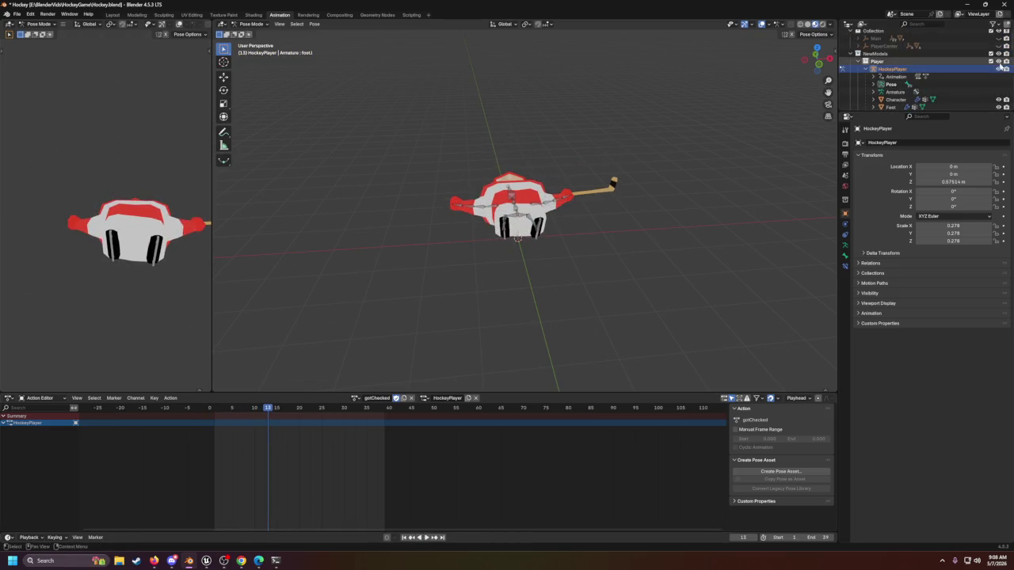
Step: Hide the hockey player, show the goalie, and assign the goalie an action
click(998, 62)
scroll(980, 63, down, 5)
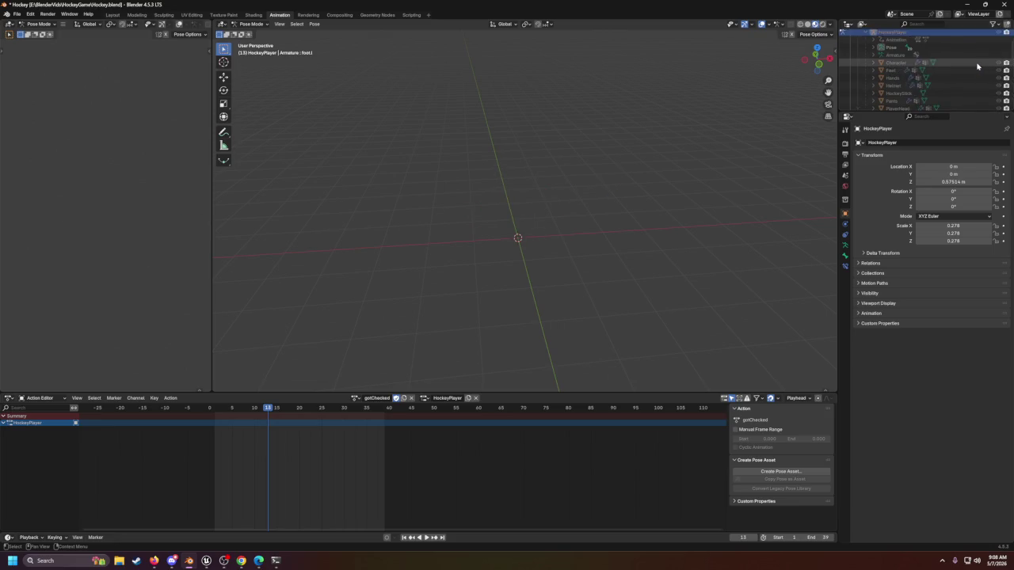
click(998, 69)
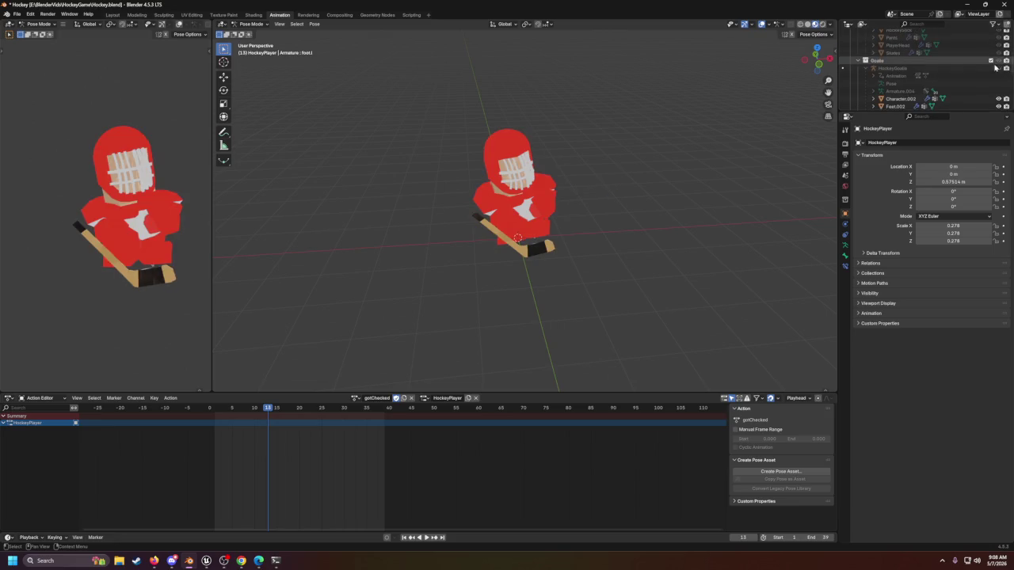
mouse_move(597, 147)
mouse_down()
mouse_move(498, 300)
mouse_move(412, 372)
mouse_up()
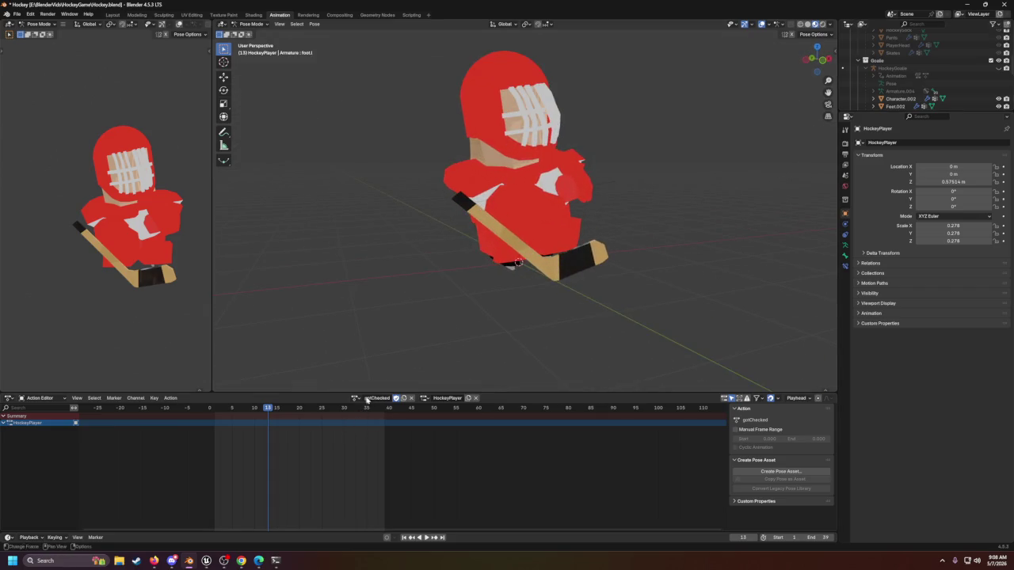
click(355, 398)
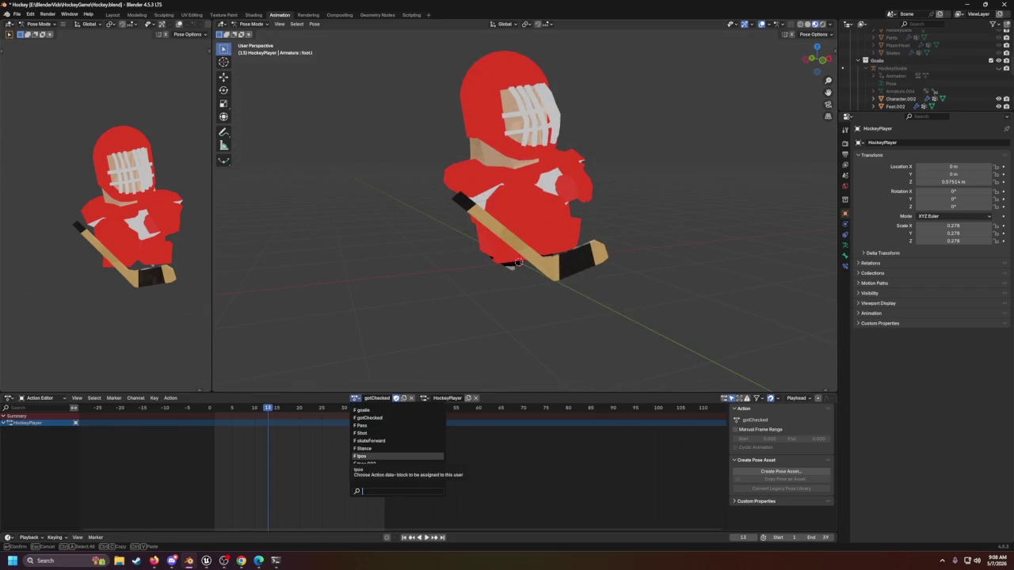
click(364, 411)
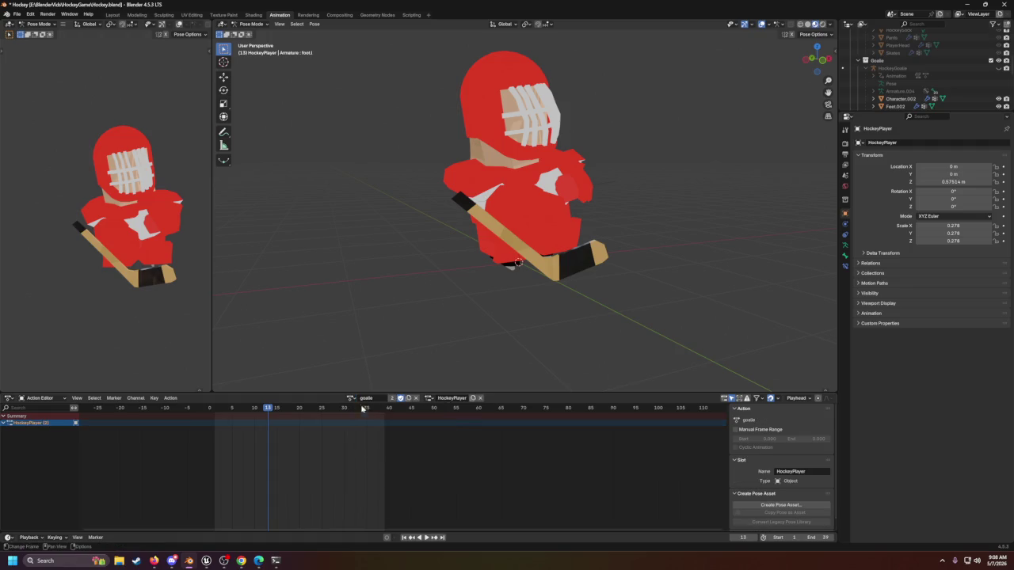
Step: Select the goalie's armature and switch it into Pose Mode
click(969, 70)
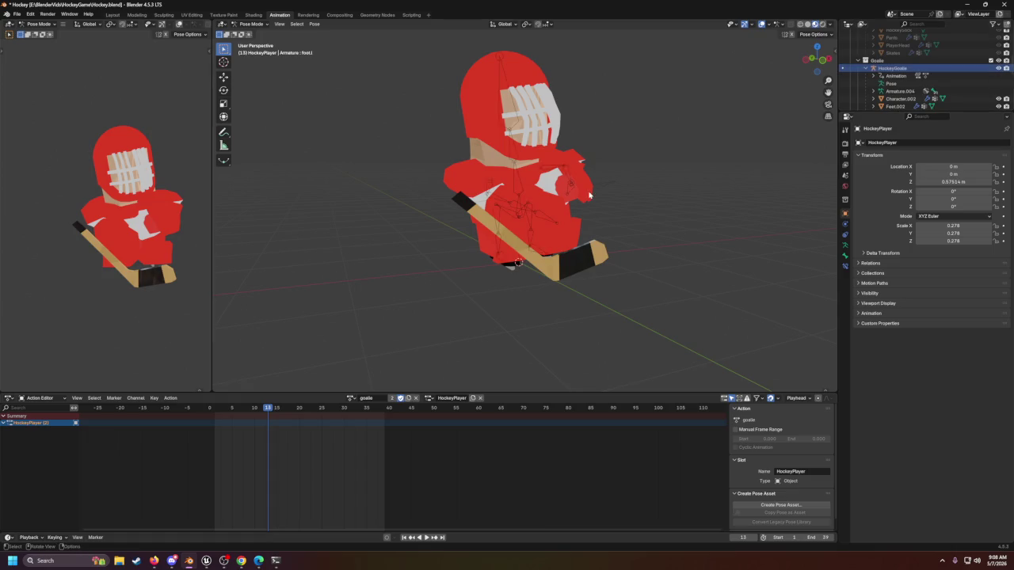
click(252, 24)
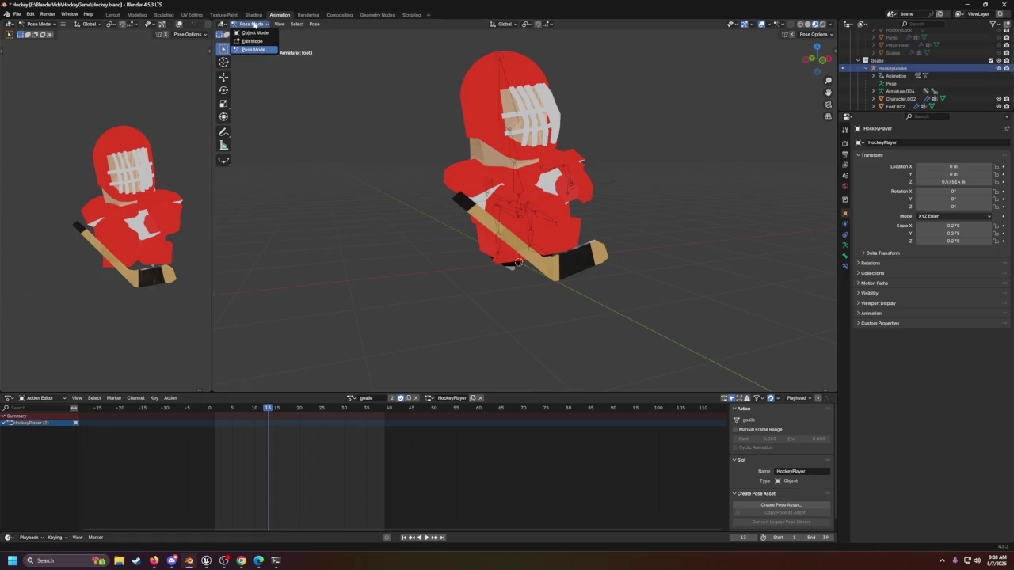
click(253, 33)
click(519, 192)
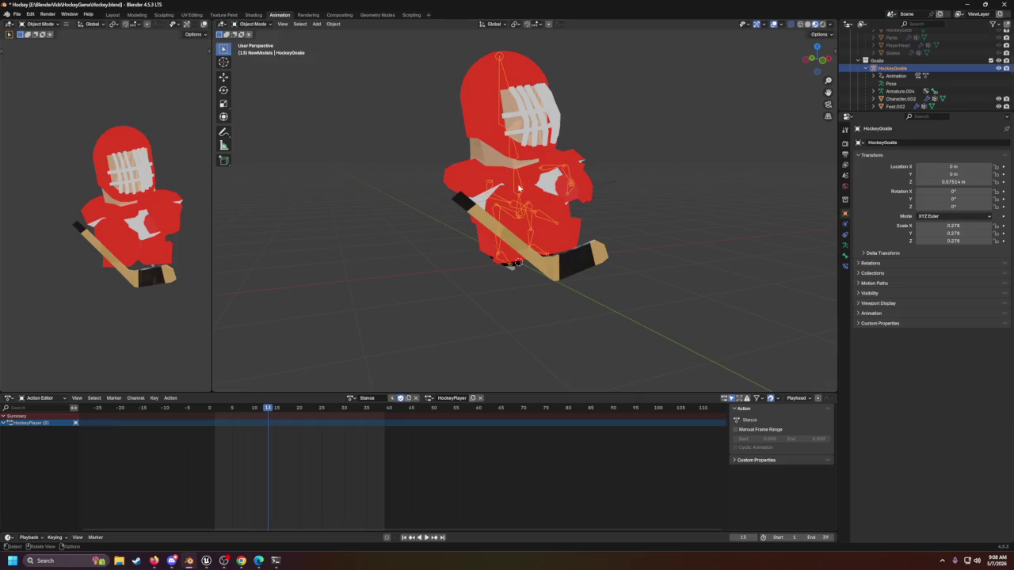
click(258, 23)
click(253, 49)
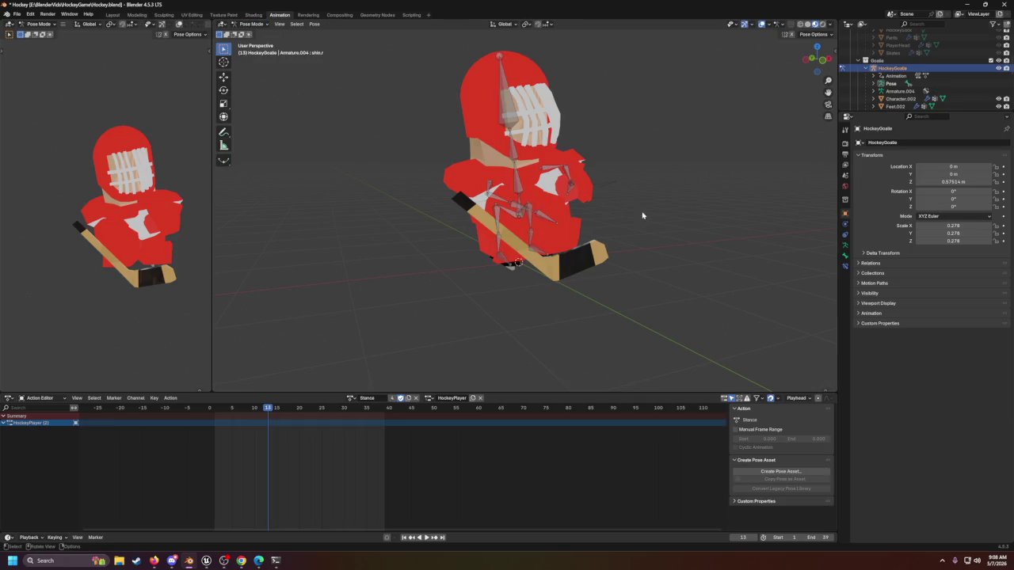
Step: Select all the goalie's bones and give them the tpos T-pose action
key(a)
click(351, 398)
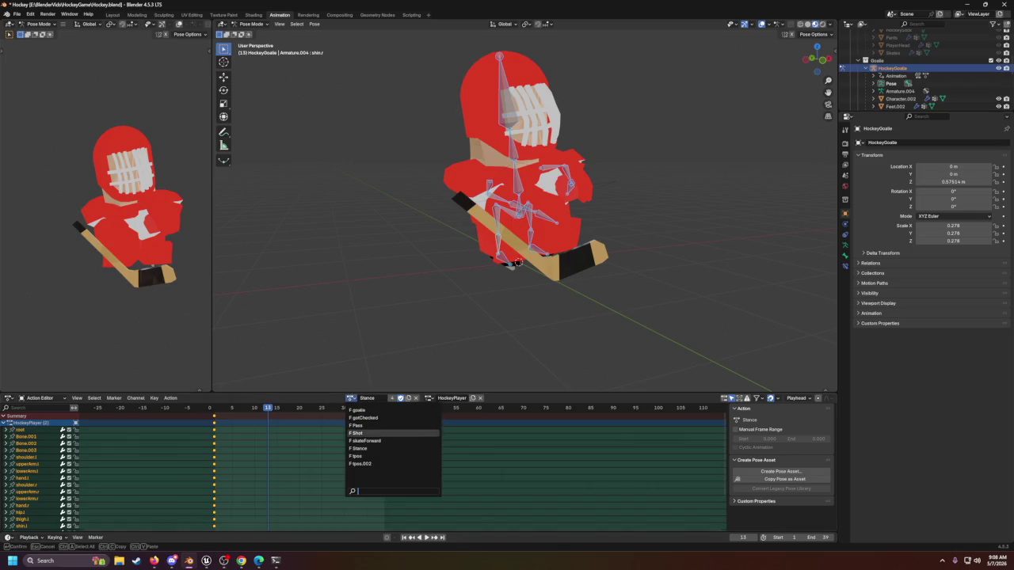
click(380, 456)
click(635, 289)
mouse_move(635, 289)
mouse_down()
mouse_move(708, 285)
mouse_move(787, 258)
mouse_move(817, 282)
mouse_move(266, 316)
mouse_move(377, 301)
mouse_move(332, 282)
mouse_move(265, 303)
mouse_move(396, 294)
mouse_move(323, 302)
mouse_up()
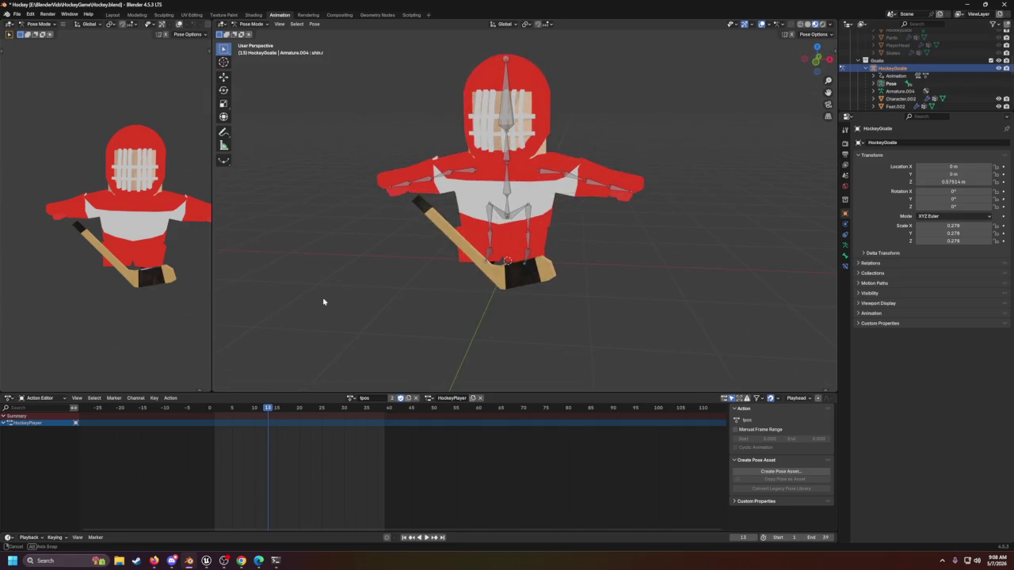
Step: Open the recent WrestlerV1.blend without saving the hockey scene, then switch to Unreal Engine
click(24, 15)
mouse_move(44, 124)
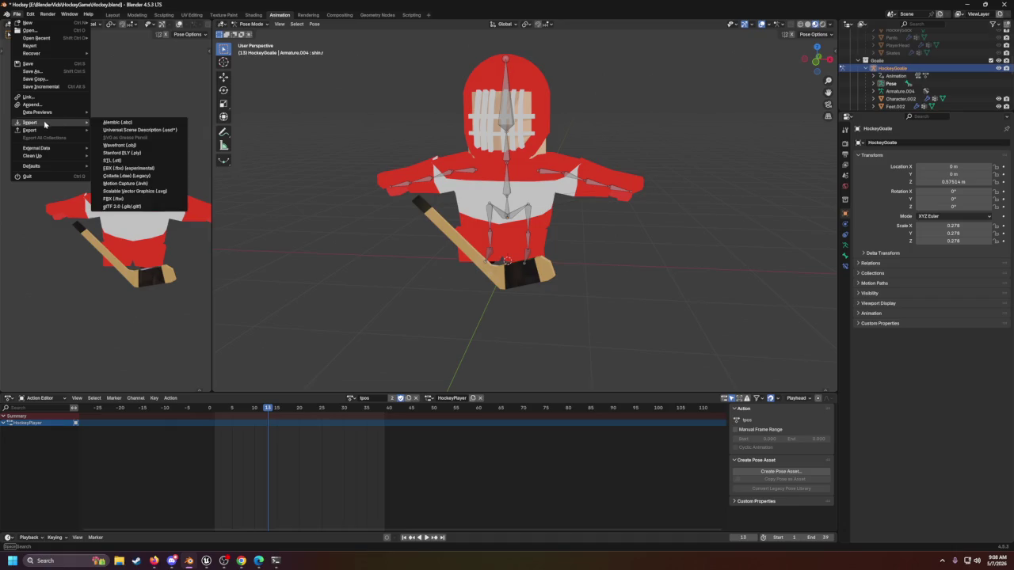
mouse_move(38, 38)
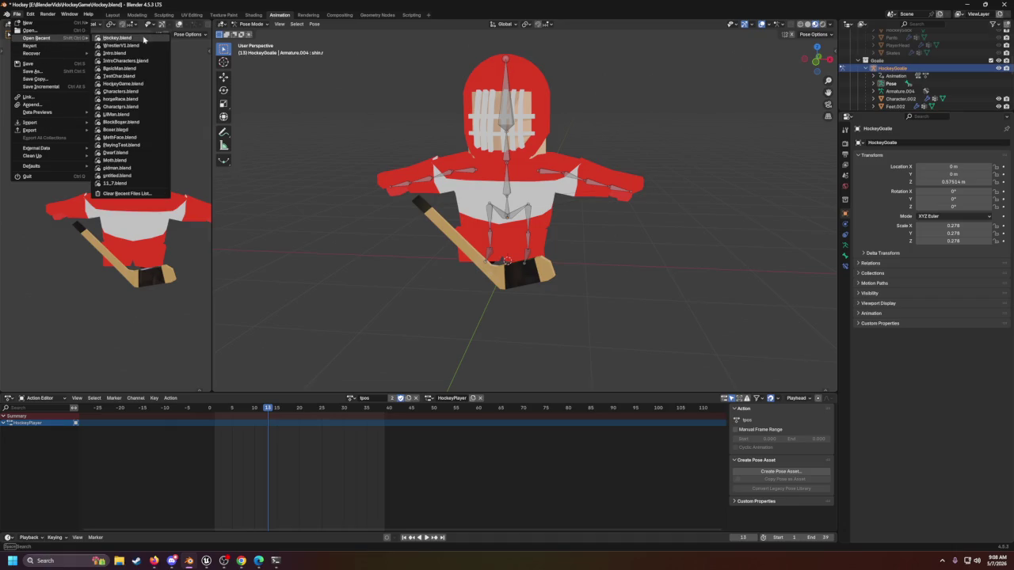
click(123, 46)
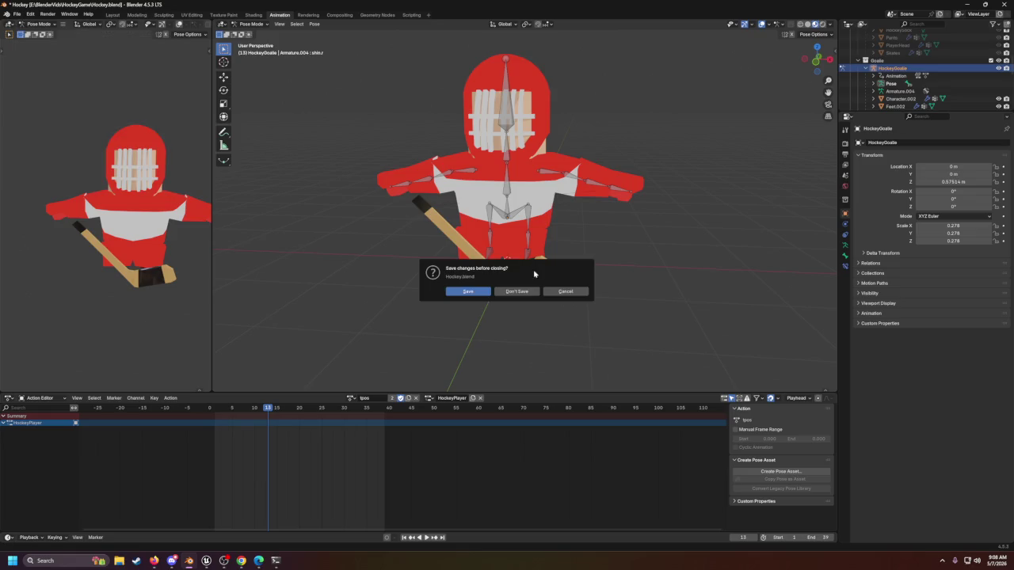
click(505, 291)
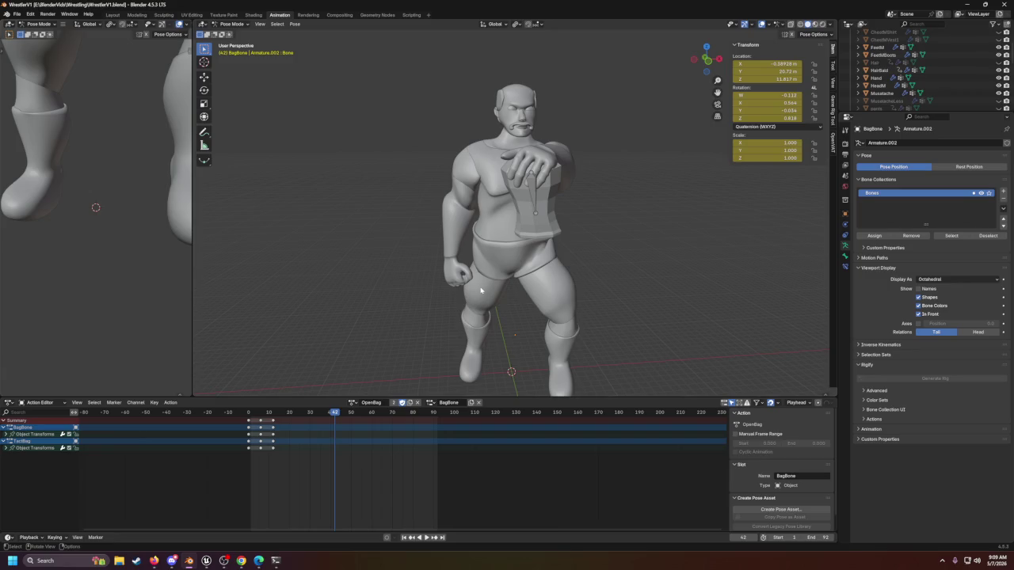
click(226, 561)
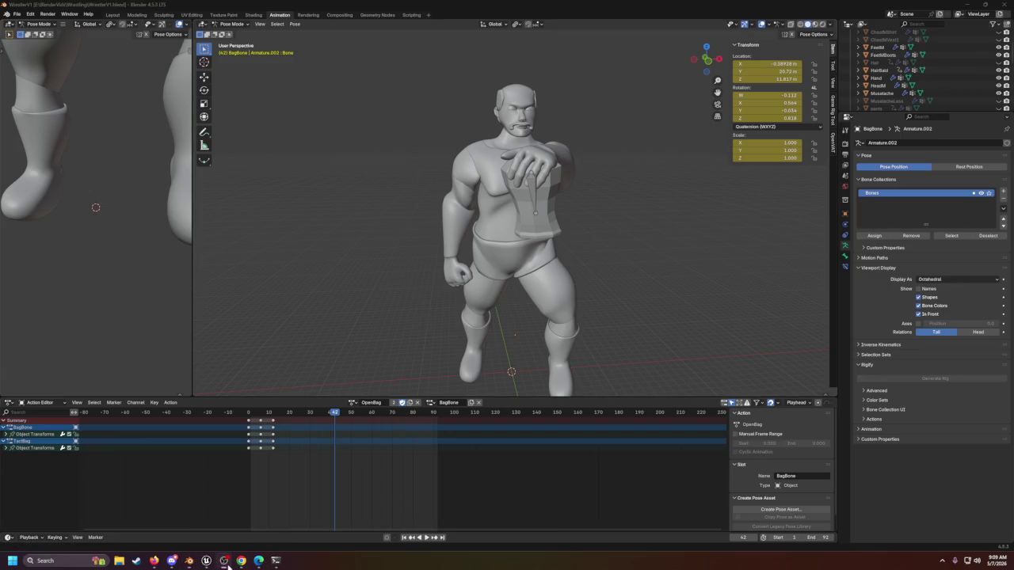
click(206, 560)
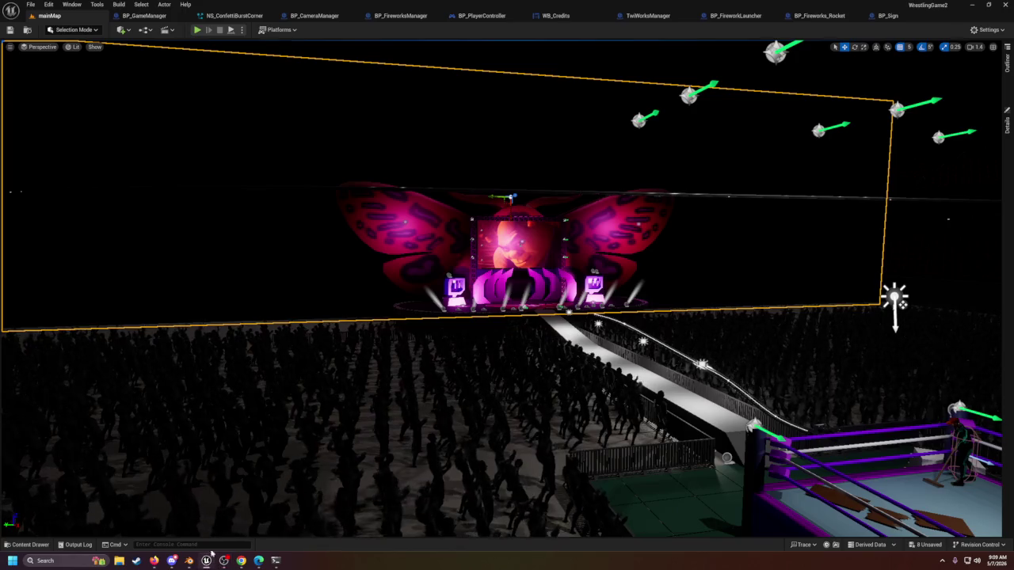
mouse_move(618, 348)
mouse_down()
mouse_move(554, 333)
mouse_move(475, 349)
mouse_move(436, 69)
mouse_up()
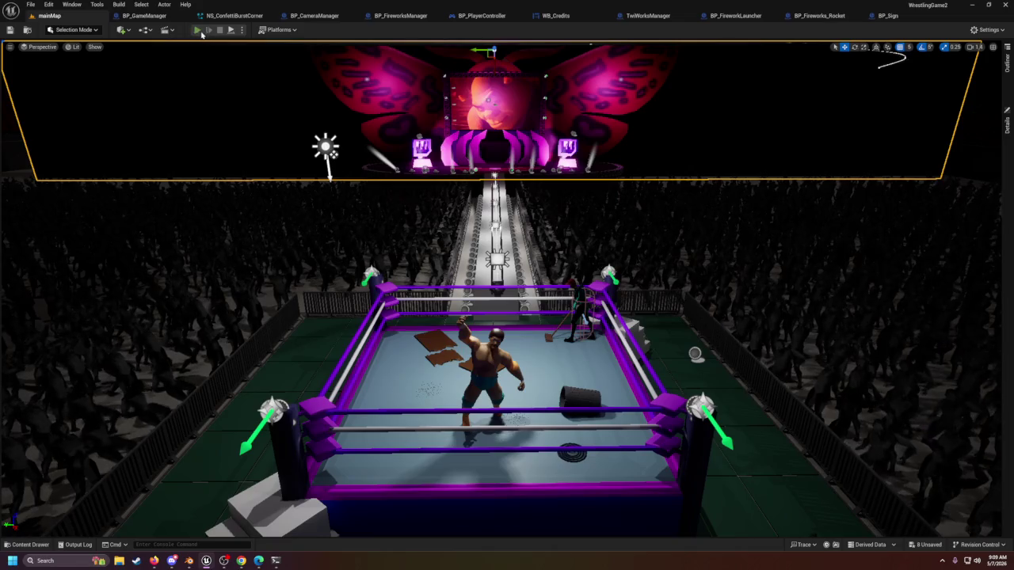
key(alt+p)
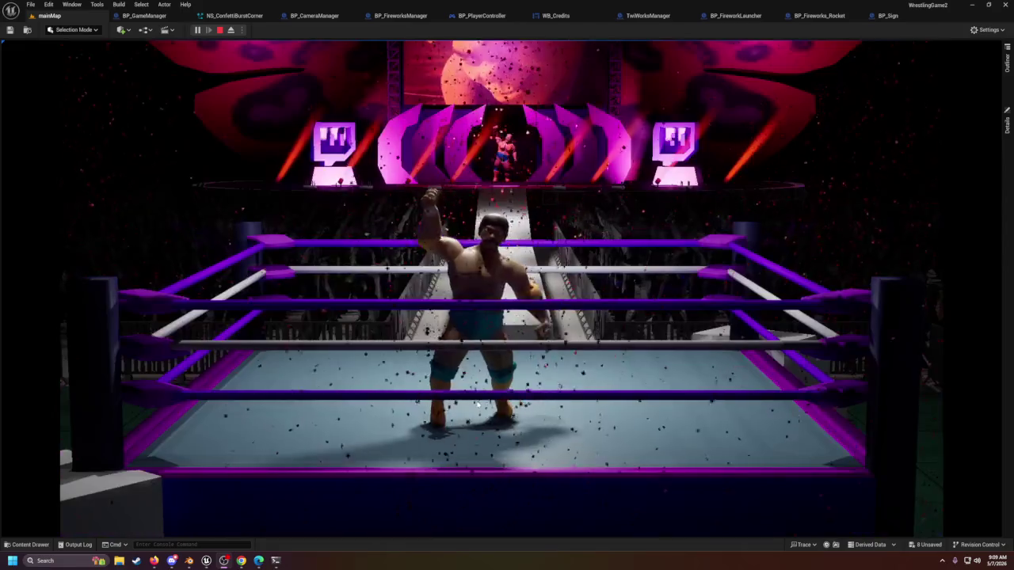
click(220, 30)
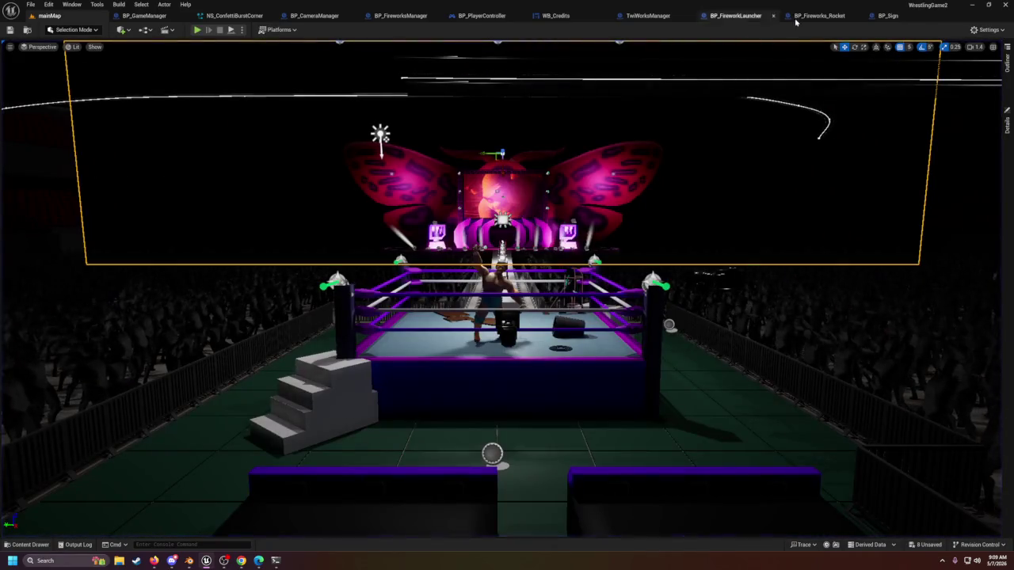
Step: Open the TwiWorksManager event graph and inspect the Bind to OnRaid and OnFollow nodes
click(648, 15)
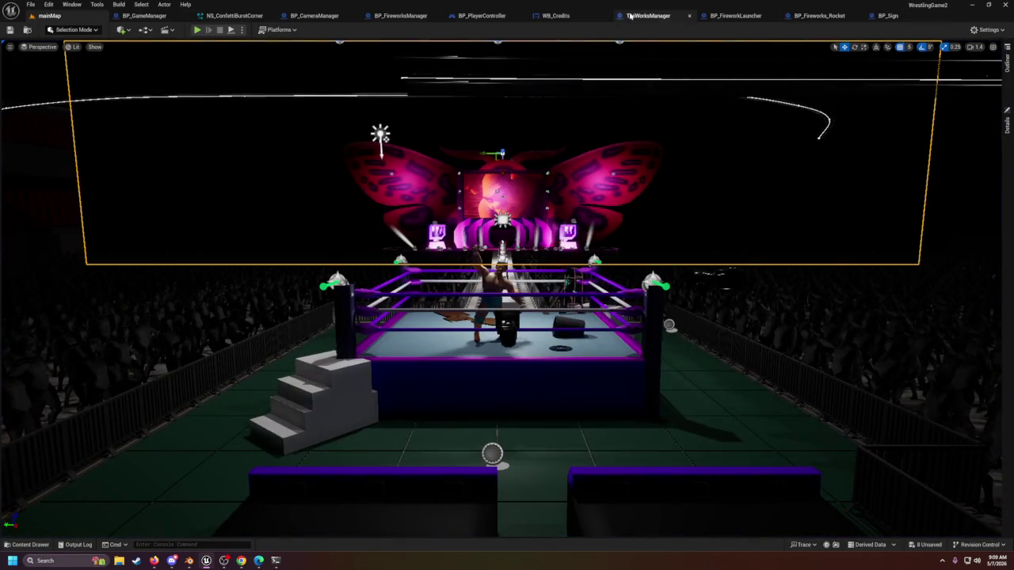
scroll(711, 219, down, 4)
scroll(530, 242, up, 5)
scroll(515, 273, up, 2)
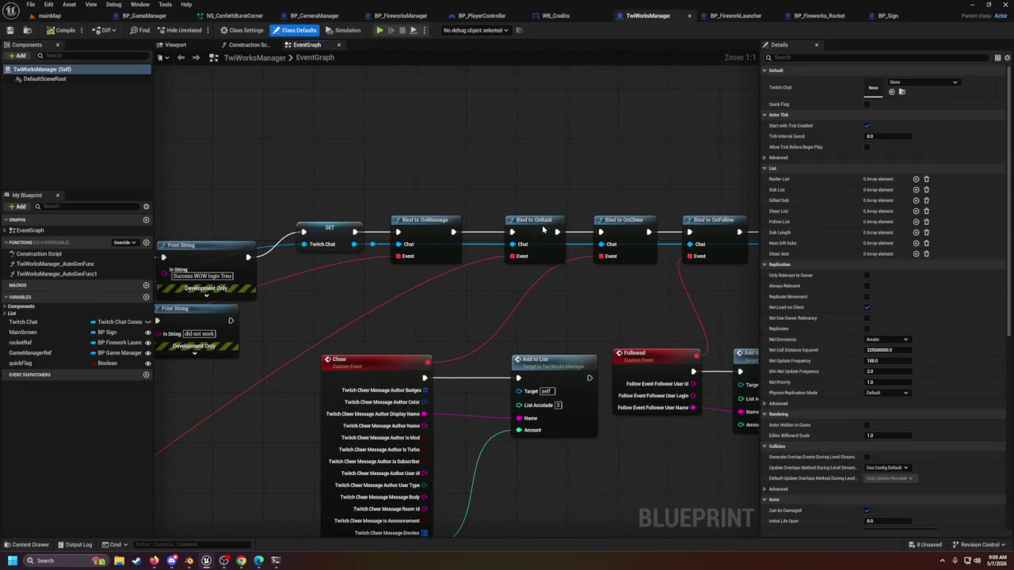
click(543, 230)
drag(652, 294, 522, 300)
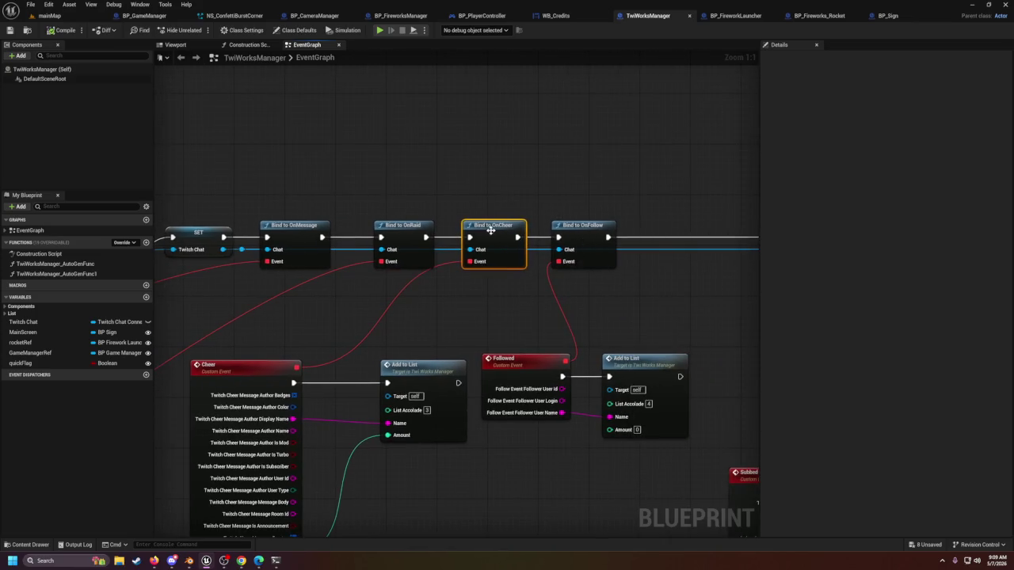
click(579, 236)
Step: Review the Bind to OnNewSubscription node, the Add to List nodes and BanTheLoser
drag(640, 258, 380, 269)
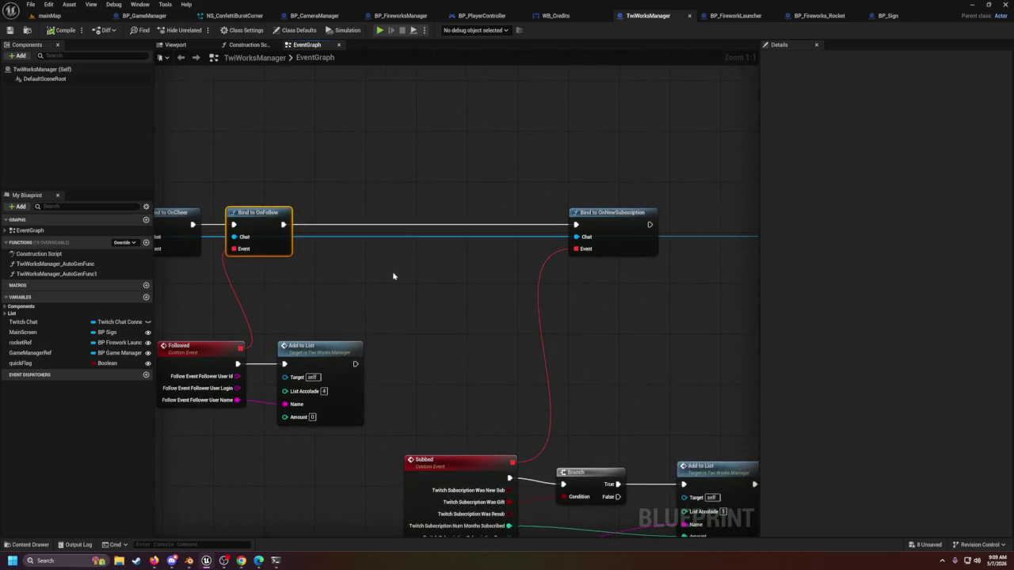
click(636, 223)
drag(724, 287, 157, 287)
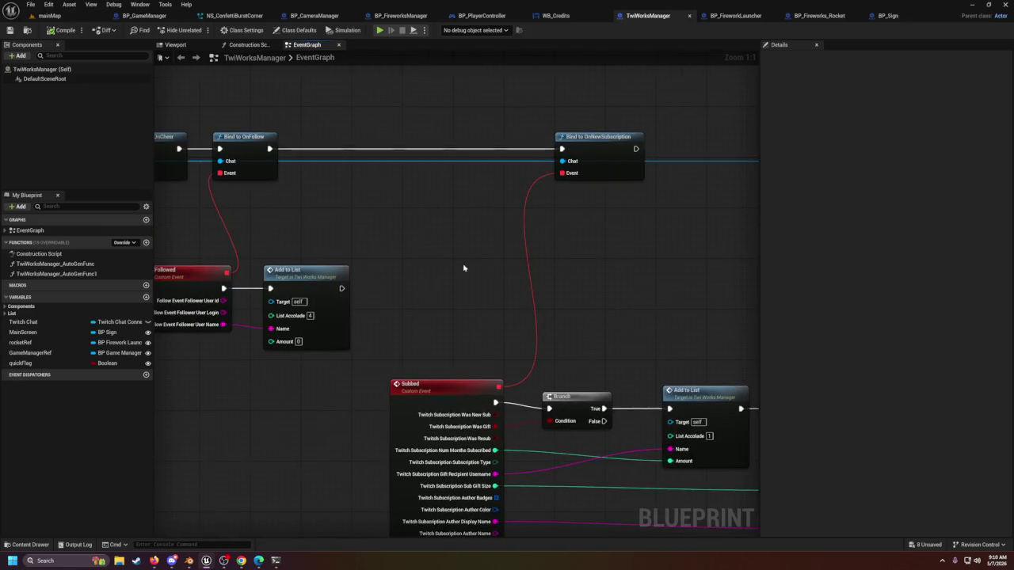
mouse_move(478, 303)
mouse_down()
mouse_move(406, 127)
mouse_move(196, 163)
mouse_move(183, 181)
mouse_up()
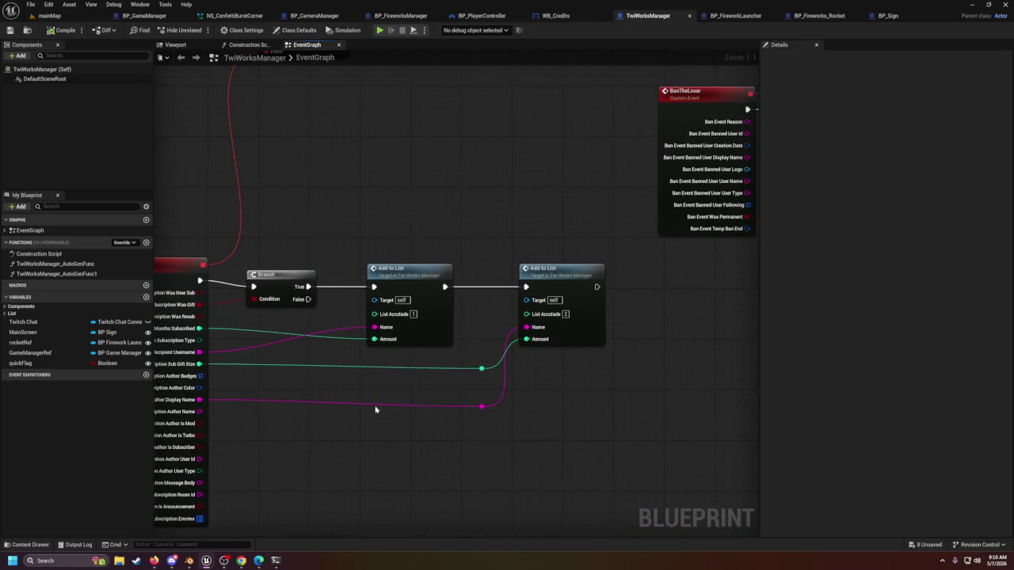
scroll(338, 410, down, 4)
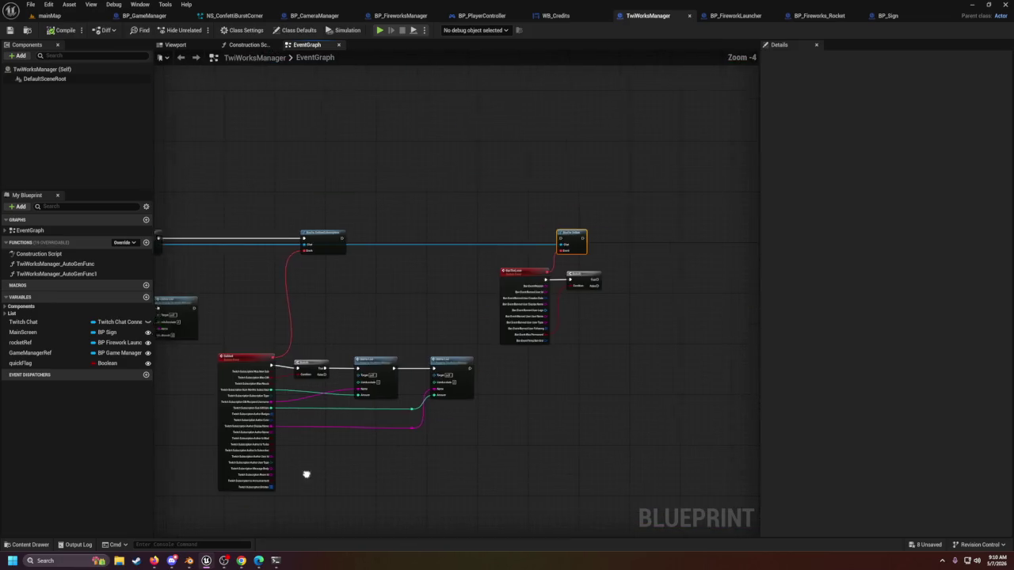
click(555, 15)
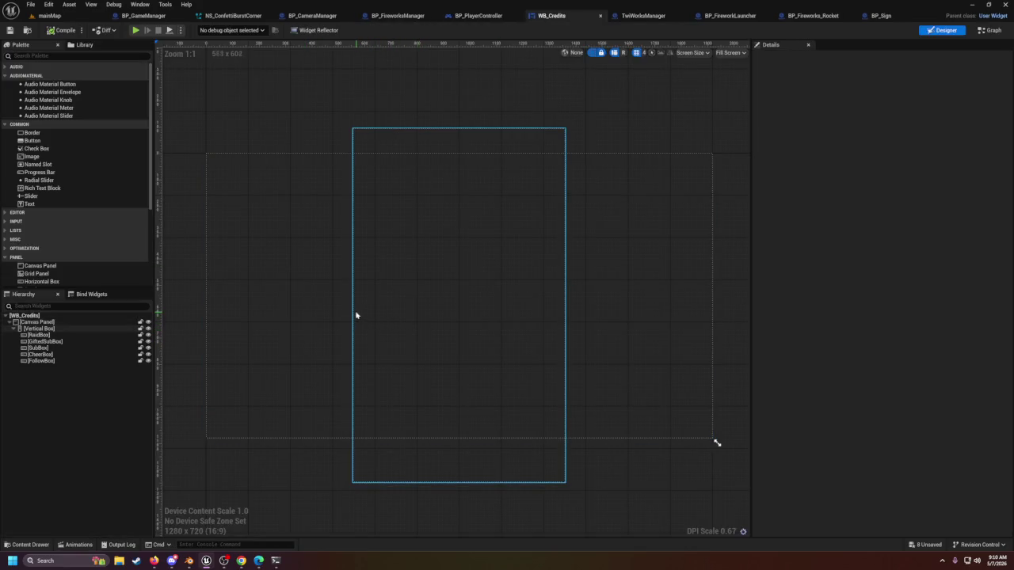
Step: Select the credits Vertical Box and pull its bottom and top edges inward
click(354, 315)
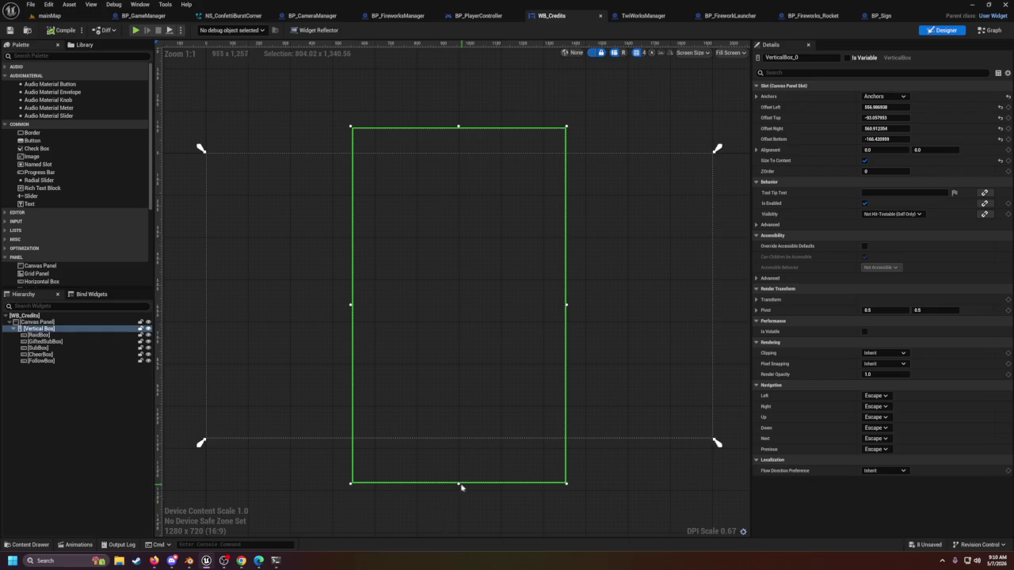
drag(459, 482, 453, 431)
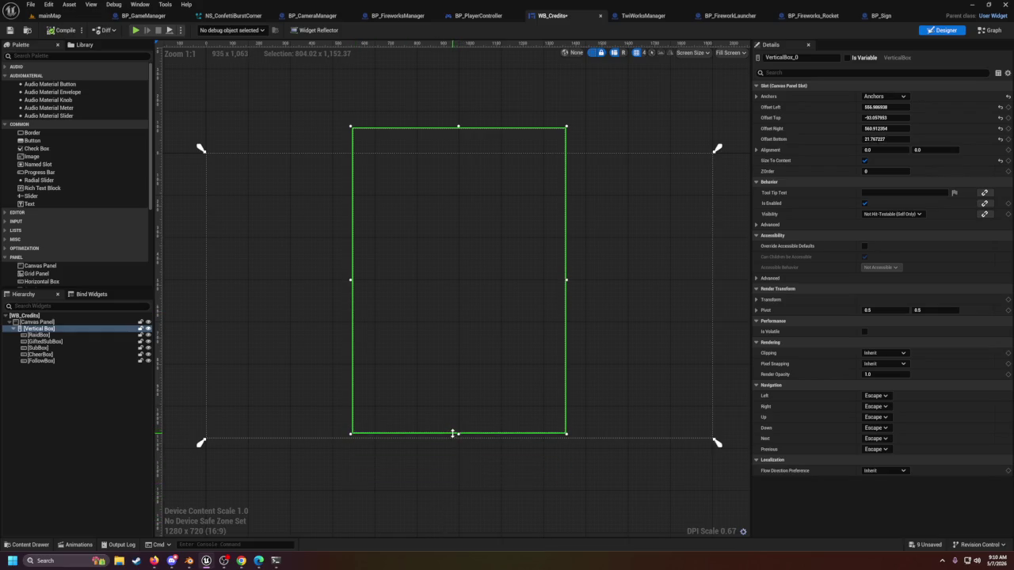
drag(457, 126, 459, 155)
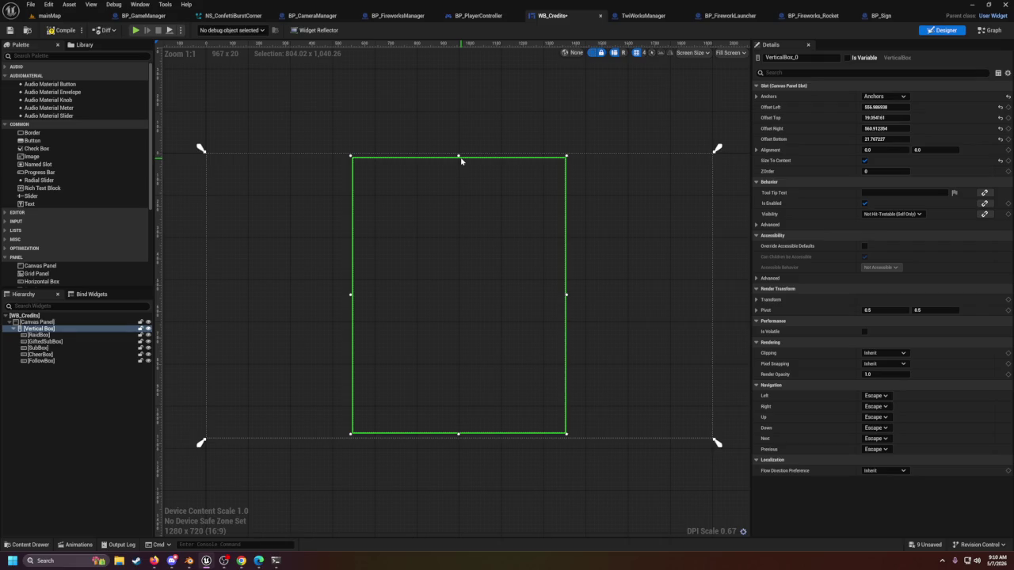
Step: Reselect the whole Vertical Box, widen the Palette and Hierarchy panels, and return to mainMap
click(65, 341)
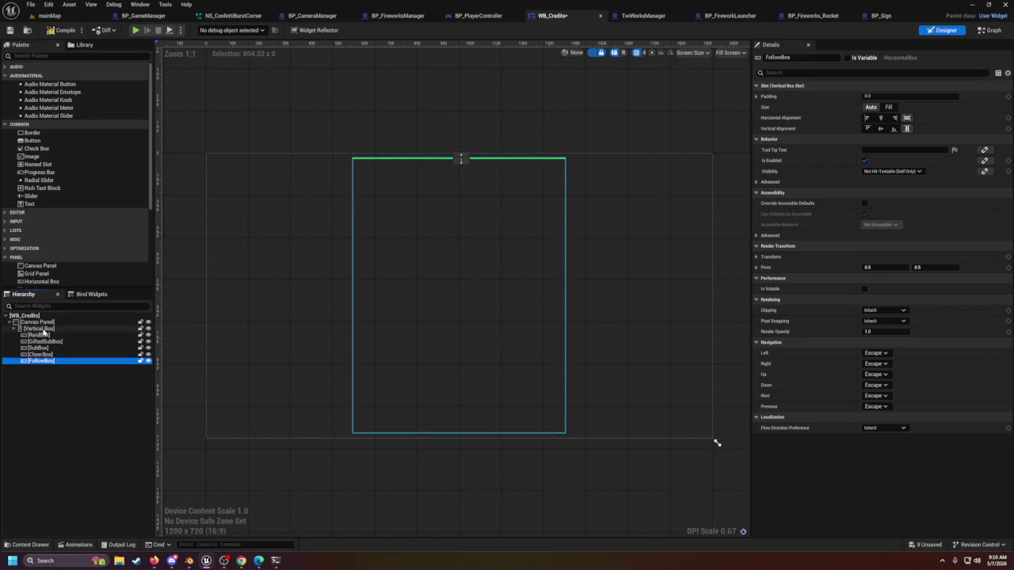
click(44, 329)
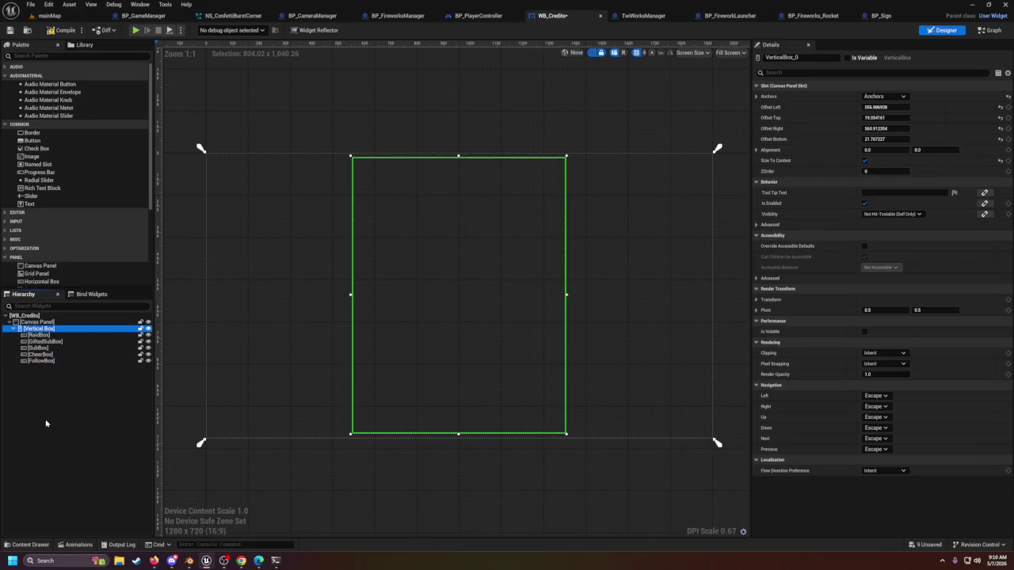
scroll(75, 245, down, 3)
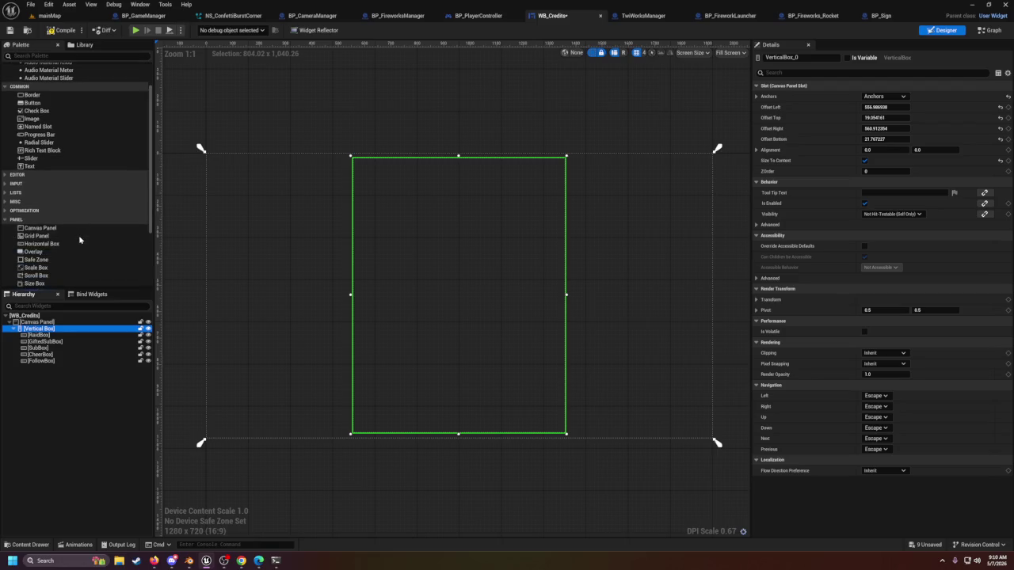
scroll(75, 255, down, 1)
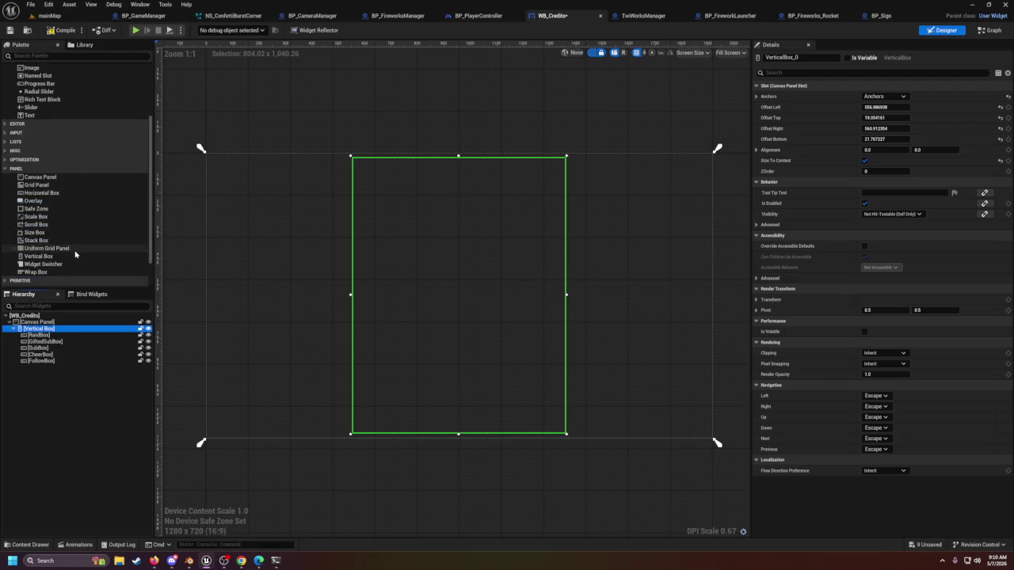
drag(156, 236, 271, 255)
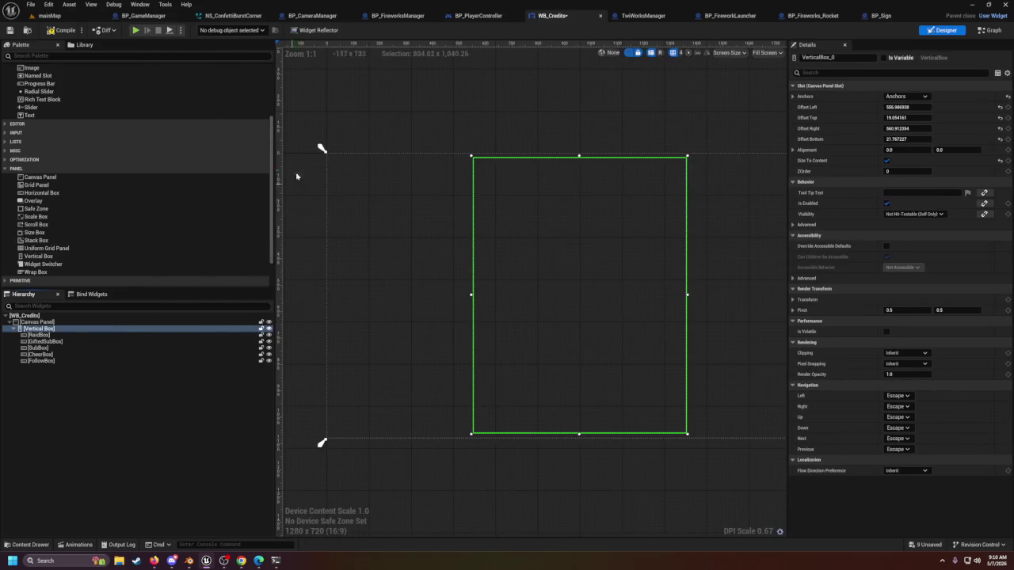
click(55, 15)
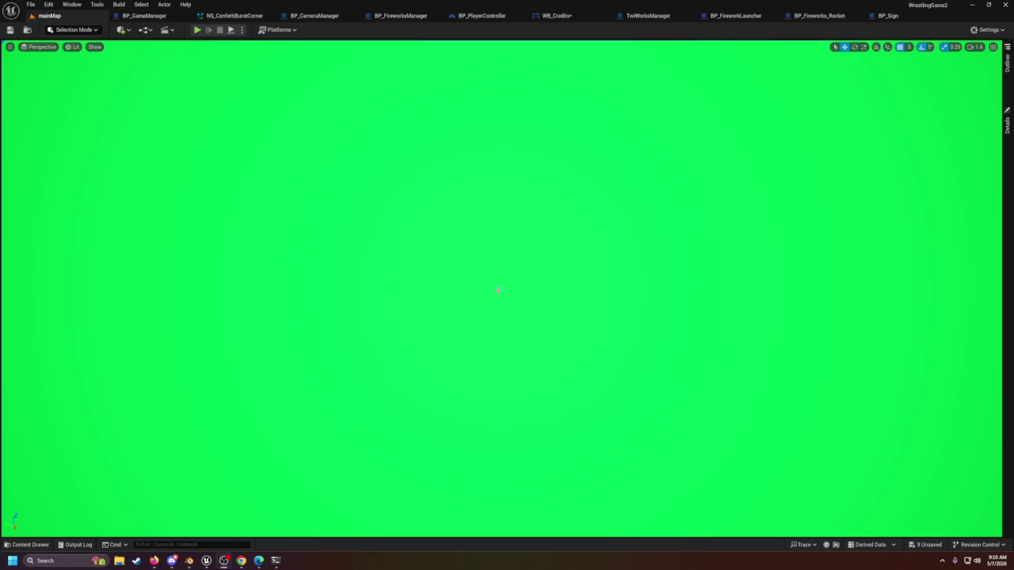
Step: Look around the green wall, selecting the cine camera and backdrop plane, then reopen WB_Credits
scroll(379, 249, down, 5)
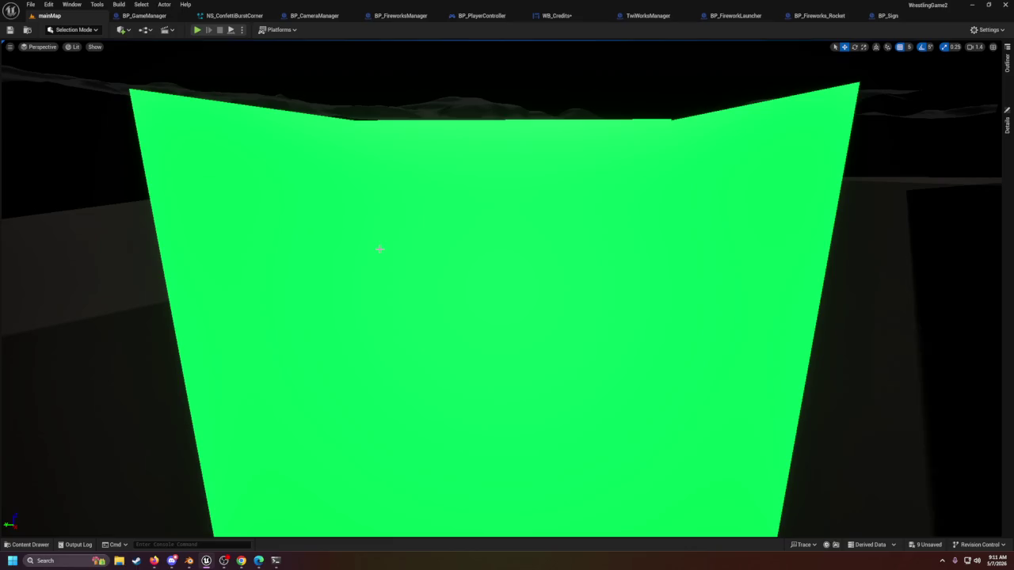
drag(371, 271, 372, 271)
drag(429, 303, 429, 303)
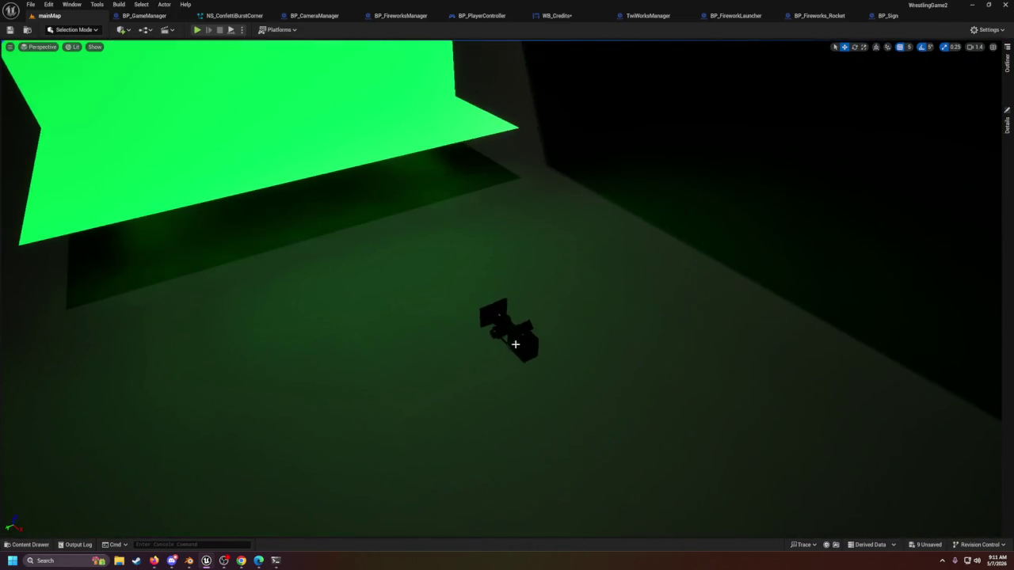
click(515, 344)
drag(442, 263, 441, 264)
click(441, 198)
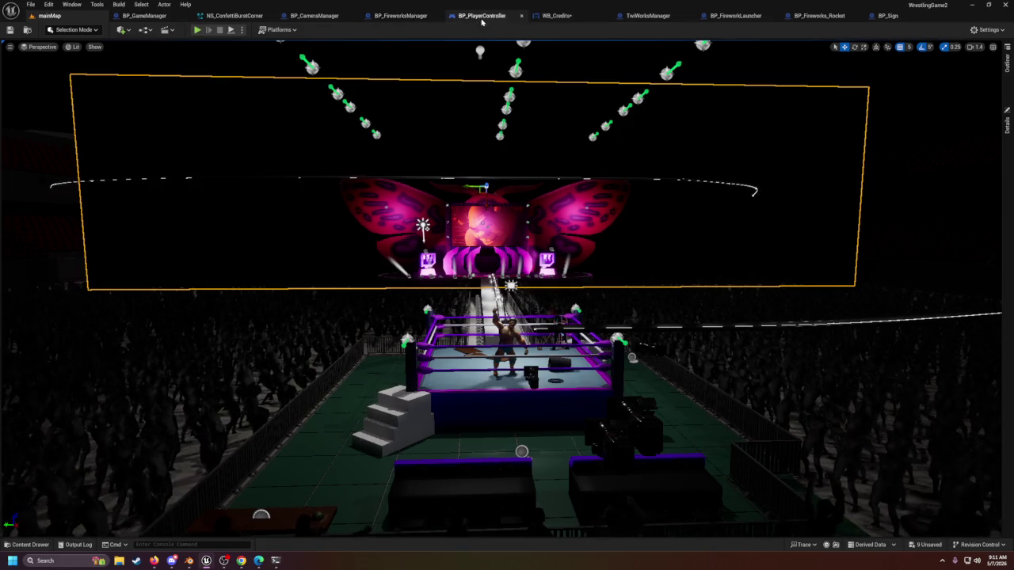
click(545, 16)
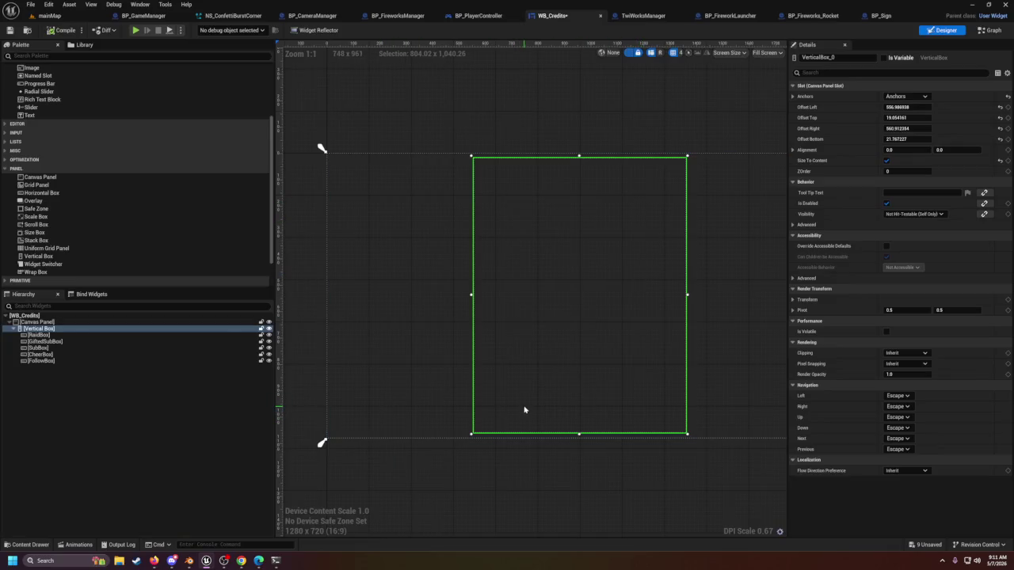
Step: Step through the RaidBox, GiftedSubBox, SubBox, CheerBox and FollowBox rows, ending on RaidBox, then return to TwiWorksManager
click(68, 335)
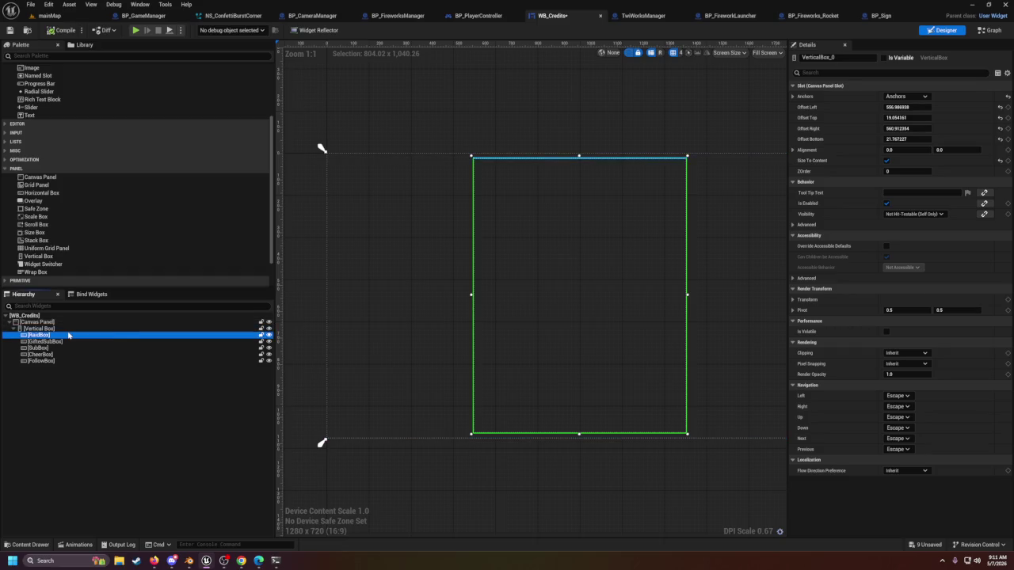
click(63, 342)
click(54, 349)
click(53, 354)
click(47, 360)
click(46, 342)
click(45, 354)
click(45, 360)
click(44, 354)
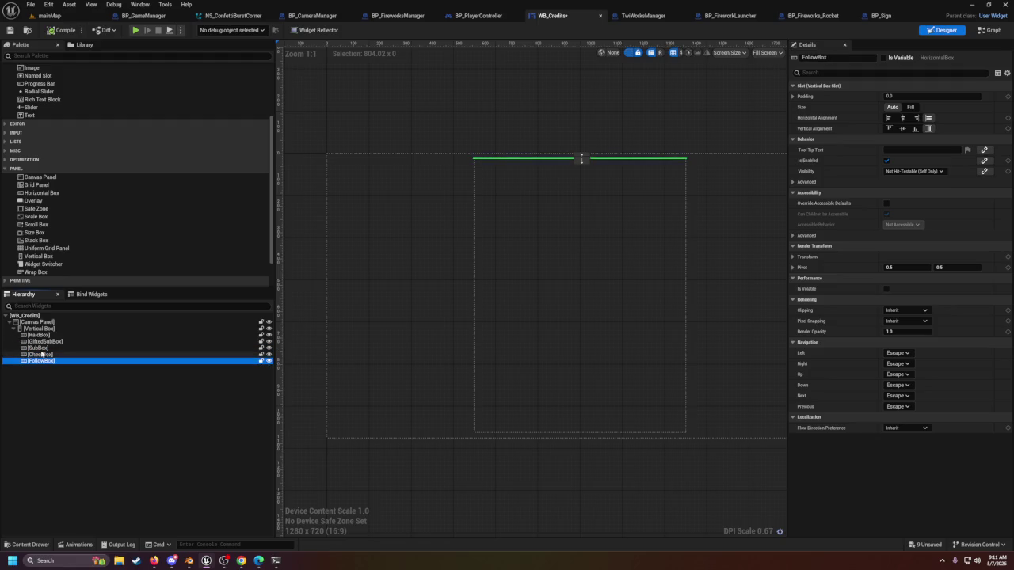
click(42, 328)
click(41, 335)
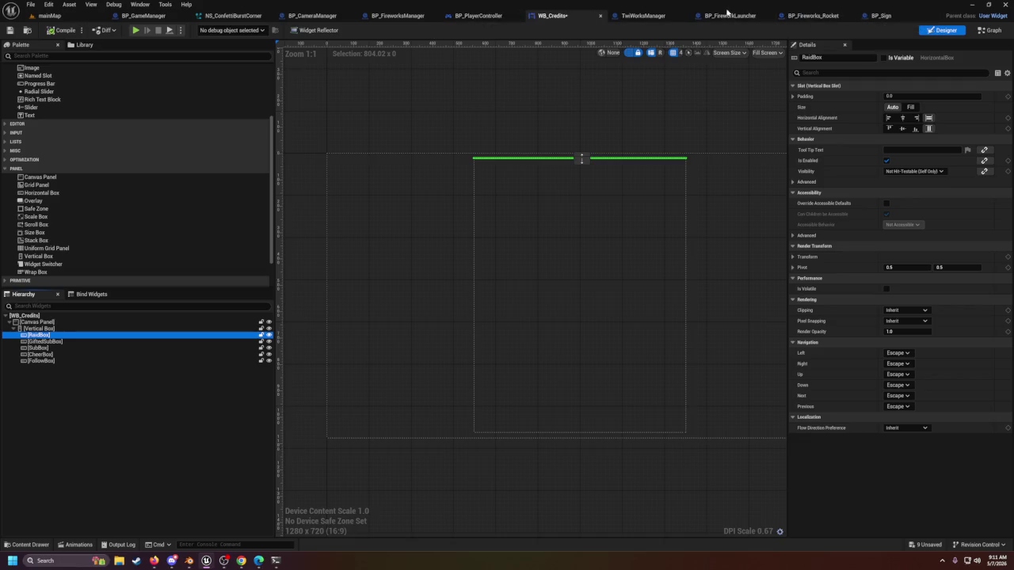
click(643, 15)
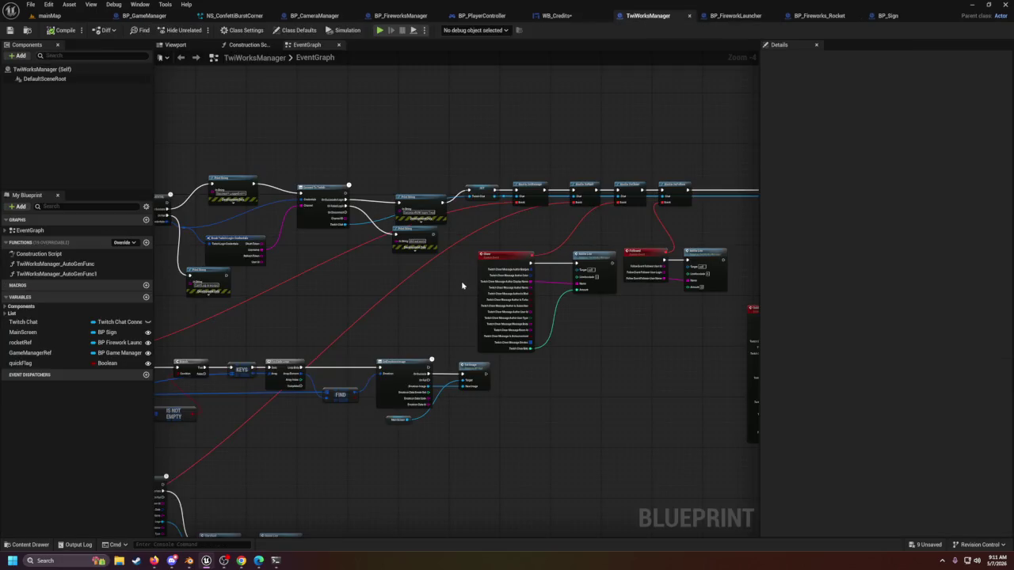
Step: Pan past the Twitch login, Raided, Cheer, Followed and Subbed nodes and jump to the AddToList event
scroll(674, 319, up, 2)
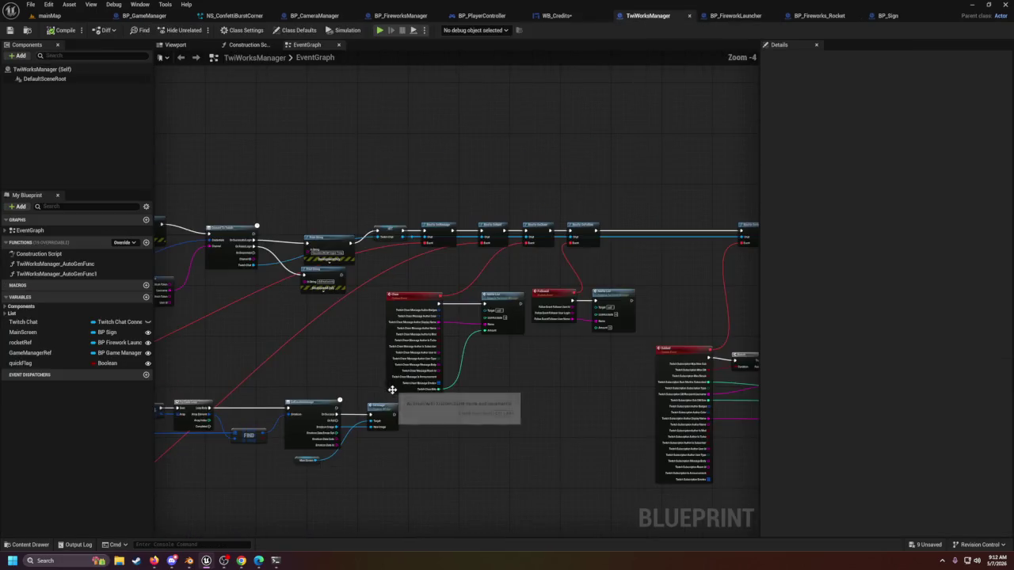
scroll(400, 483, up, 1)
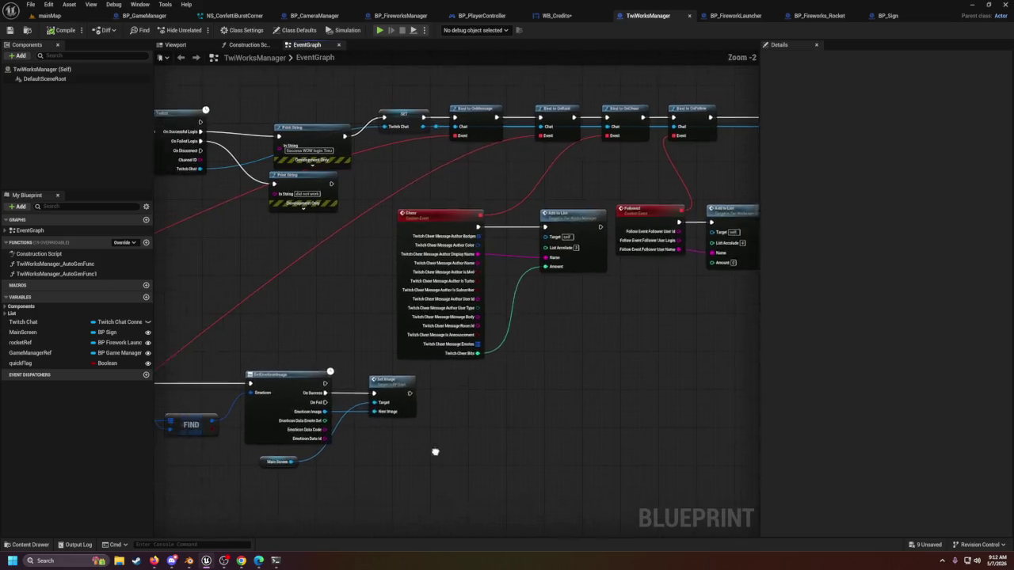
drag(453, 446, 724, 420)
mouse_move(498, 381)
mouse_down()
mouse_move(676, 302)
mouse_move(557, 420)
mouse_up()
drag(567, 329, 325, 342)
click(444, 295)
double_click(443, 295)
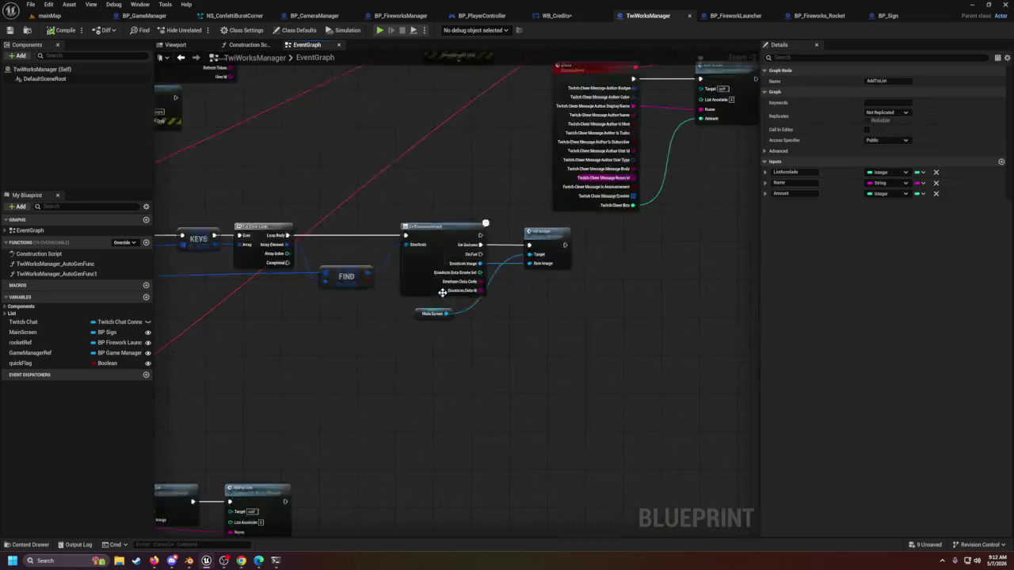
Step: Inspect the AddToList Switch, INSERT nodes and Cheer Amt variable, then bring up WB_Credits
mouse_move(443, 305)
mouse_down()
mouse_move(423, 385)
mouse_move(314, 362)
mouse_move(296, 389)
mouse_up()
scroll(297, 389, up, 2)
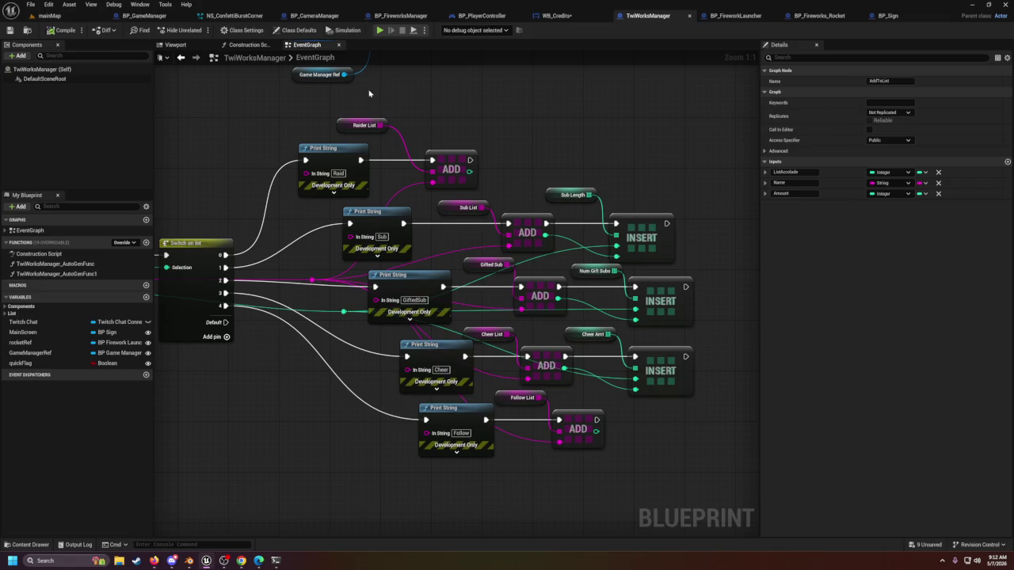
click(646, 360)
click(571, 334)
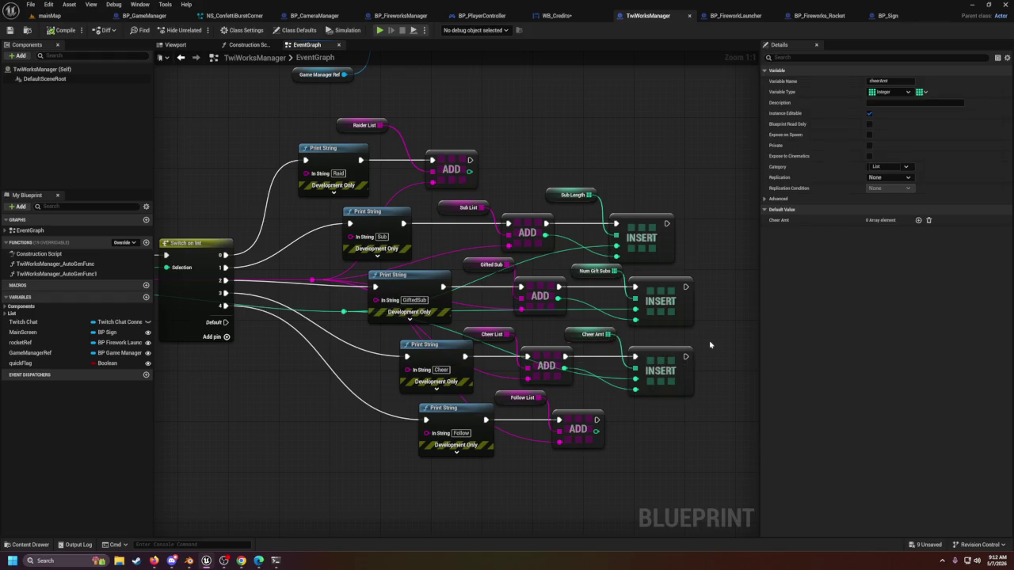
click(708, 354)
scroll(527, 388, down, 3)
mouse_move(466, 437)
mouse_down()
mouse_move(496, 524)
mouse_move(513, 536)
mouse_up()
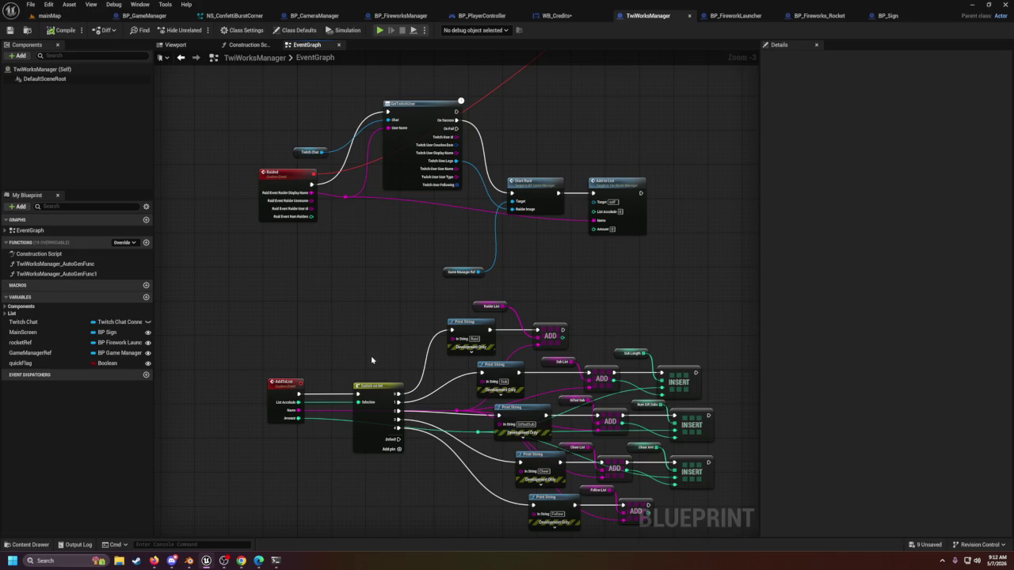
mouse_move(371, 359)
mouse_down()
mouse_move(399, 324)
mouse_move(460, 288)
mouse_move(446, 274)
mouse_move(315, 251)
mouse_up()
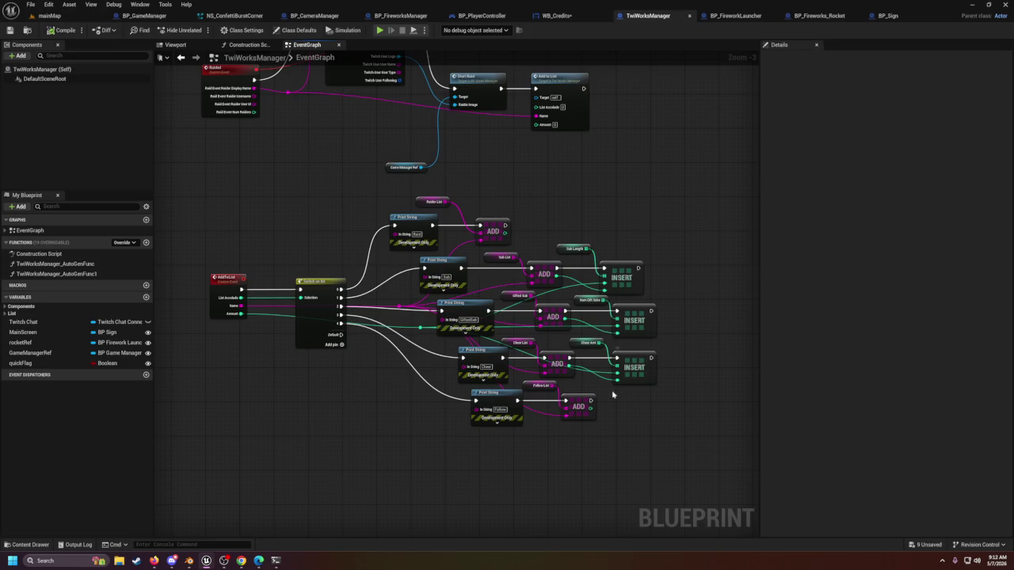
mouse_move(552, 446)
mouse_down()
mouse_move(566, 417)
mouse_move(596, 400)
mouse_up()
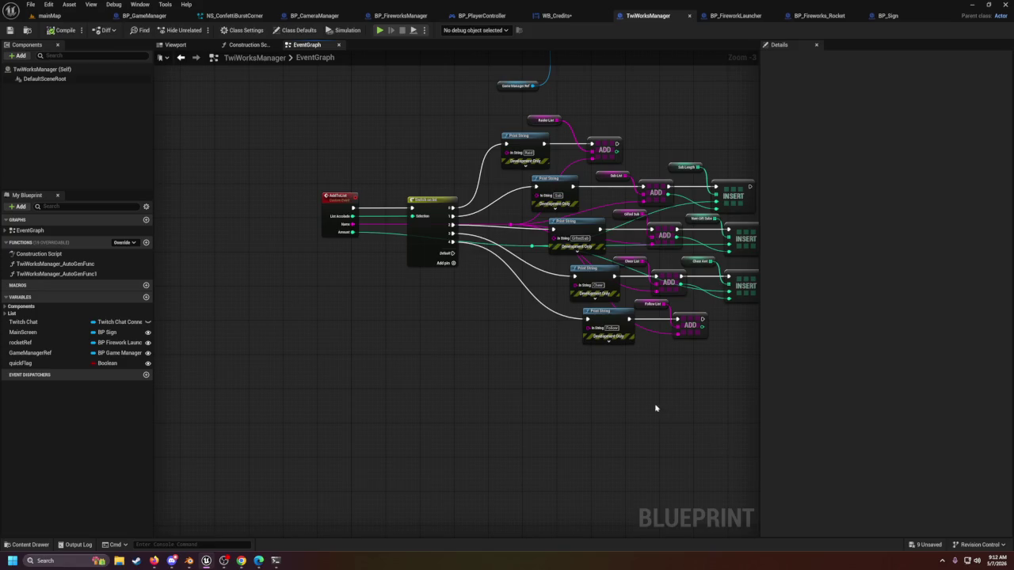
click(552, 15)
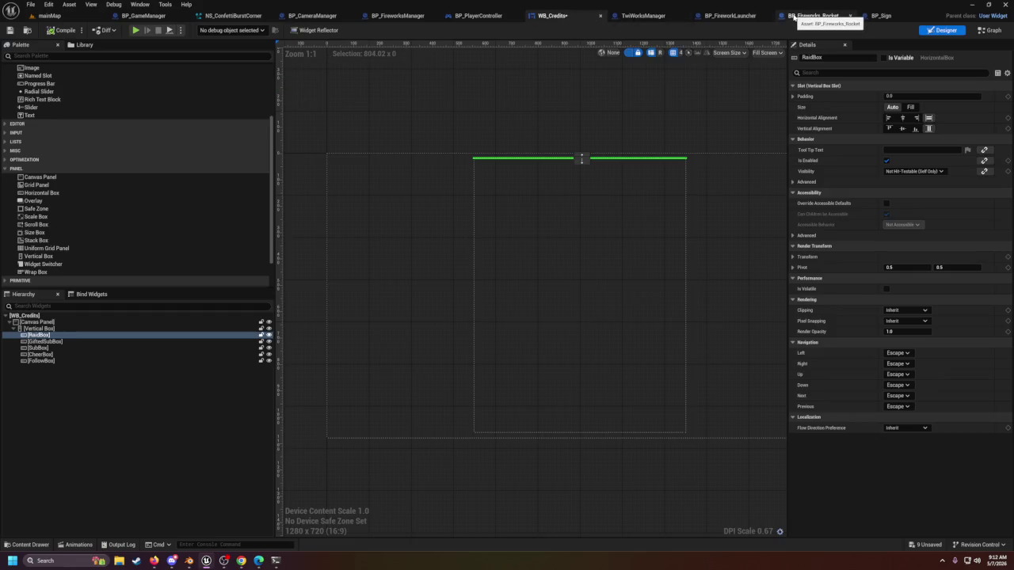
Step: Pan around TwiWorksManager's AddToList switch block and Raided/GetTwitchUser nodes, then switch to mainMap
click(649, 14)
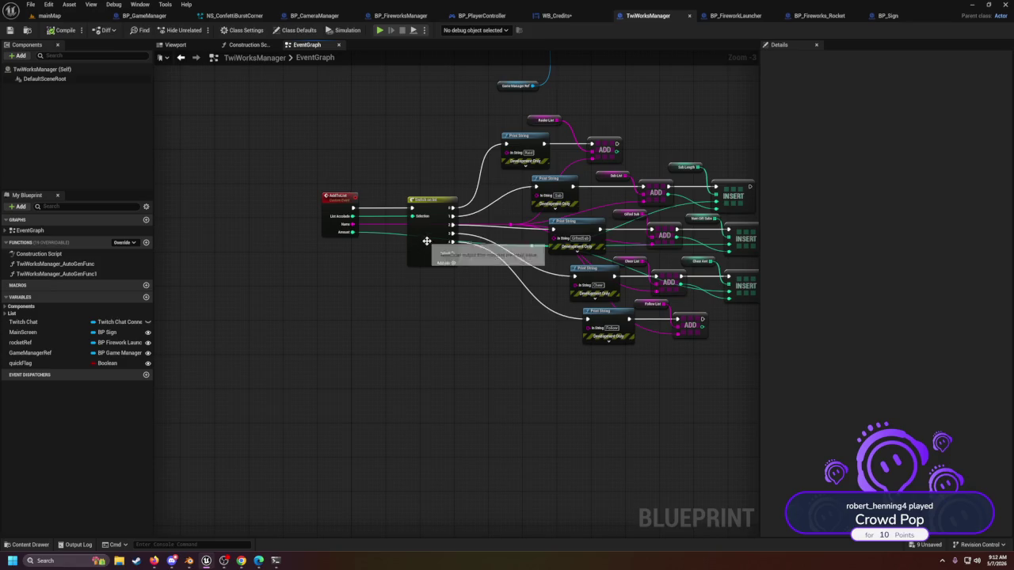
mouse_move(530, 337)
mouse_down()
mouse_move(468, 375)
mouse_move(461, 347)
mouse_up()
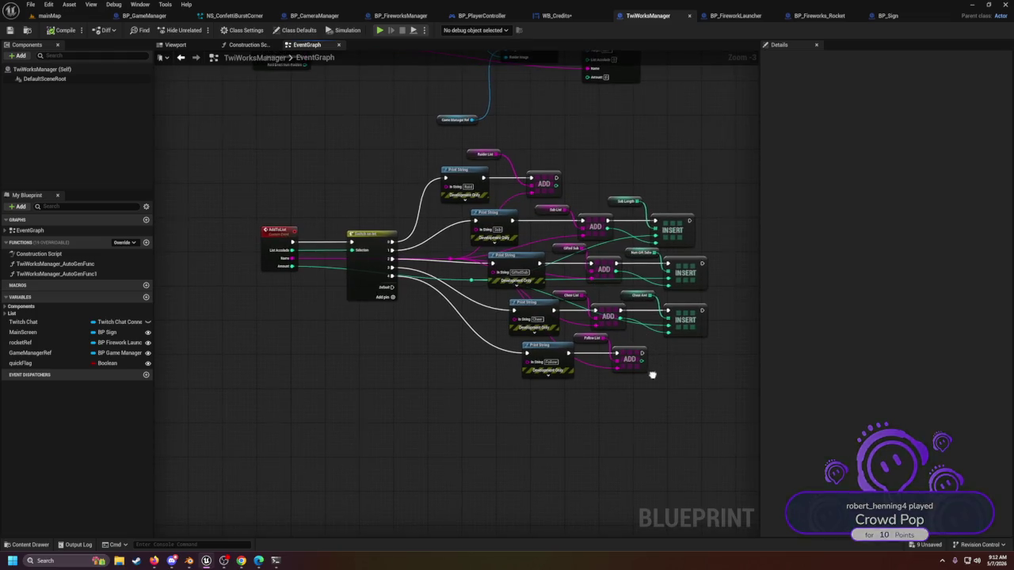
drag(637, 383, 638, 350)
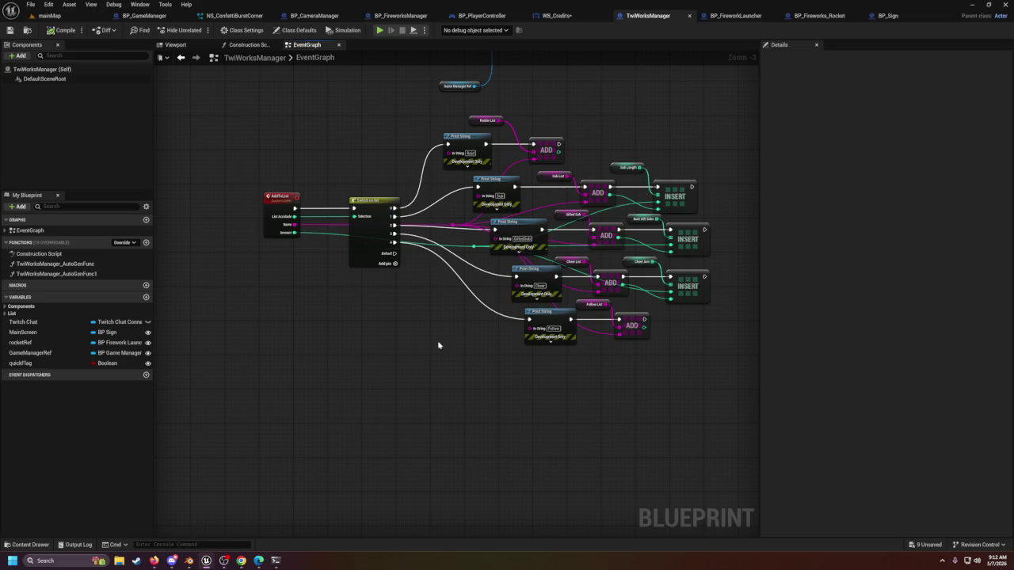
mouse_move(387, 352)
mouse_down()
mouse_move(357, 367)
mouse_move(463, 376)
mouse_move(403, 390)
mouse_up()
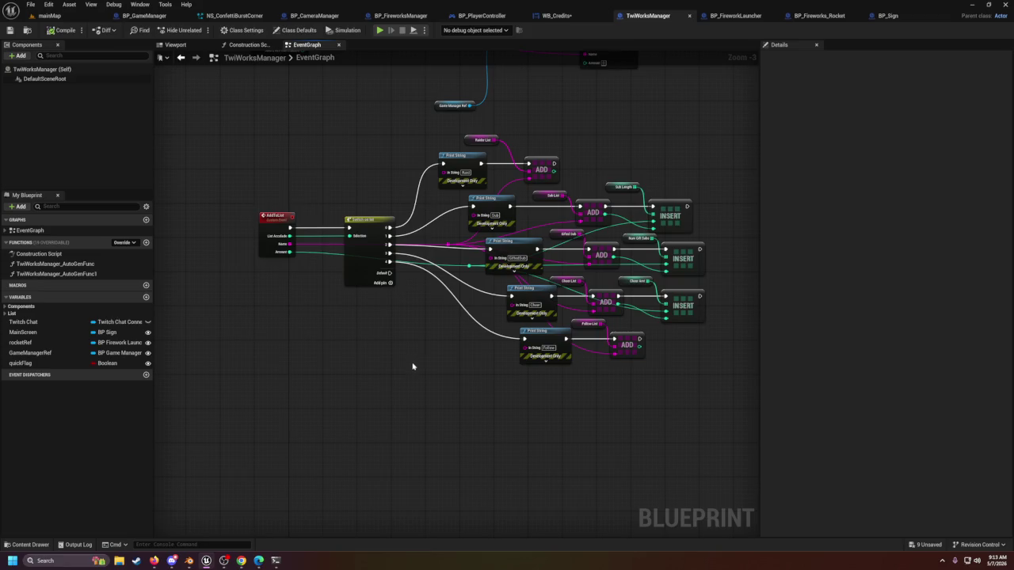
drag(409, 371, 536, 294)
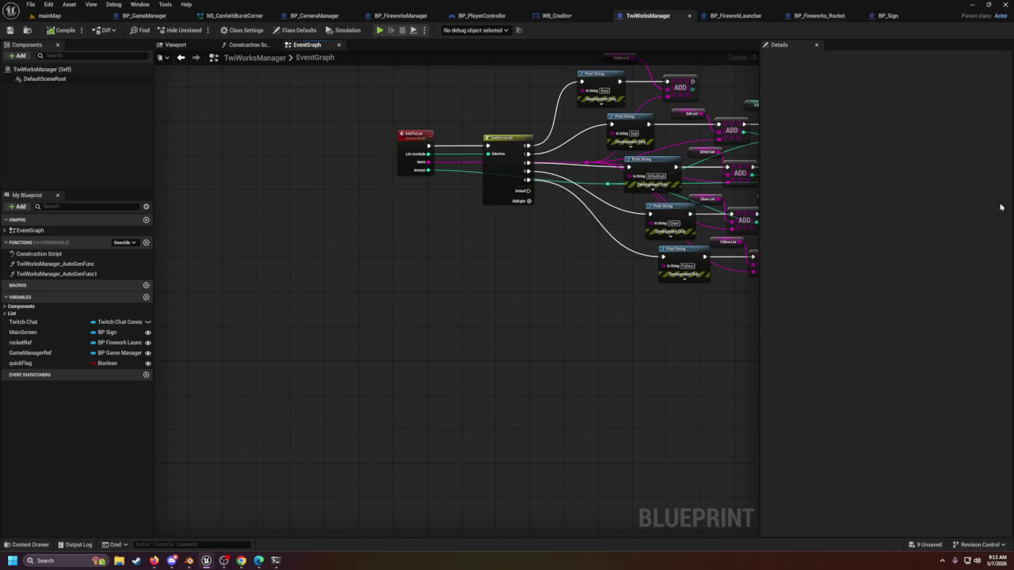
mouse_move(487, 323)
mouse_down()
mouse_move(466, 324)
mouse_move(426, 357)
mouse_move(429, 349)
mouse_up()
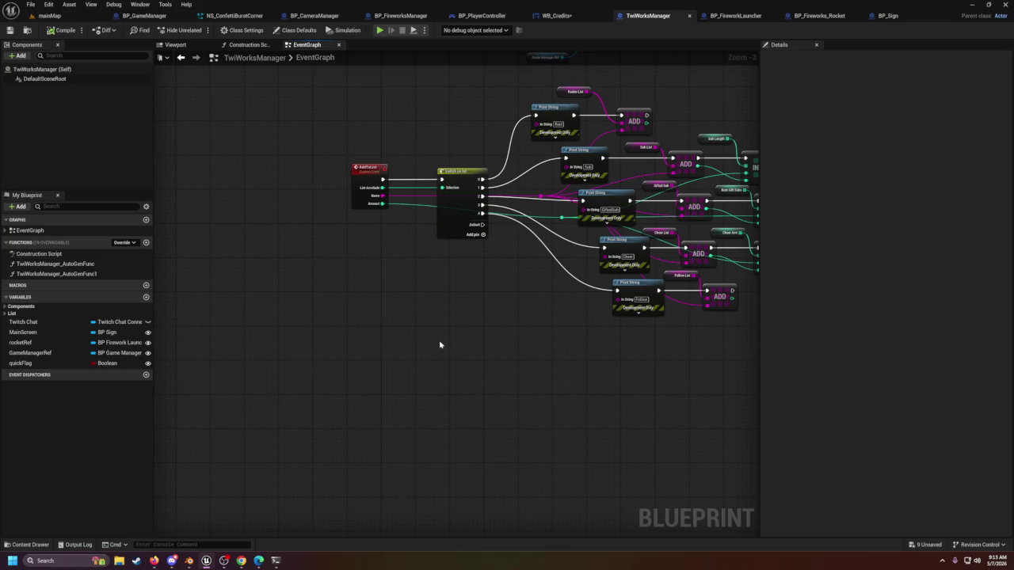
mouse_move(367, 269)
mouse_down()
mouse_move(300, 276)
mouse_move(274, 408)
mouse_up()
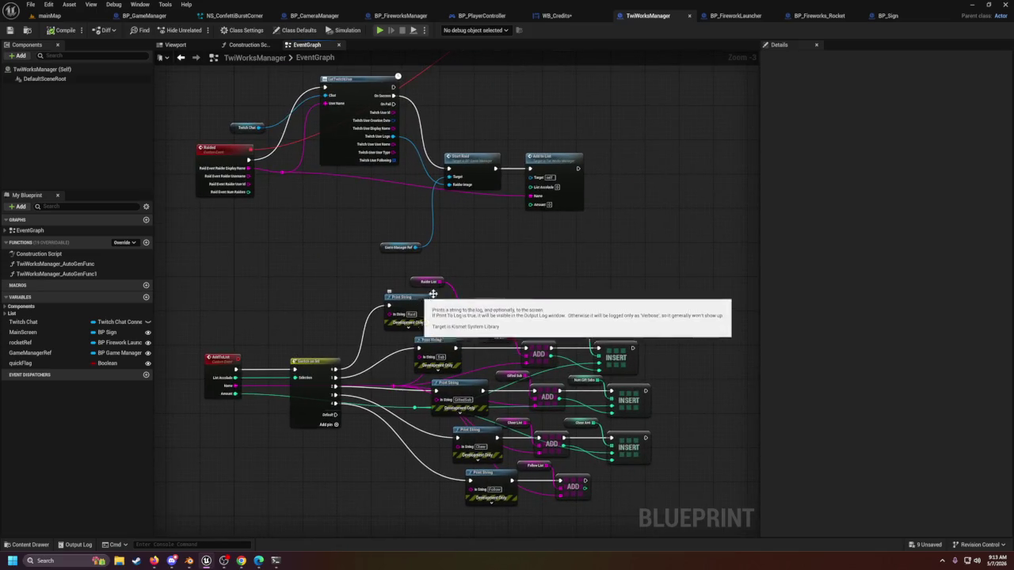
drag(532, 374, 600, 242)
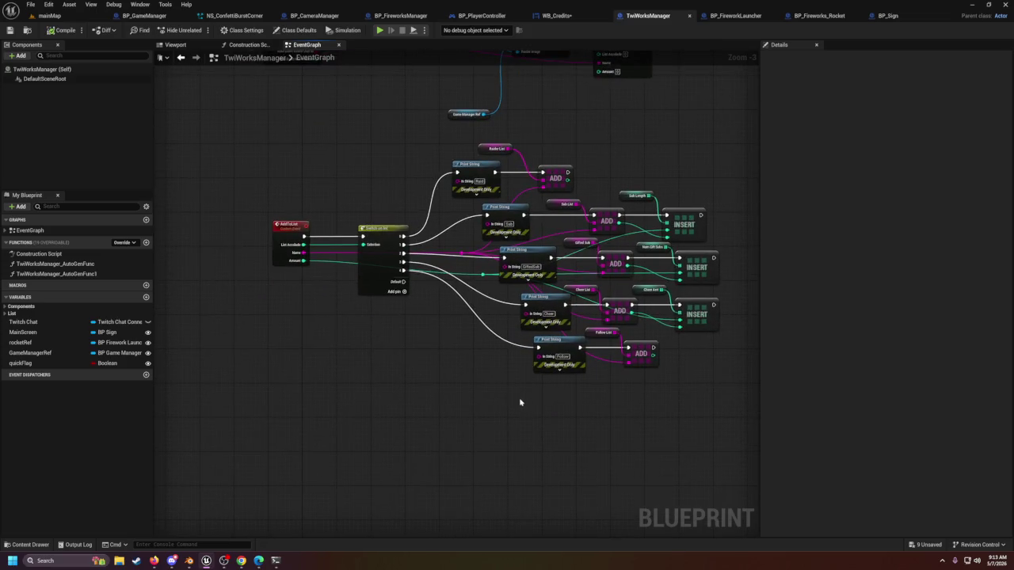
mouse_move(507, 386)
mouse_down()
mouse_move(407, 388)
mouse_move(482, 407)
mouse_move(517, 385)
mouse_up()
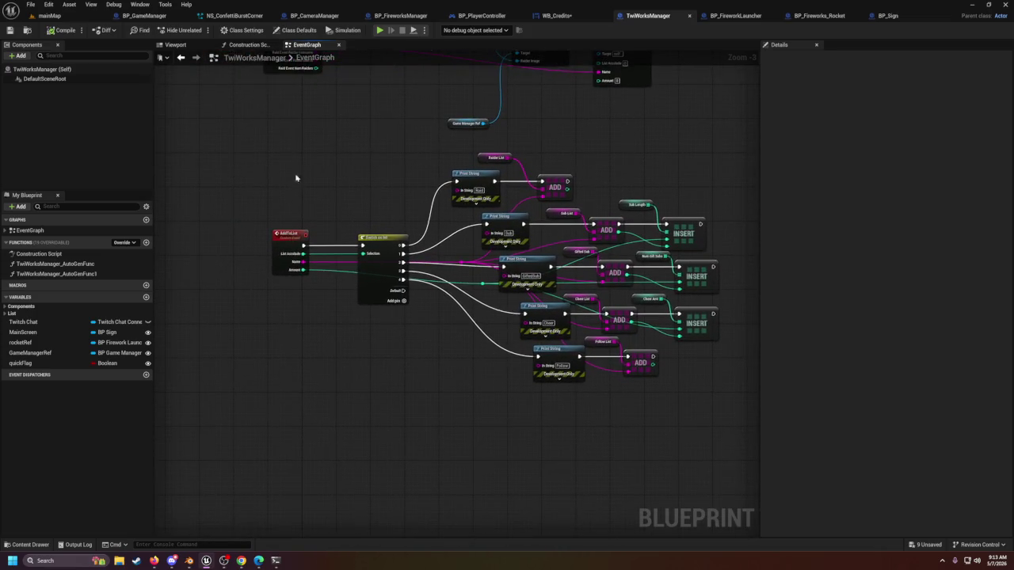
click(49, 16)
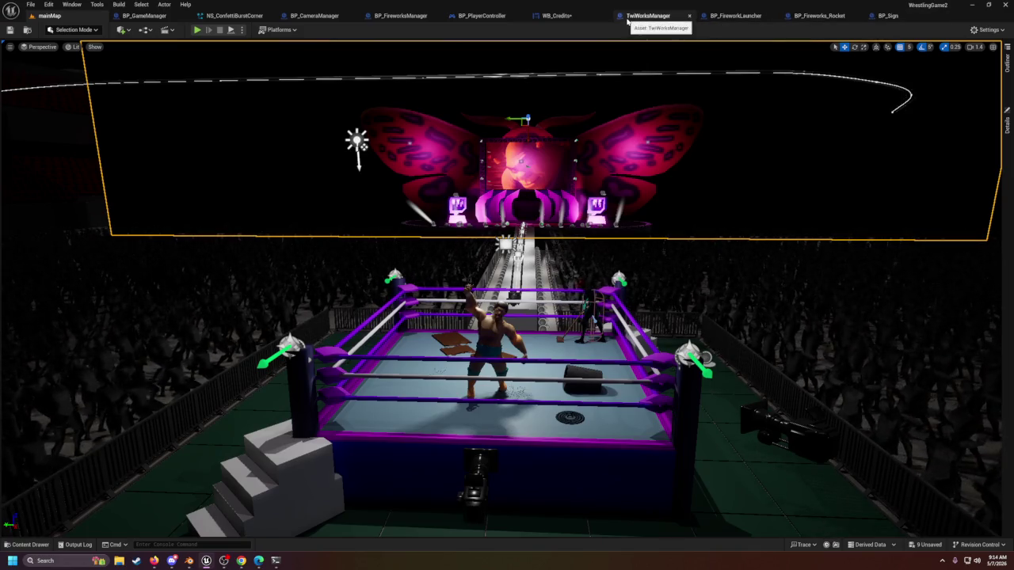
Step: Select RaidBox in WB_Credits' Hierarchy, save the widget, and return to TwiWorksManager
click(556, 17)
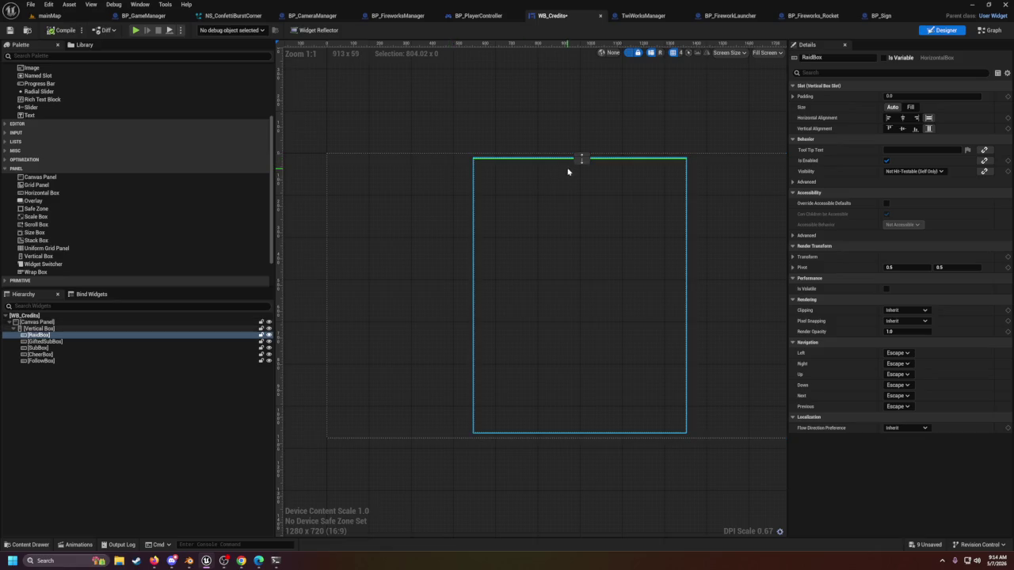
click(95, 328)
click(94, 336)
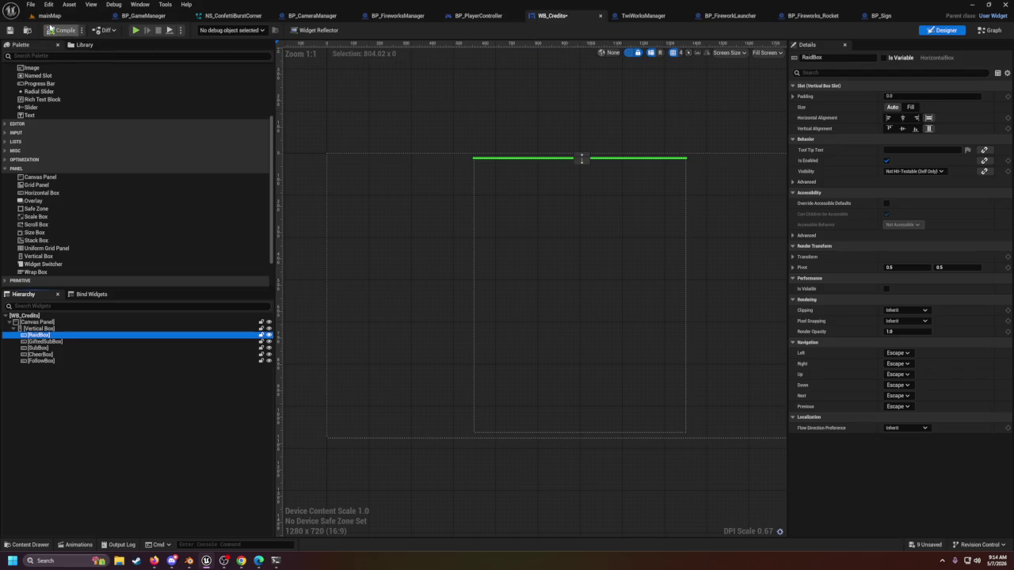
click(10, 30)
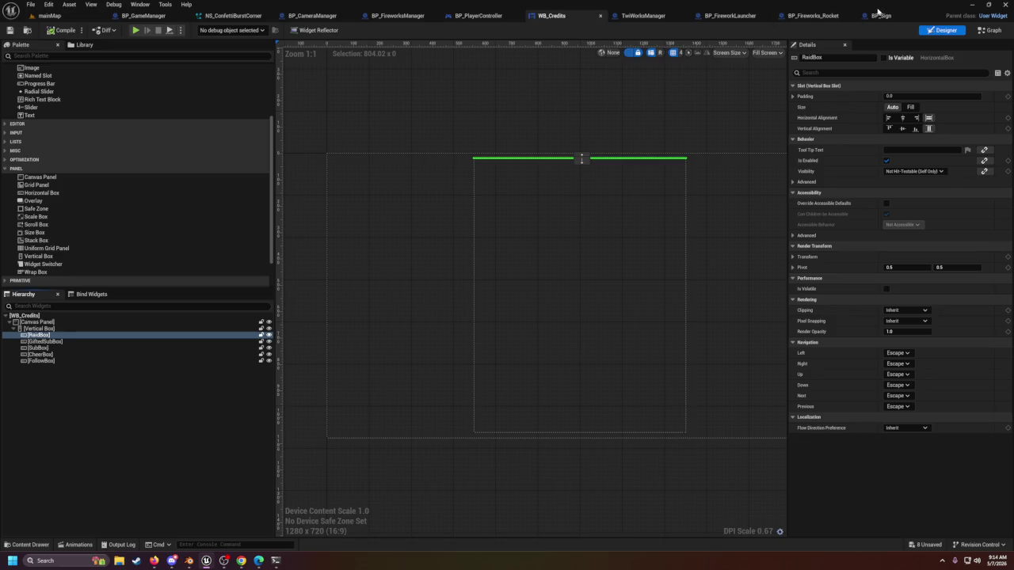
click(643, 15)
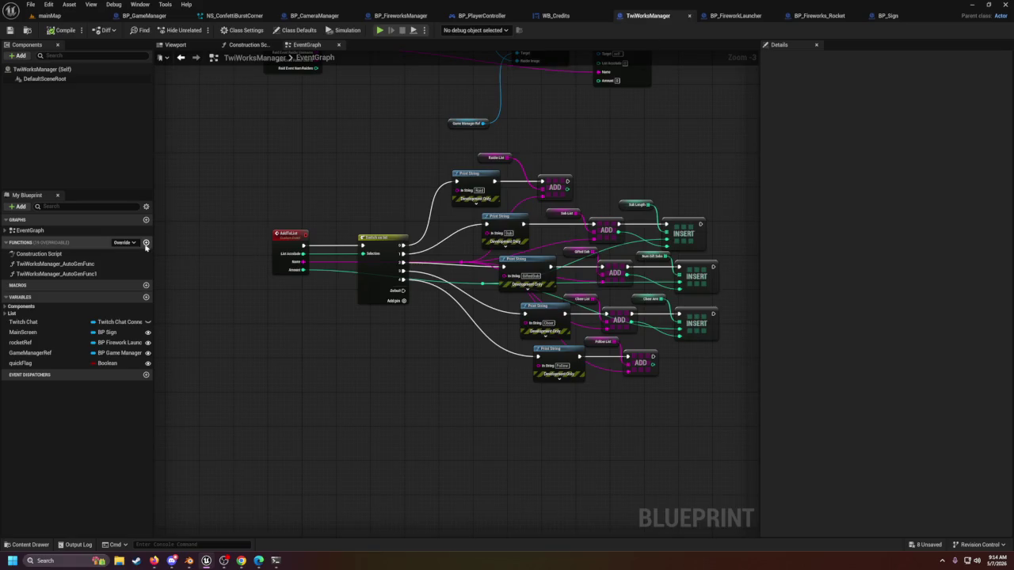
Step: Add a variable named credits to TwiWorksManager, typed as a WB Credits object reference
click(146, 297)
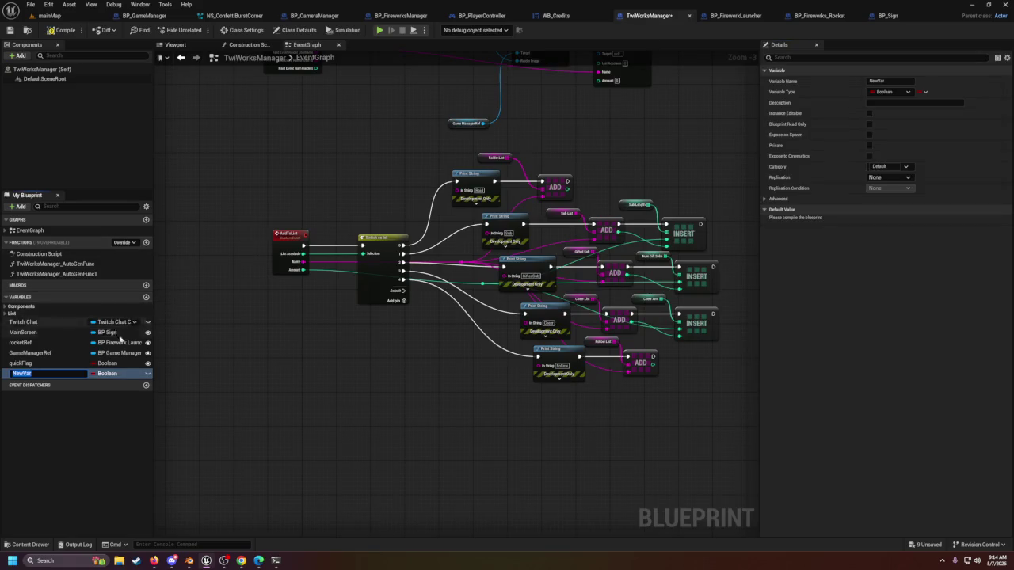
text(credits)
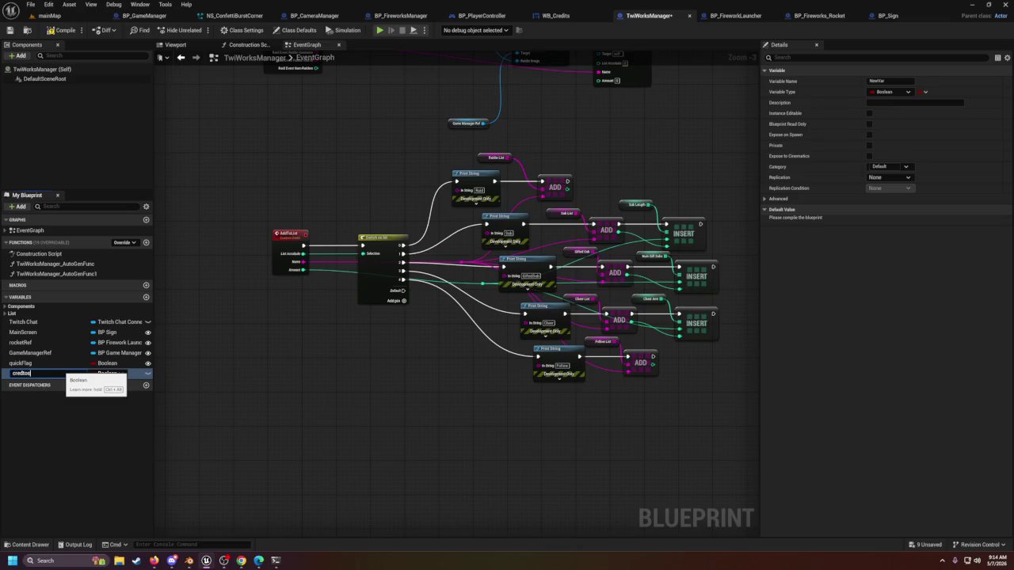
key(Return)
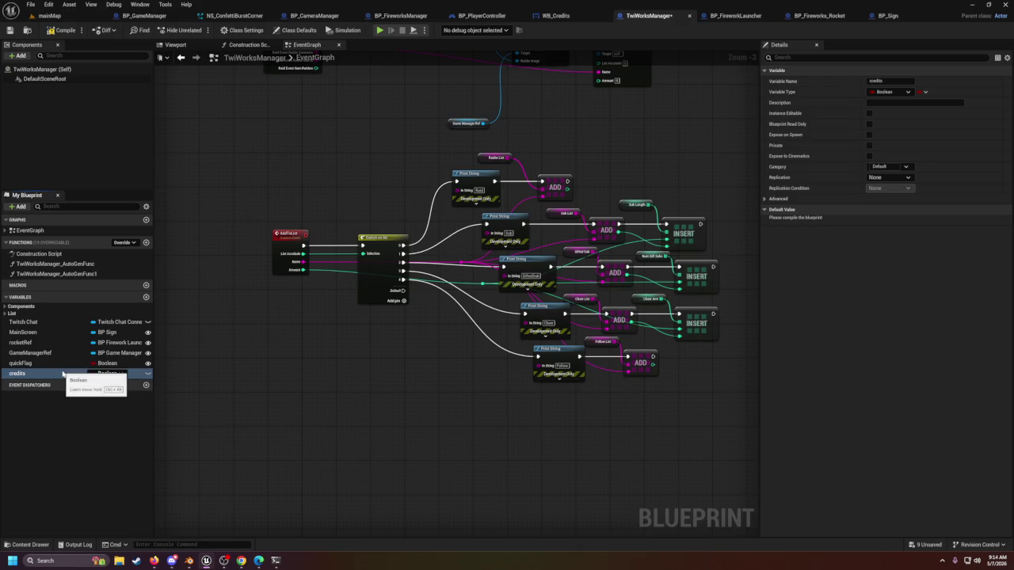
click(111, 373)
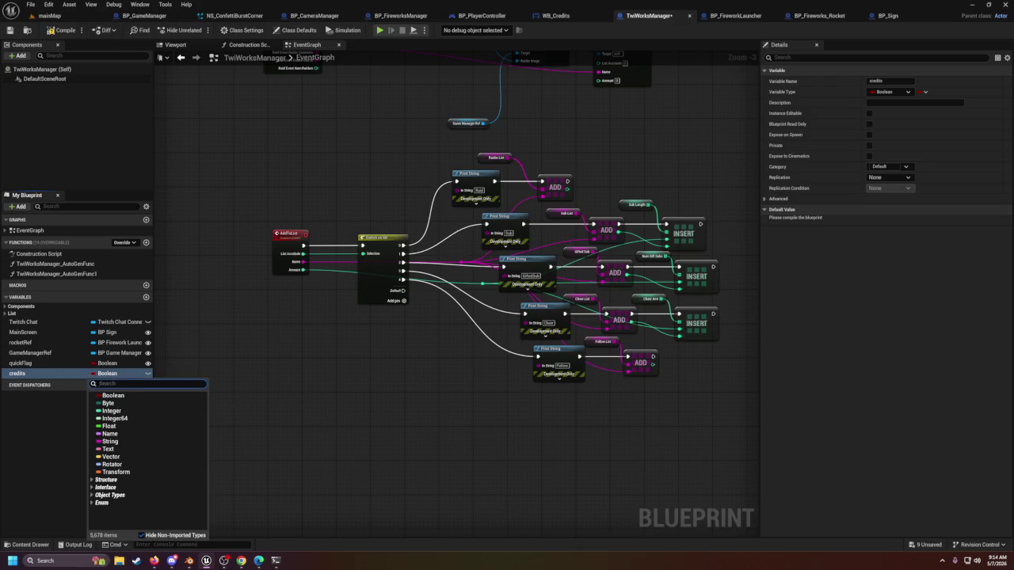
text(wb_)
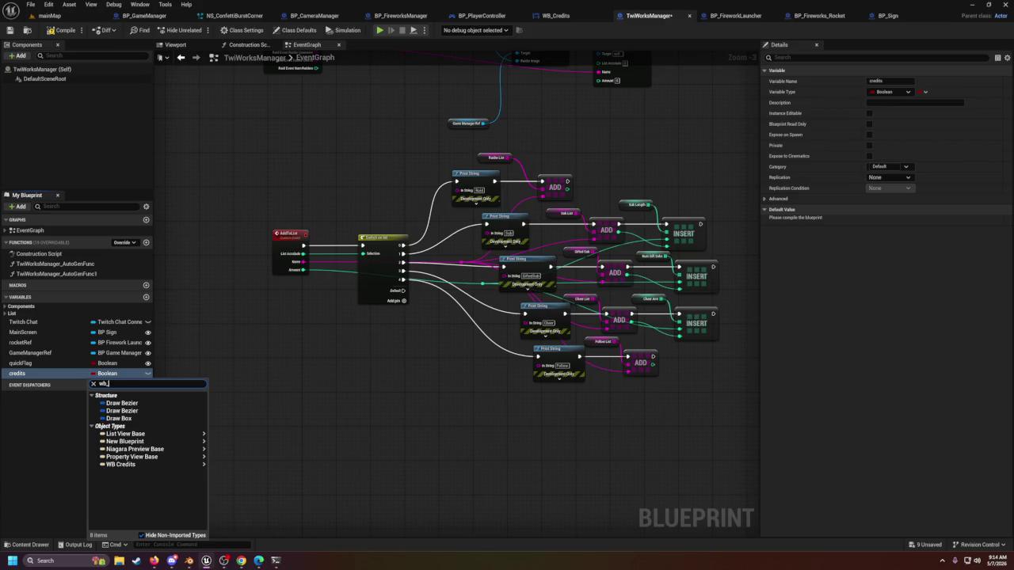
text(c)
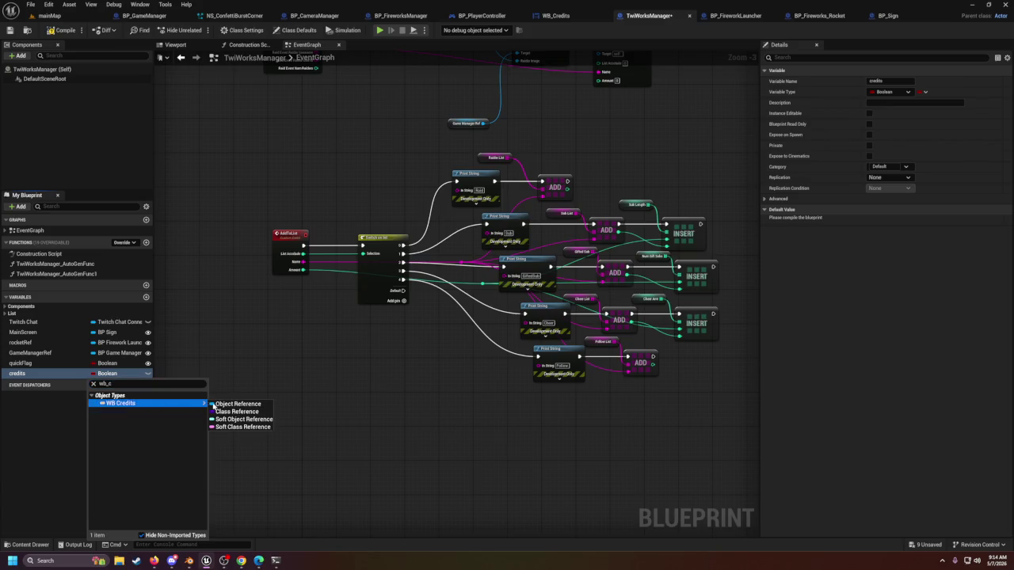
click(235, 402)
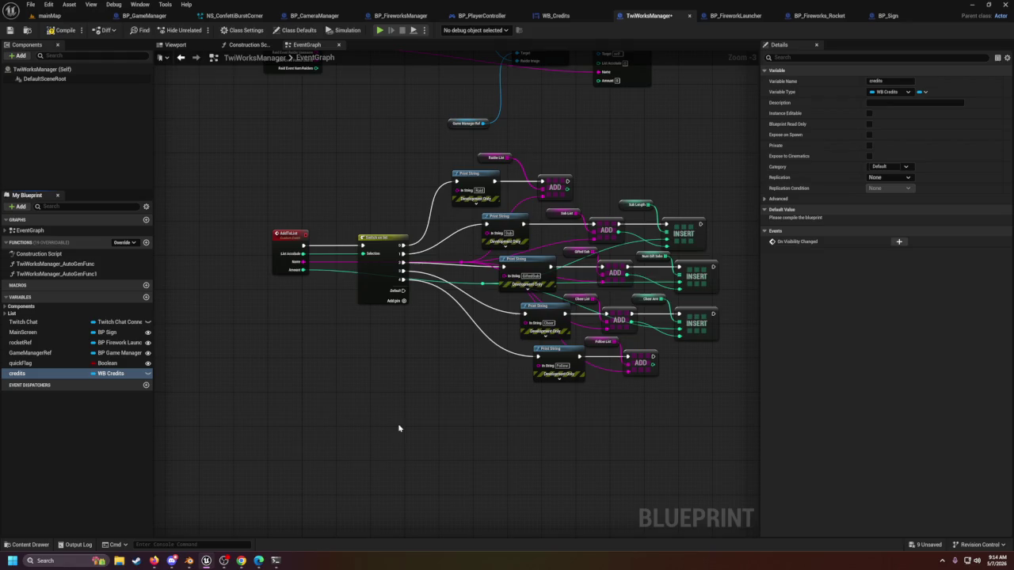
Step: Open the Event Graph's All Actions menu and clear the unmatched 'FillO' search text
drag(399, 426, 407, 332)
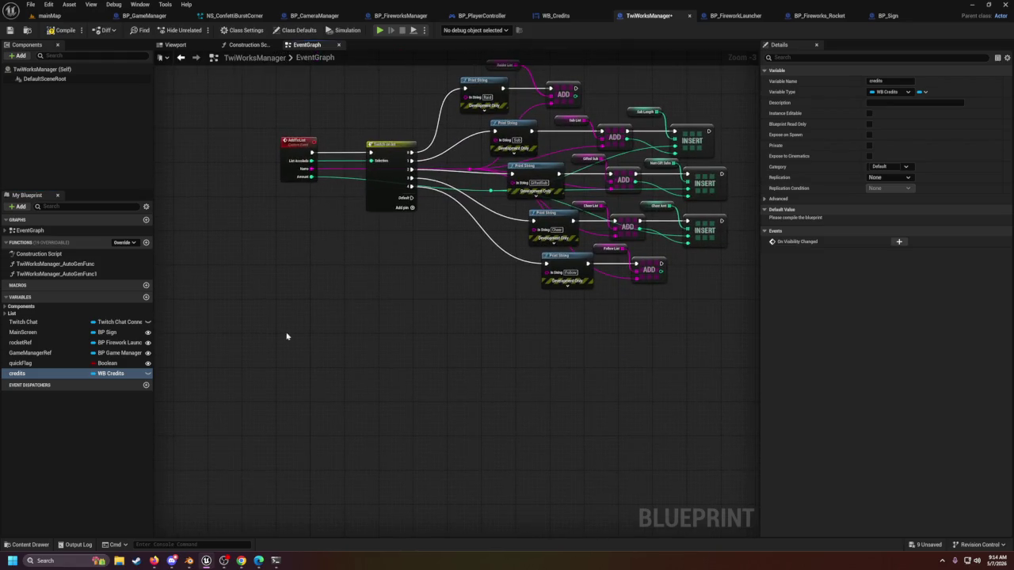
right_click(266, 350)
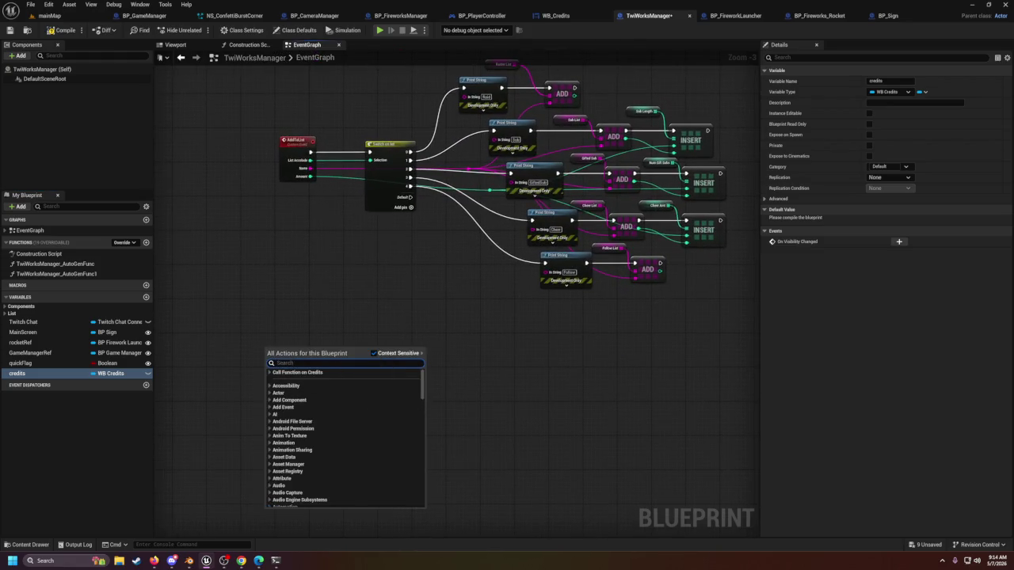
text(FillO)
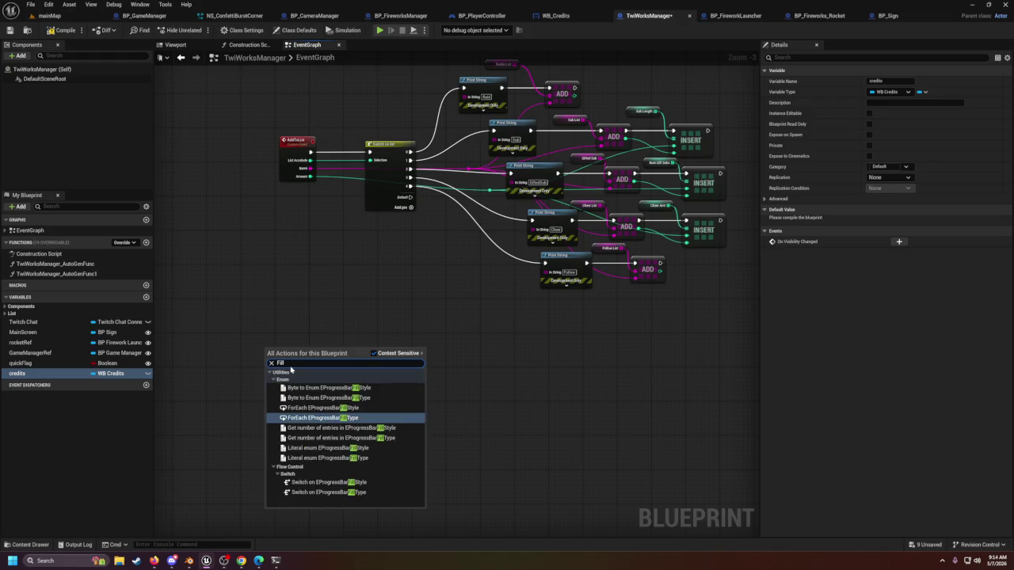
key(BackSpace)
key(BackSpace)
key(BackSpace)
Step: Add a custom event named FillCredits and connect a Branch node from its exec pin
text(custom)
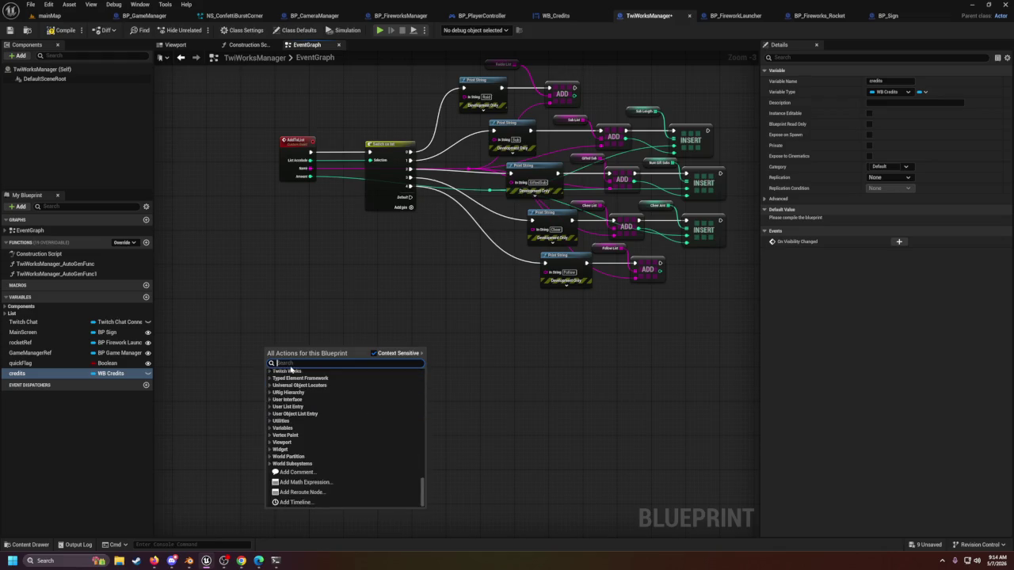
key(Return)
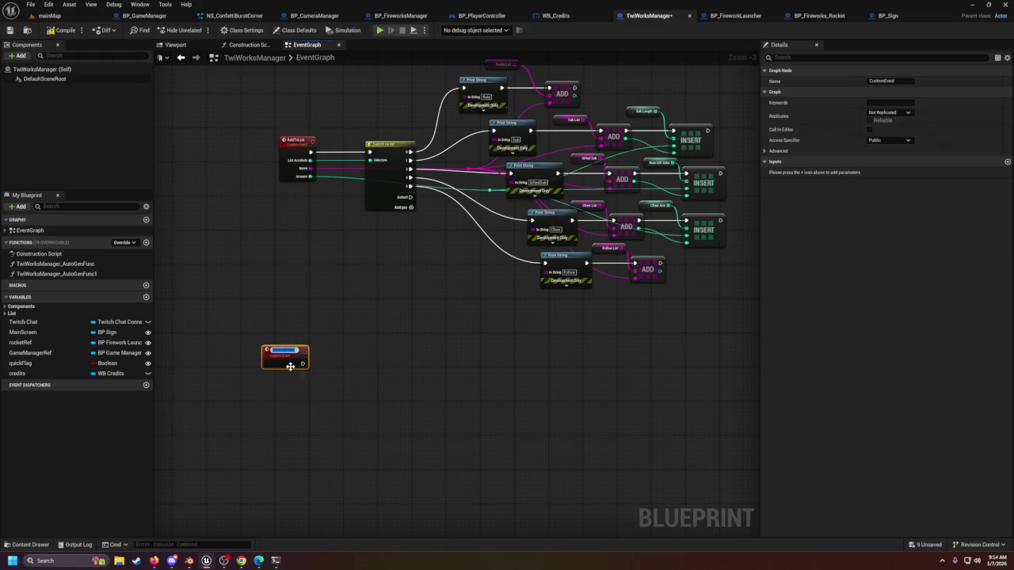
text(Fill)
text(Credits)
key(Return)
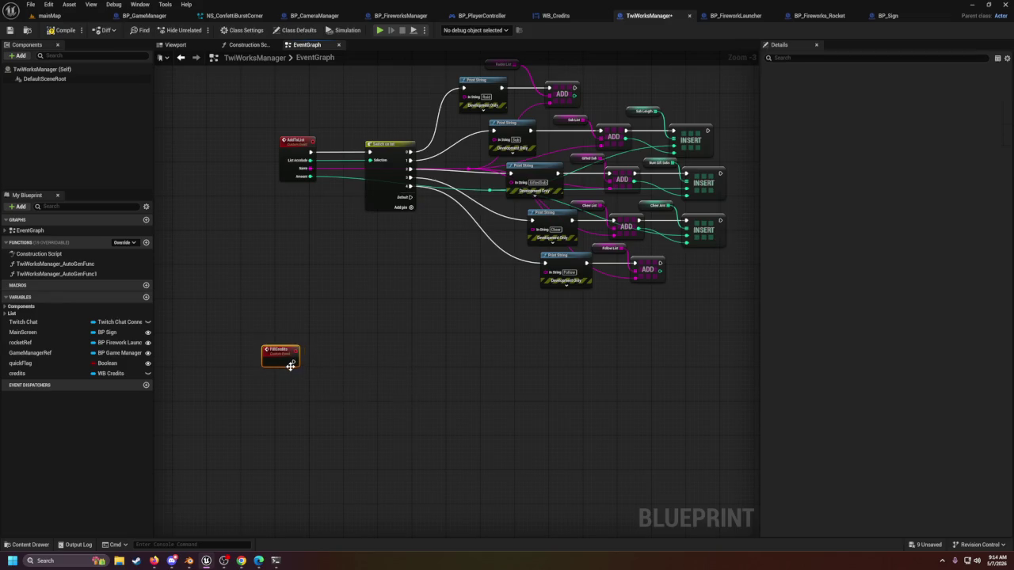
drag(291, 357, 281, 359)
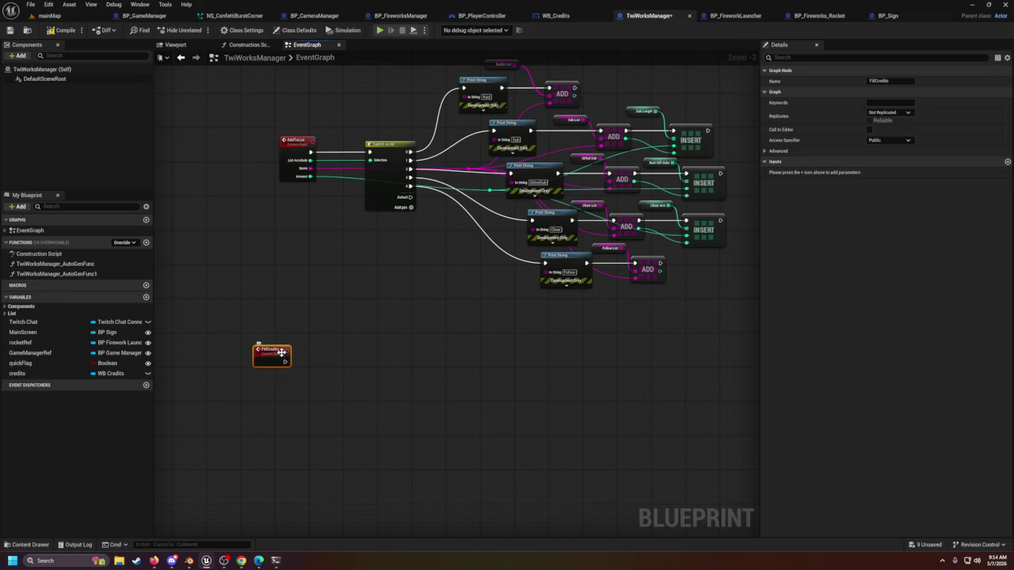
double_click(282, 358)
click(290, 372)
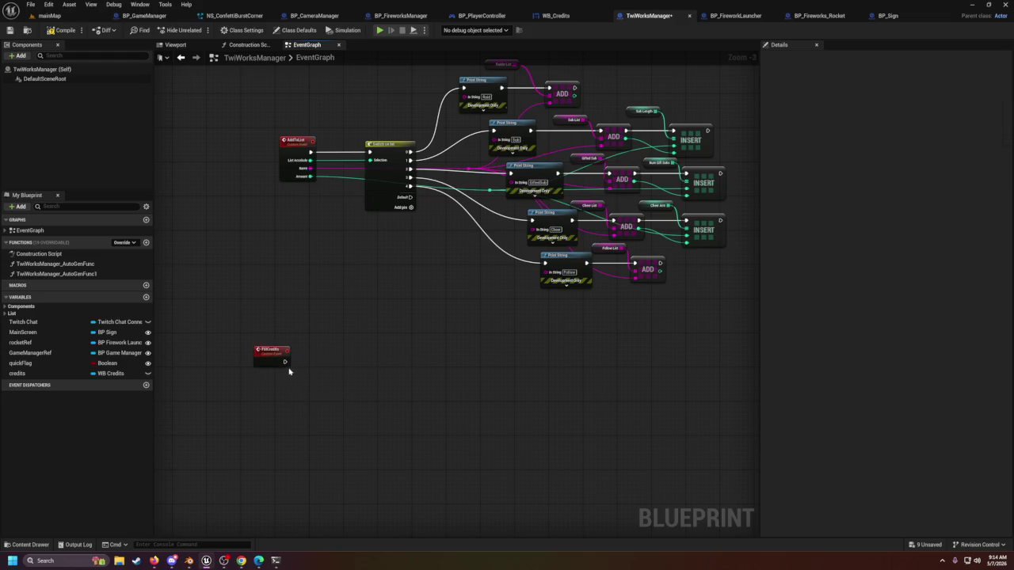
drag(284, 361, 356, 362)
mouse_move(423, 260)
mouse_down()
mouse_move(419, 339)
mouse_move(465, 310)
mouse_up()
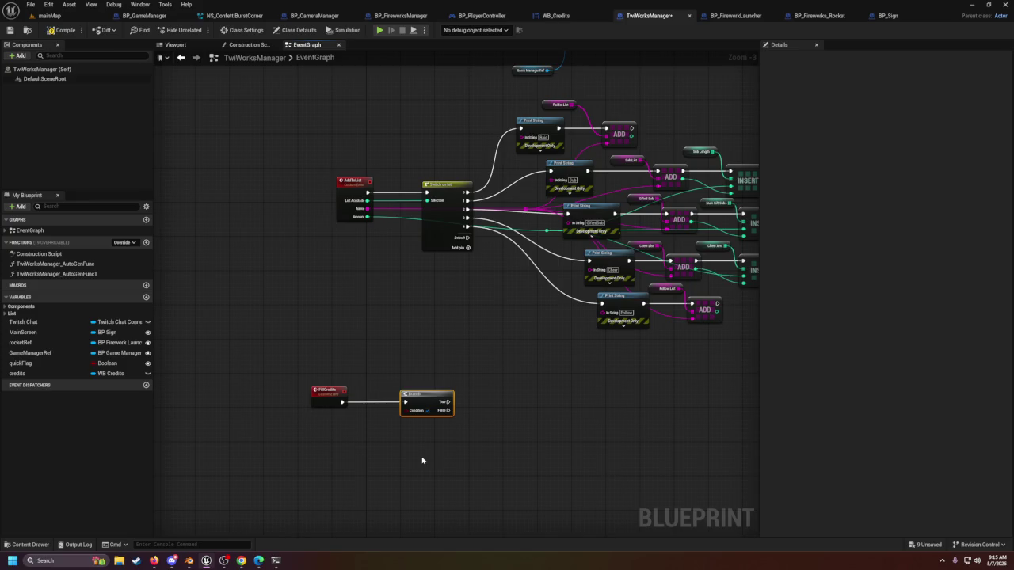
Step: Create an accidental NewVar variable, then delete it
right_click(380, 455)
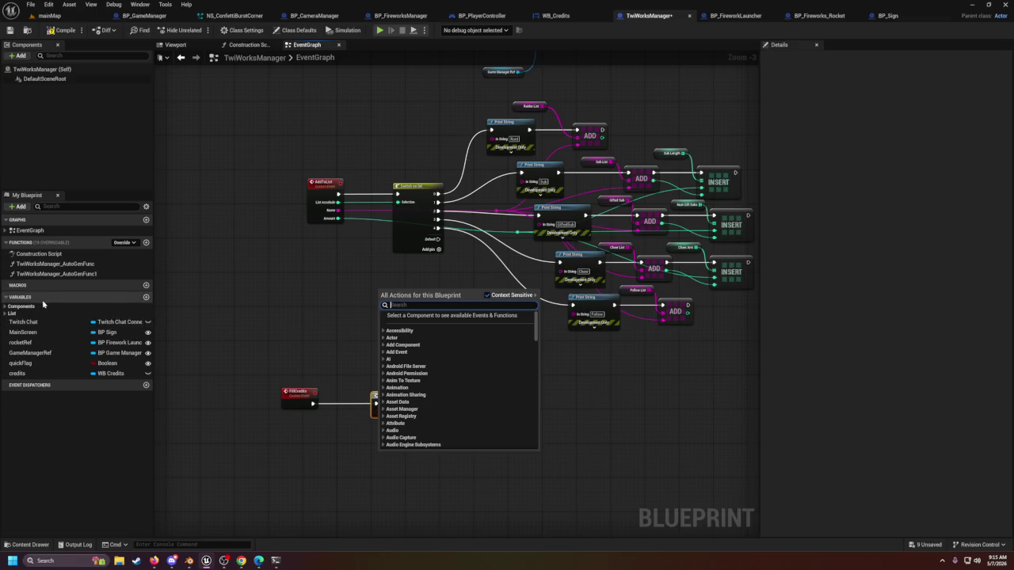
click(145, 297)
click(101, 383)
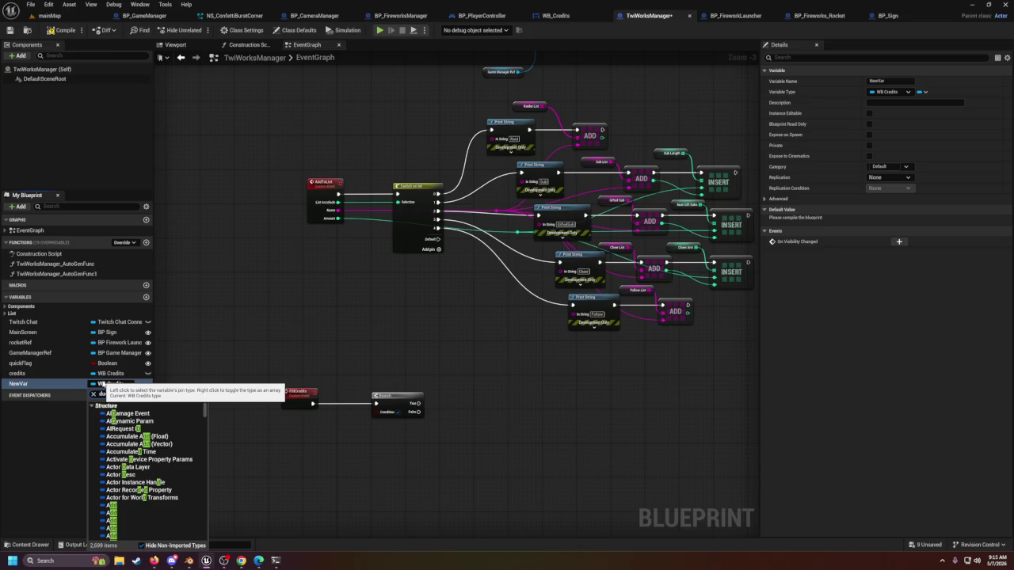
key(Escape)
click(68, 403)
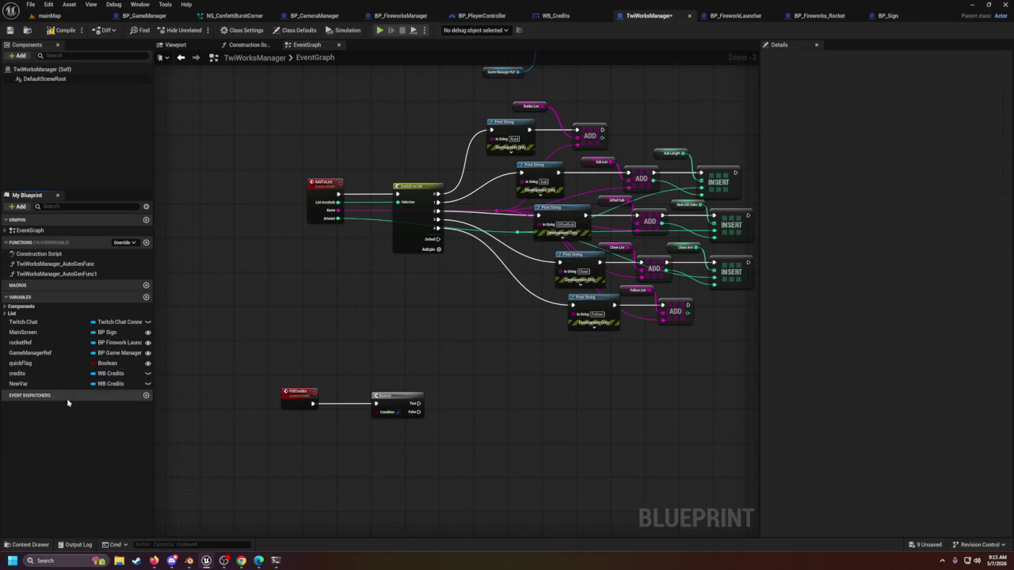
click(56, 384)
right_click(55, 385)
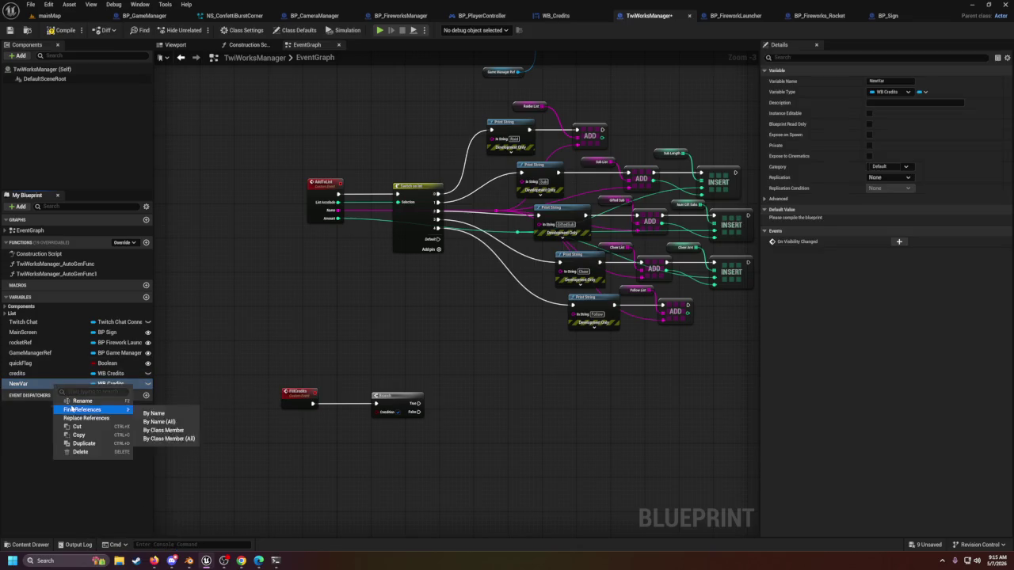
click(84, 453)
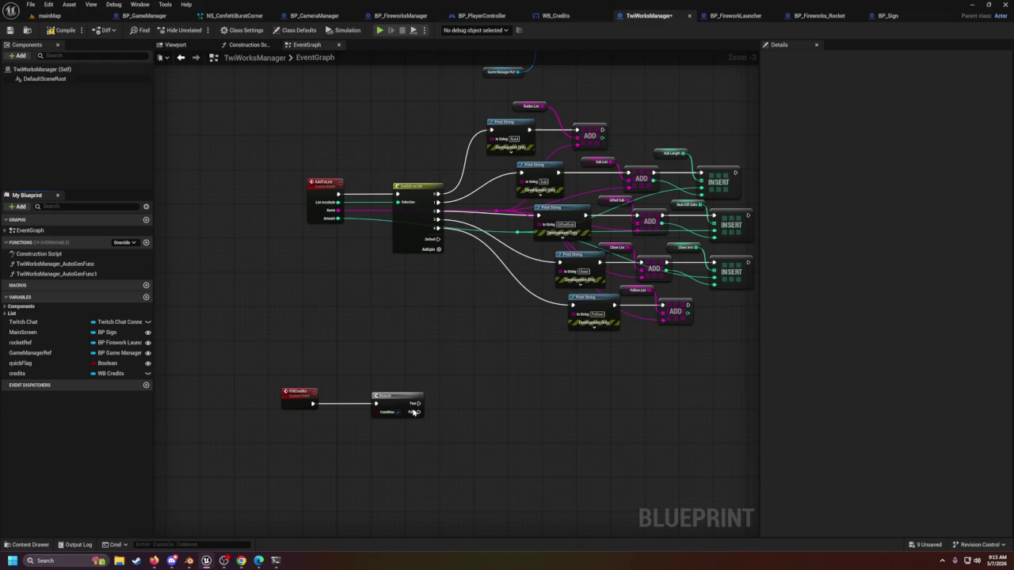
Step: Place a Get RaiderList node from the List category and add a LENGTH node from it
click(525, 110)
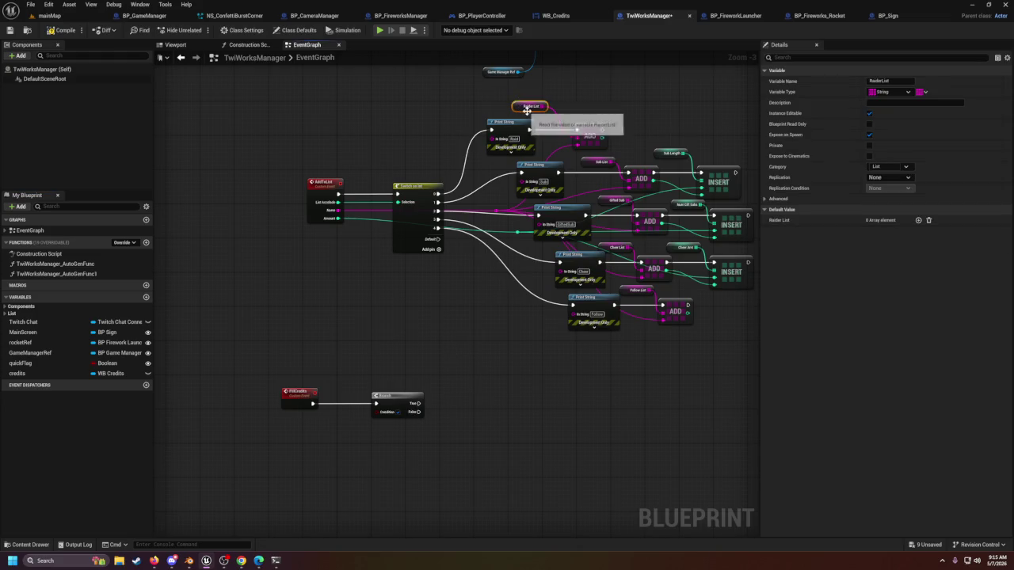
click(11, 313)
drag(314, 458, 341, 379)
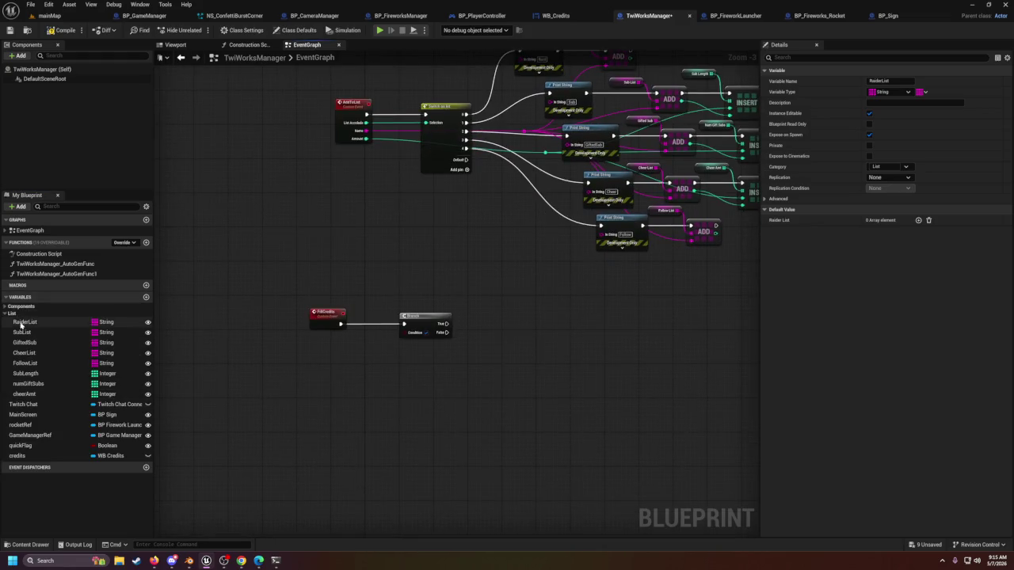
mouse_move(25, 321)
mouse_down()
mouse_move(290, 355)
mouse_move(295, 385)
mouse_move(309, 385)
mouse_move(304, 377)
mouse_up()
click(295, 386)
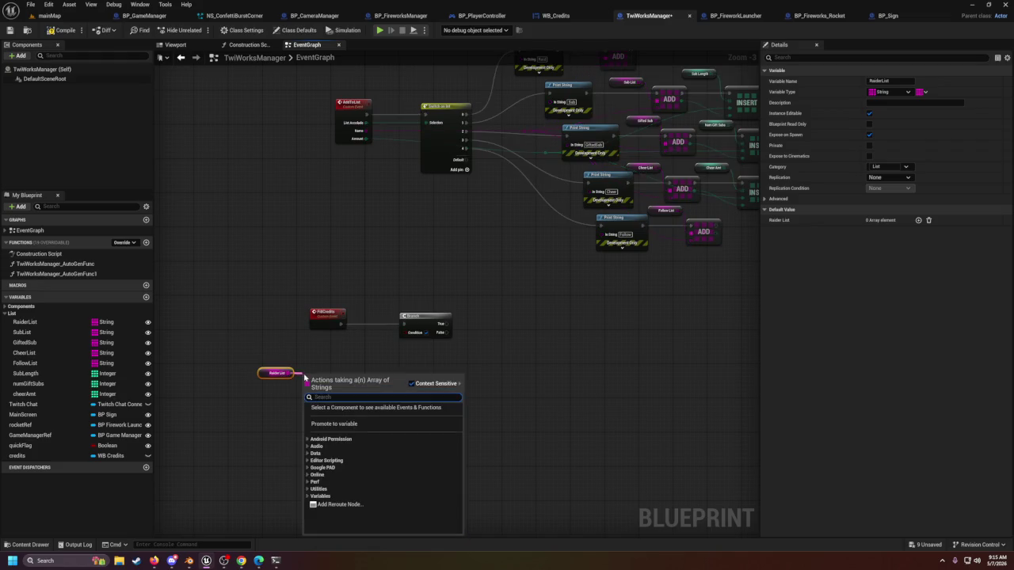
text(length)
key(Return)
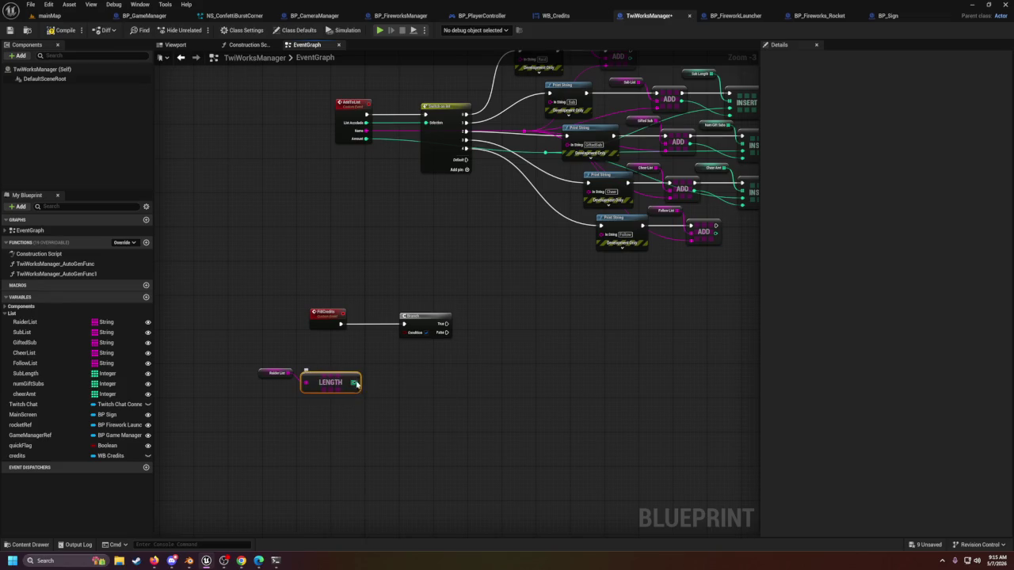
Step: Add an integer > comparison after LENGTH, wire it to the Branch Condition, and group the three nodes
drag(355, 384, 370, 375)
text(>)
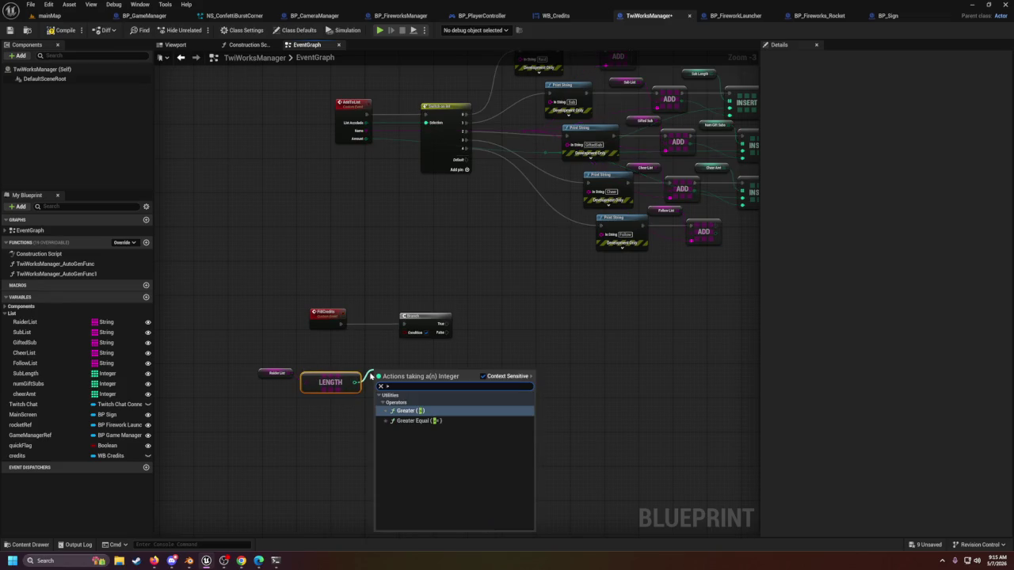
key(Return)
mouse_move(406, 379)
mouse_down()
mouse_move(418, 356)
mouse_move(404, 332)
mouse_up()
drag(272, 365, 372, 404)
drag(249, 349, 399, 409)
drag(384, 374, 369, 353)
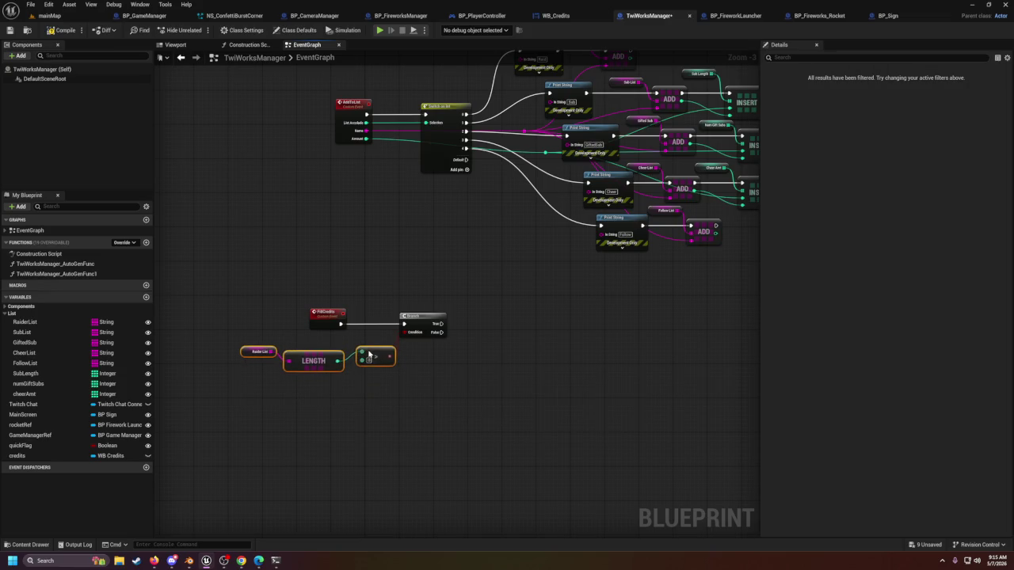
click(408, 360)
drag(253, 338, 373, 377)
Step: Collapse the RaiderList, LENGTH and > nodes into HasInList and drop its call onto the FillCredits–Branch wire
right_click(372, 354)
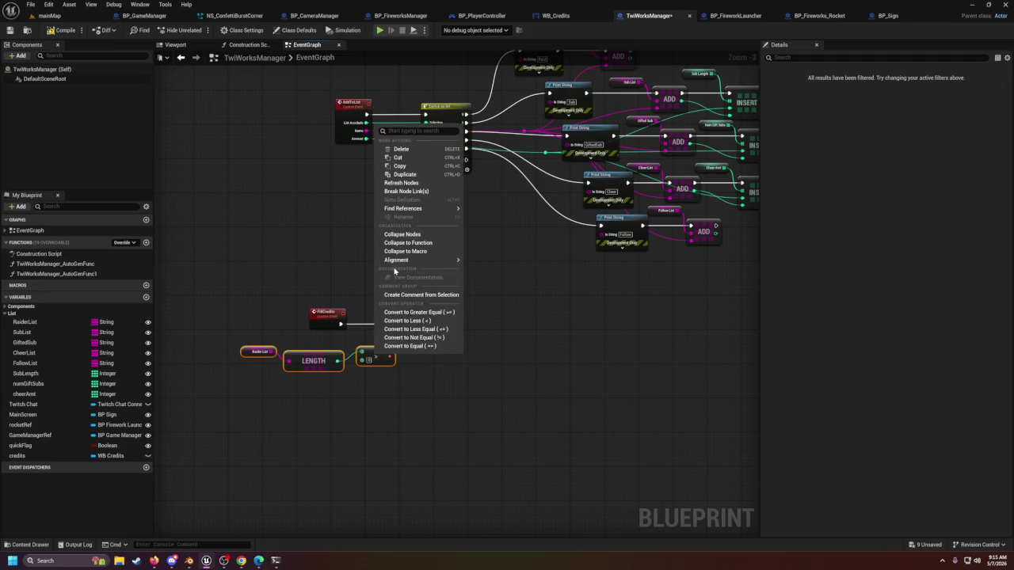
click(408, 242)
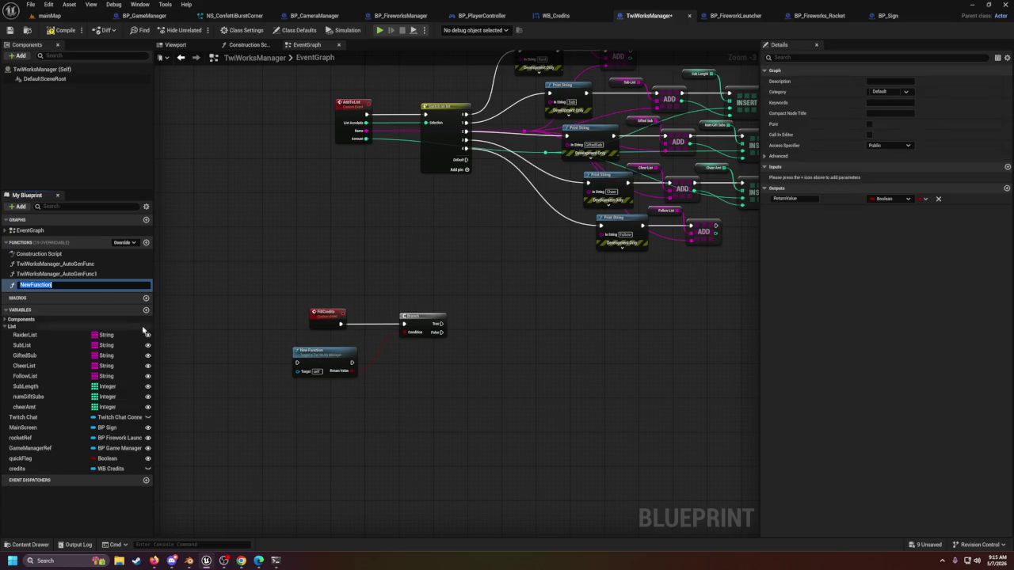
text(HasInList)
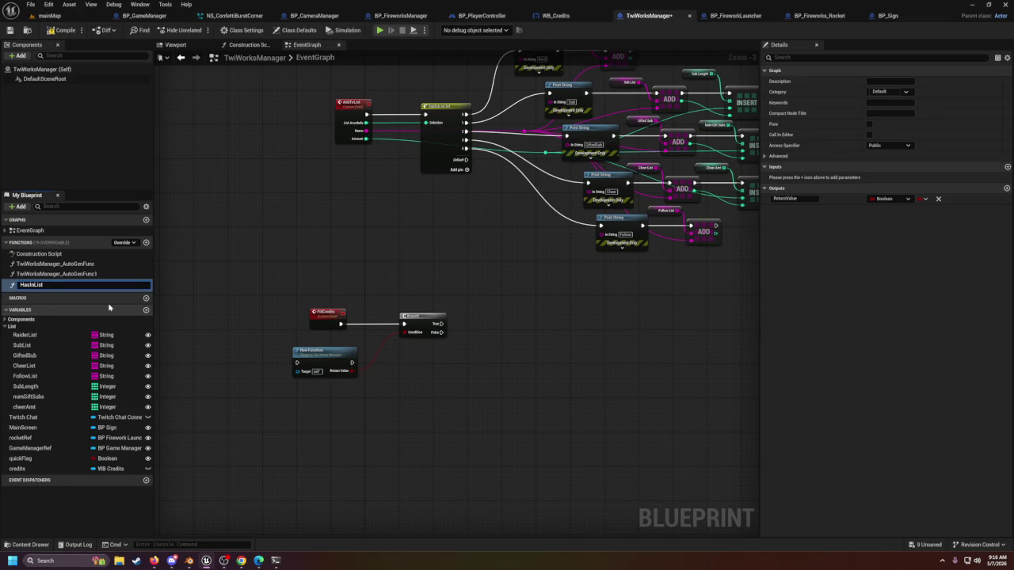
key(Return)
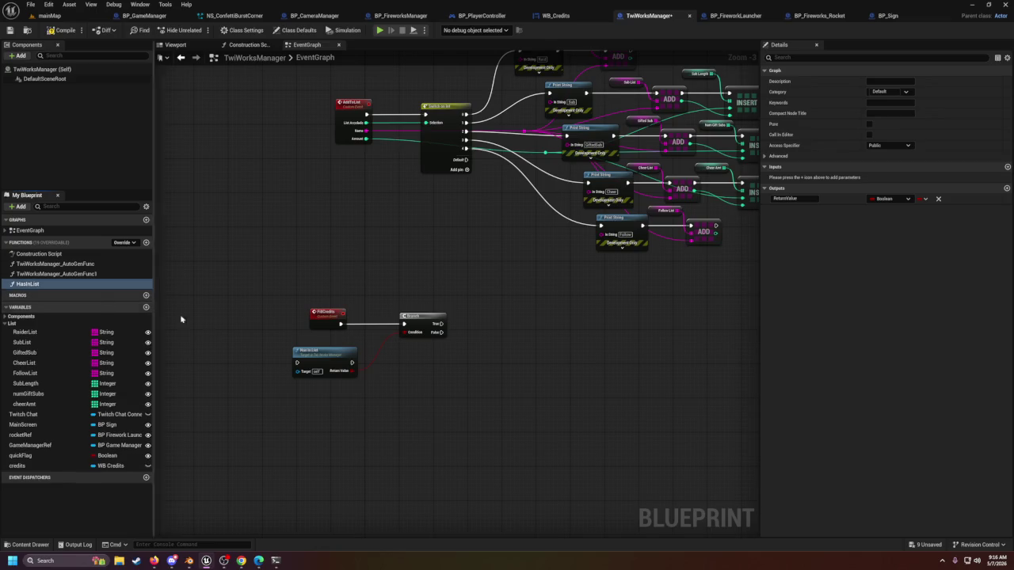
click(330, 360)
mouse_move(329, 360)
mouse_down()
mouse_move(368, 332)
mouse_move(412, 324)
mouse_move(400, 314)
mouse_up()
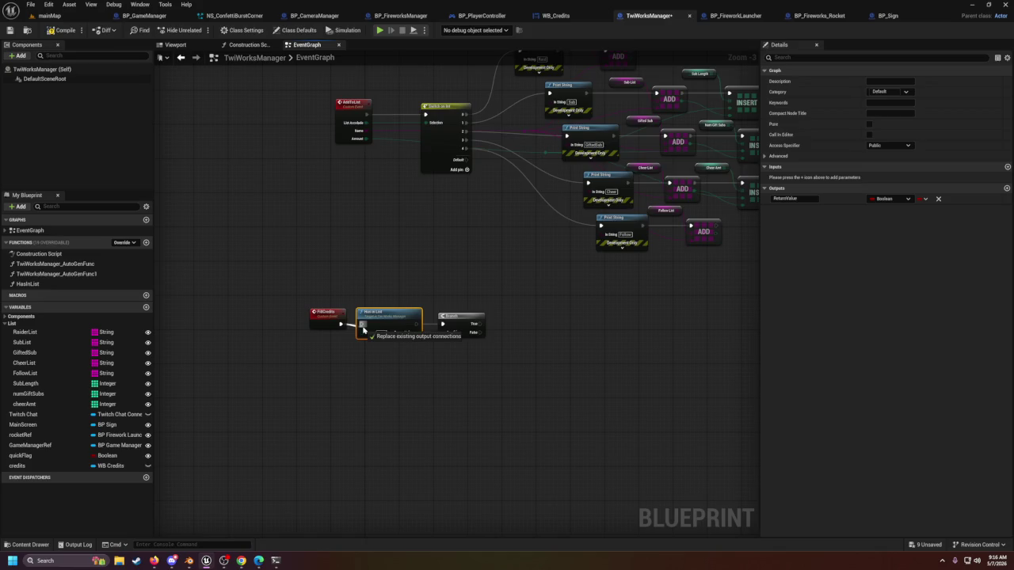
drag(386, 323, 390, 323)
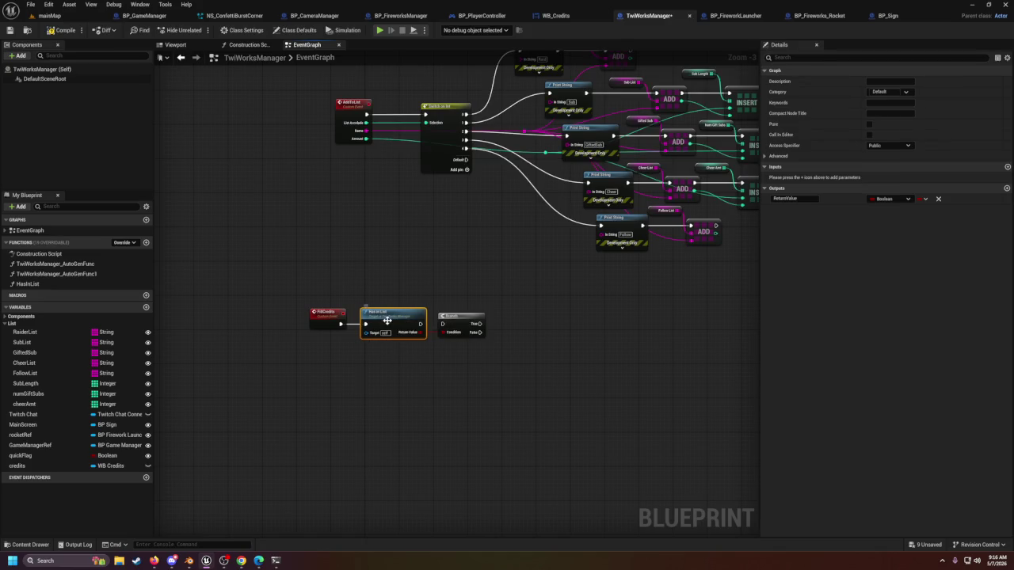
Step: In HasInList, delete the Raider List getter and add an input named stringArray
double_click(384, 323)
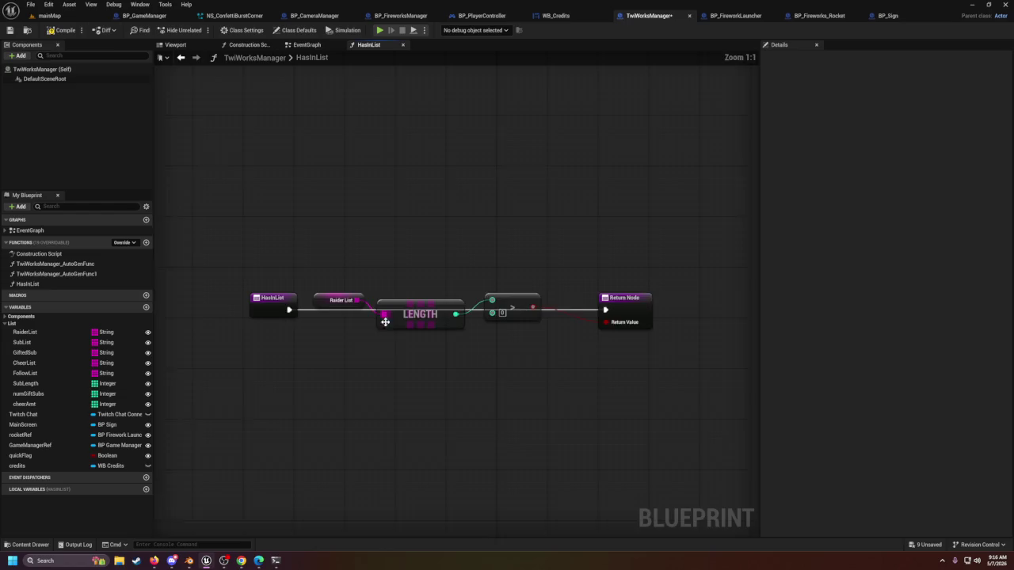
click(343, 285)
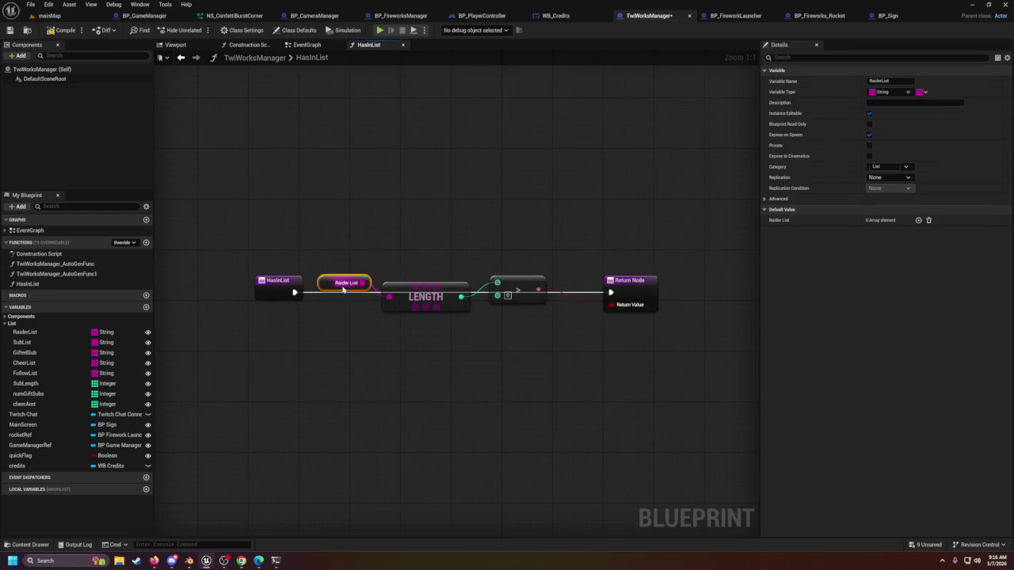
key(Delete)
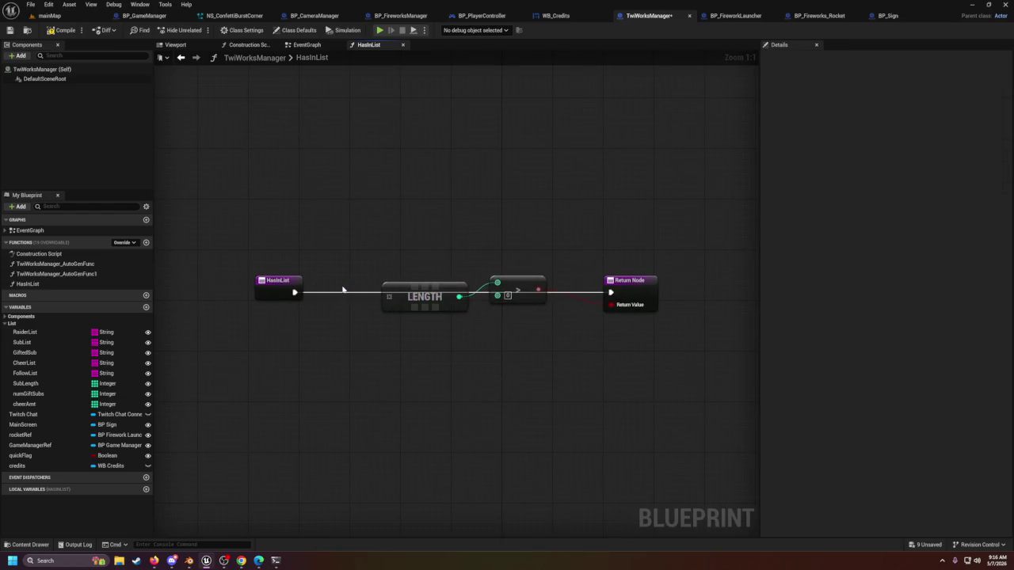
click(272, 280)
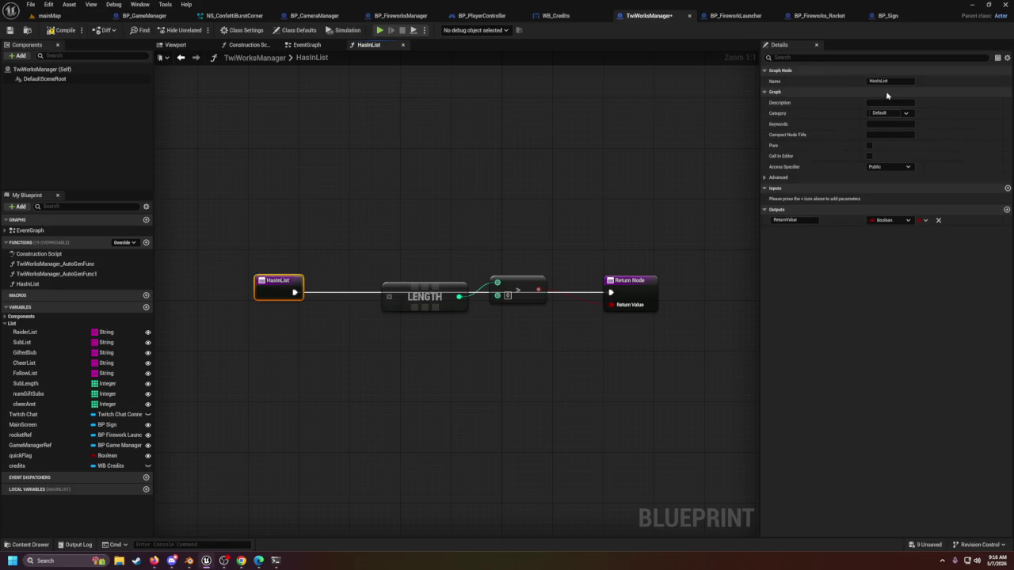
click(1007, 189)
click(792, 198)
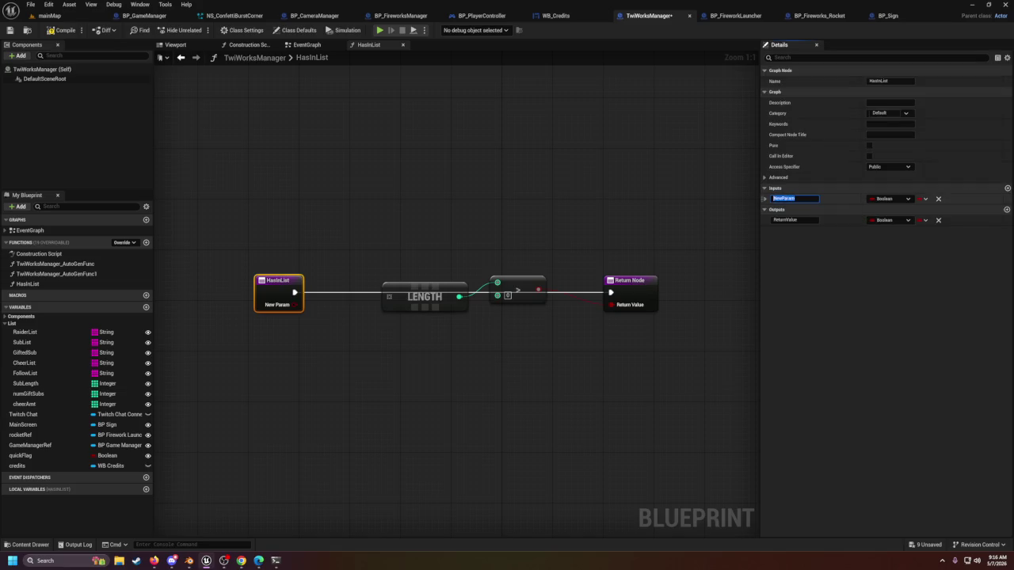
text(stringArray)
key(Return)
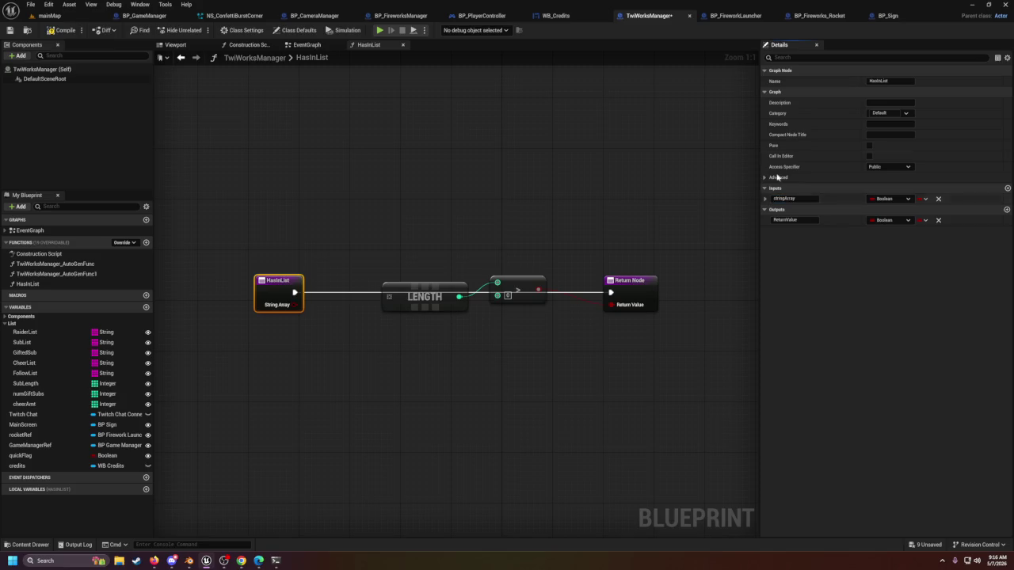
Step: Make the stringArray input a String array
click(906, 199)
text(strin)
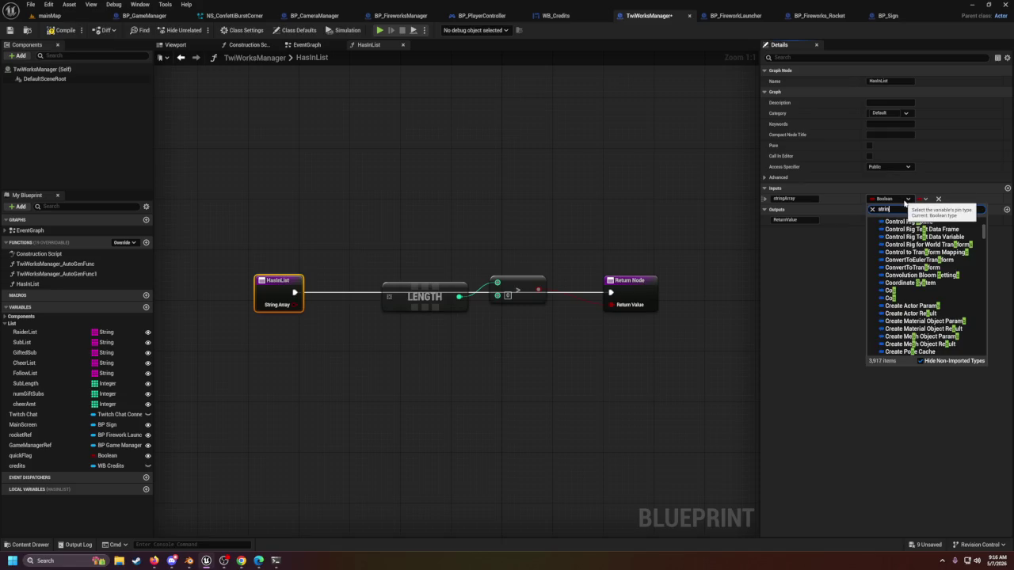
text(g)
click(898, 222)
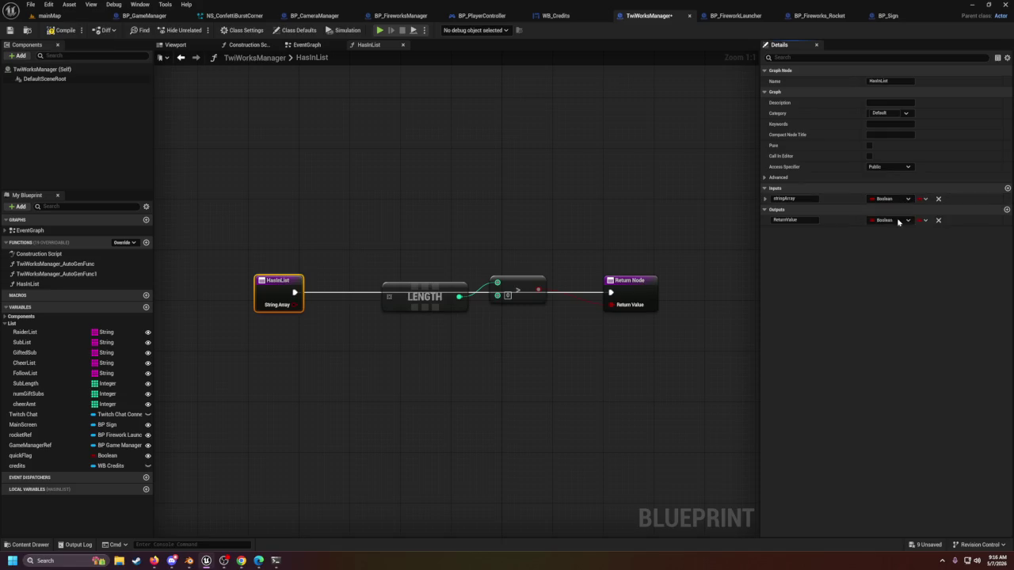
click(919, 199)
click(916, 223)
Step: Wire stringArray into Length, place the Greater-than node below the wire, and return to EventGraph
click(301, 332)
drag(295, 304, 389, 296)
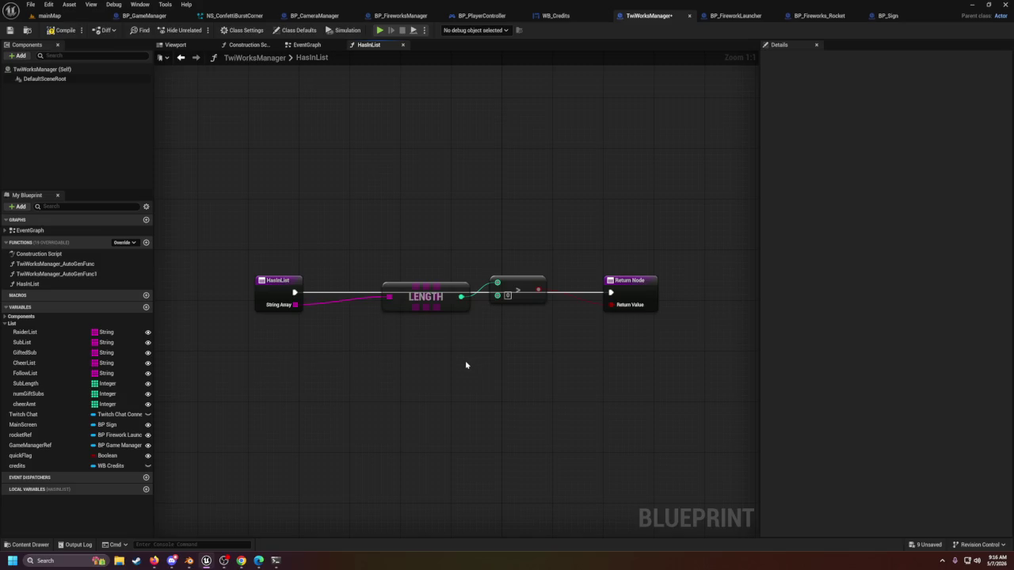
drag(519, 295, 524, 315)
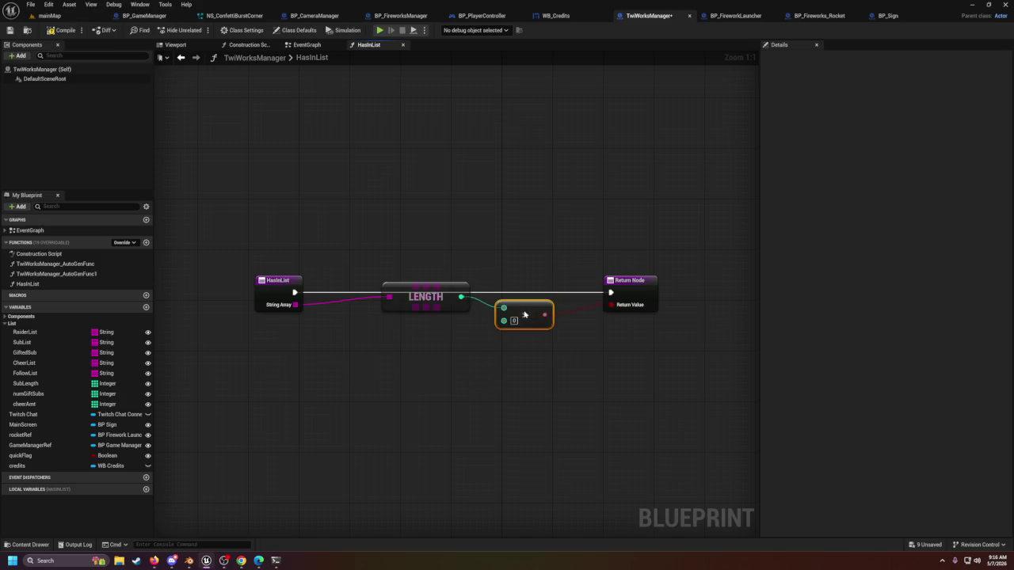
click(499, 261)
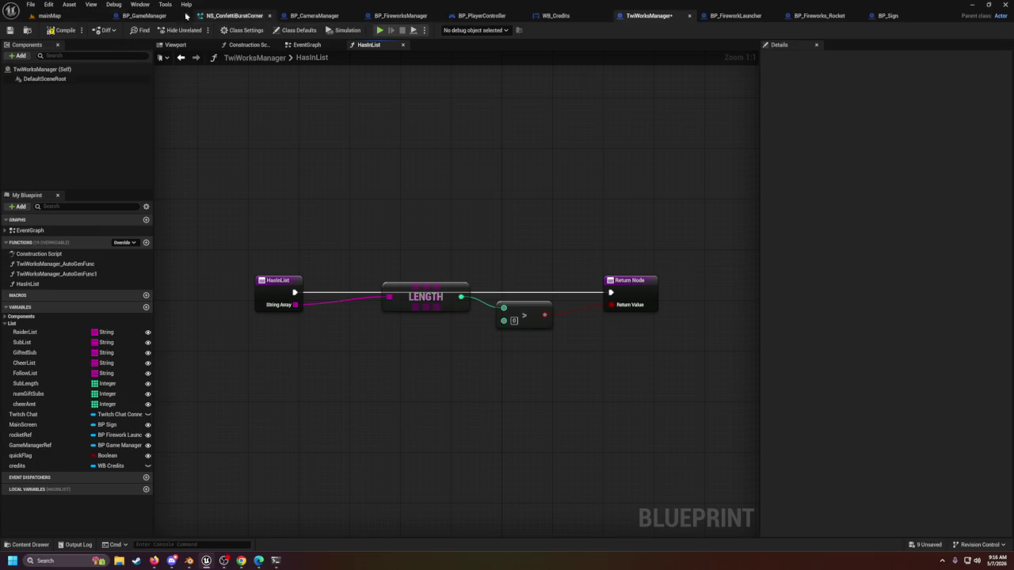
key(alt+Left)
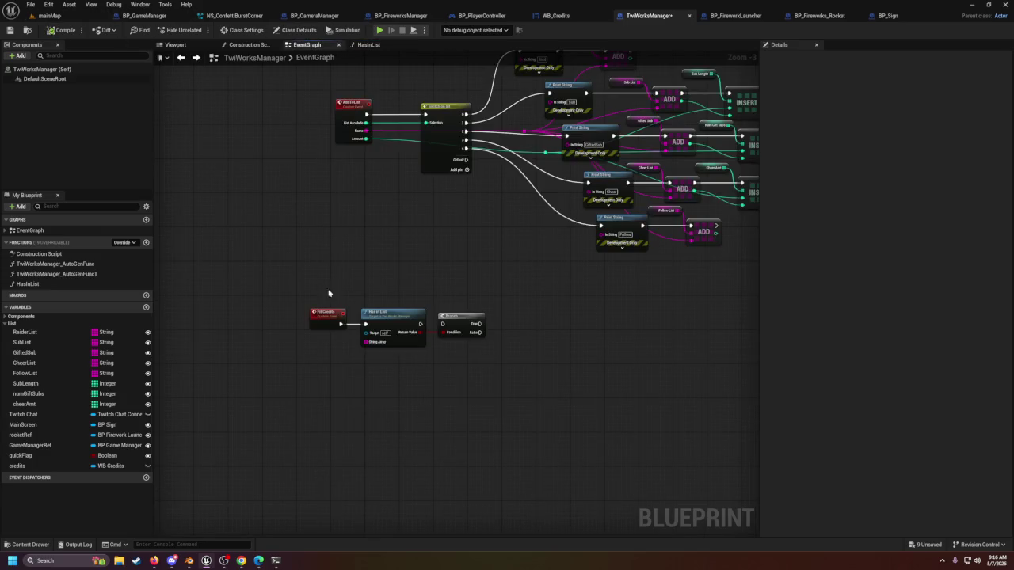
Step: Plug RaiderList into Has In List's String Array pin and connect its execution to the Branch
mouse_move(24, 331)
mouse_down()
mouse_move(370, 345)
mouse_move(326, 343)
mouse_up()
click(320, 343)
scroll(520, 345, up, 1)
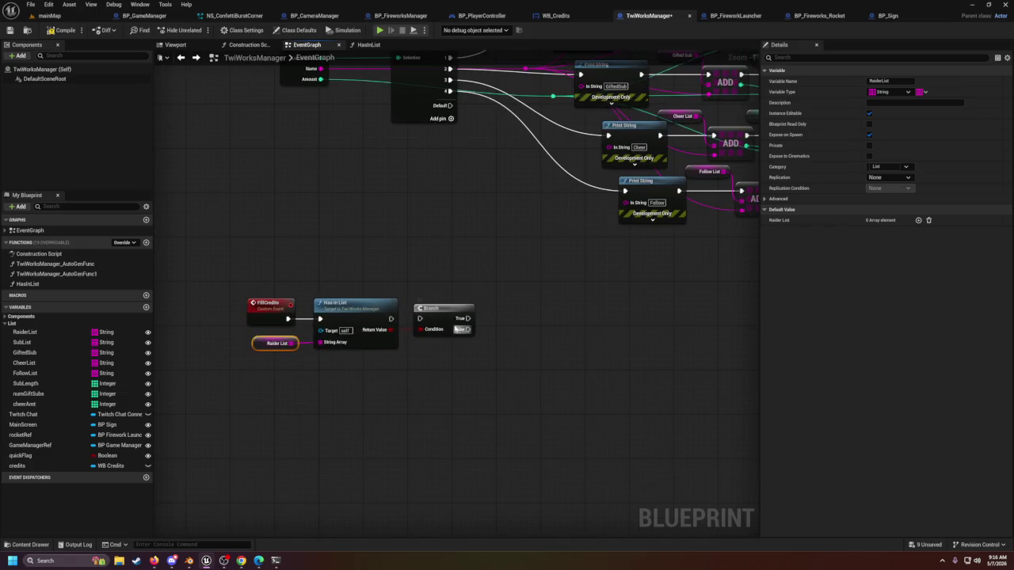
drag(390, 319, 419, 319)
double_click(372, 344)
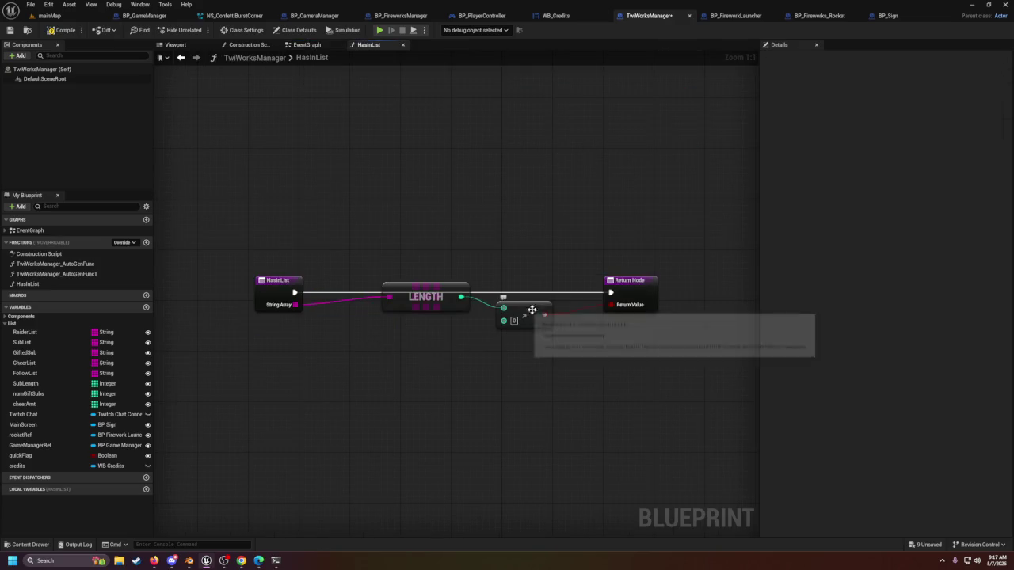
key(alt+Left)
scroll(487, 321, down, 3)
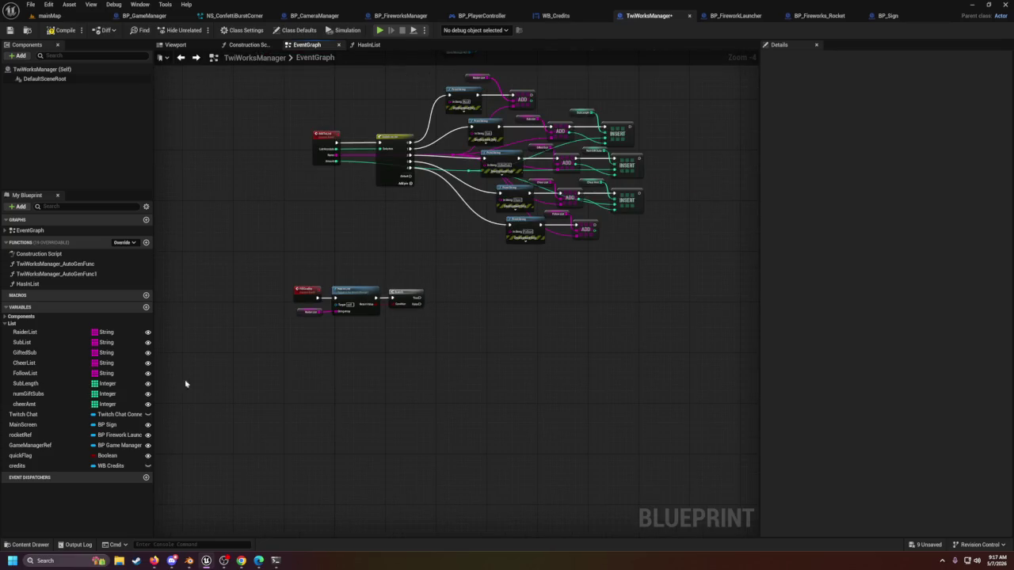
Step: Add a For Each Loop over a RaiderList getter beside the Branch, then drag in the credits variable
click(11, 334)
mouse_move(11, 334)
mouse_down()
mouse_move(455, 326)
mouse_move(446, 327)
mouse_up()
click(405, 339)
text(for)
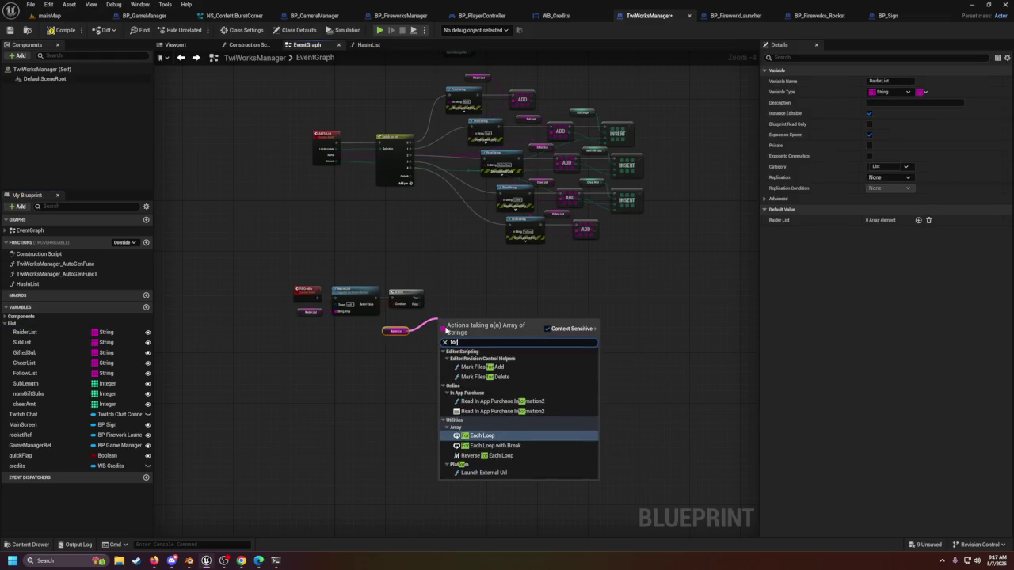
key(Return)
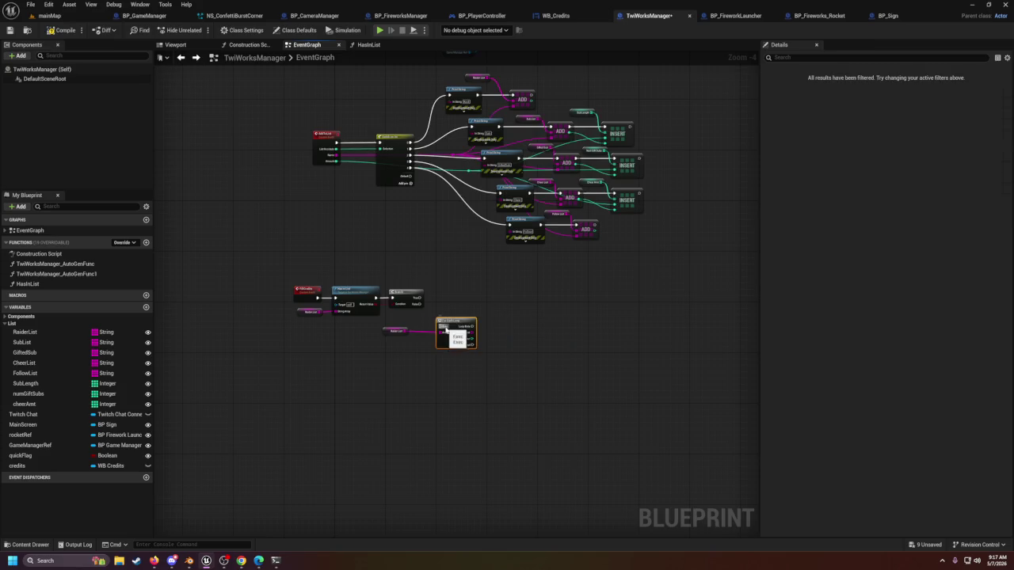
drag(456, 326, 458, 293)
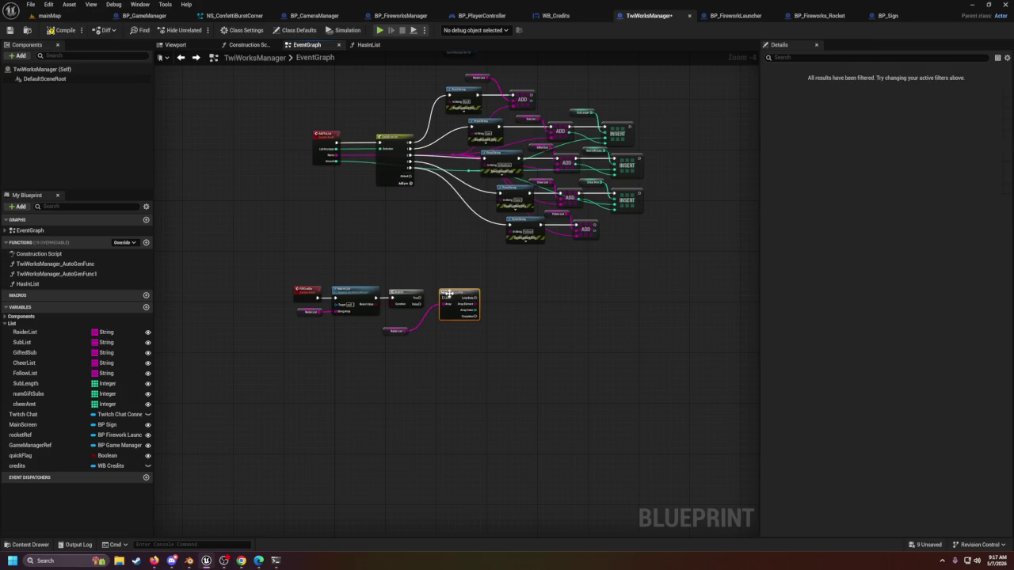
scroll(535, 320, up, 2)
scroll(535, 320, up, 2)
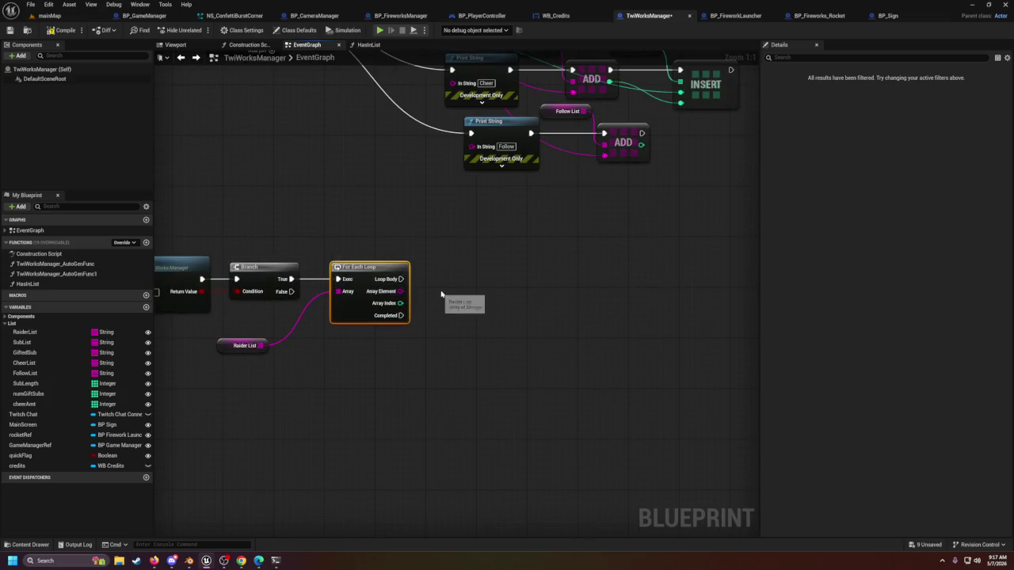
scroll(464, 301, down, 2)
mouse_move(446, 288)
mouse_down()
mouse_move(429, 376)
mouse_move(596, 354)
mouse_up()
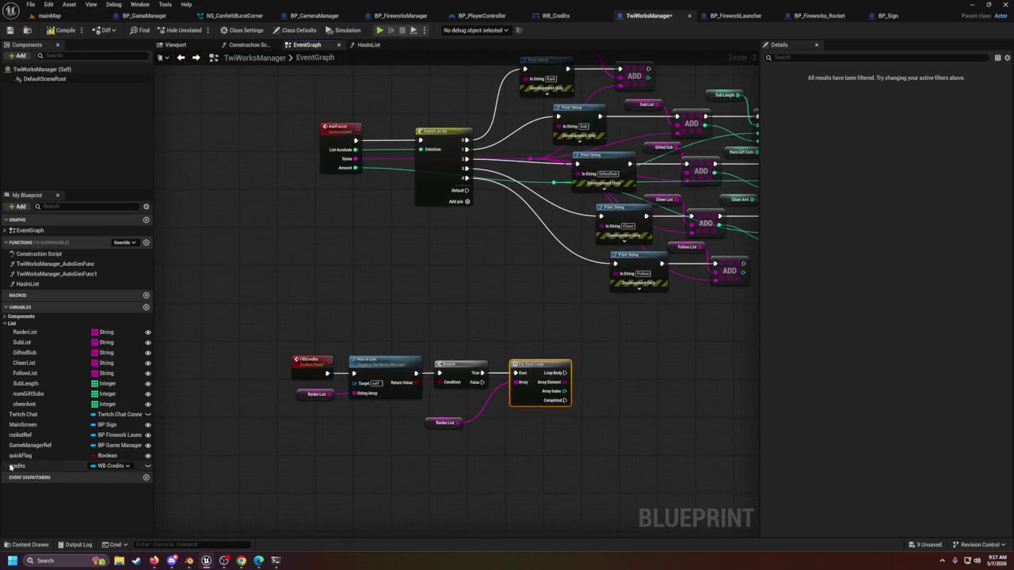
mouse_move(28, 465)
mouse_down()
mouse_move(531, 464)
mouse_move(569, 441)
mouse_up()
Step: Create a Get credits node, check RaidBox's properties in WB_Credits, and return to TwiWorksManager
click(589, 453)
click(555, 15)
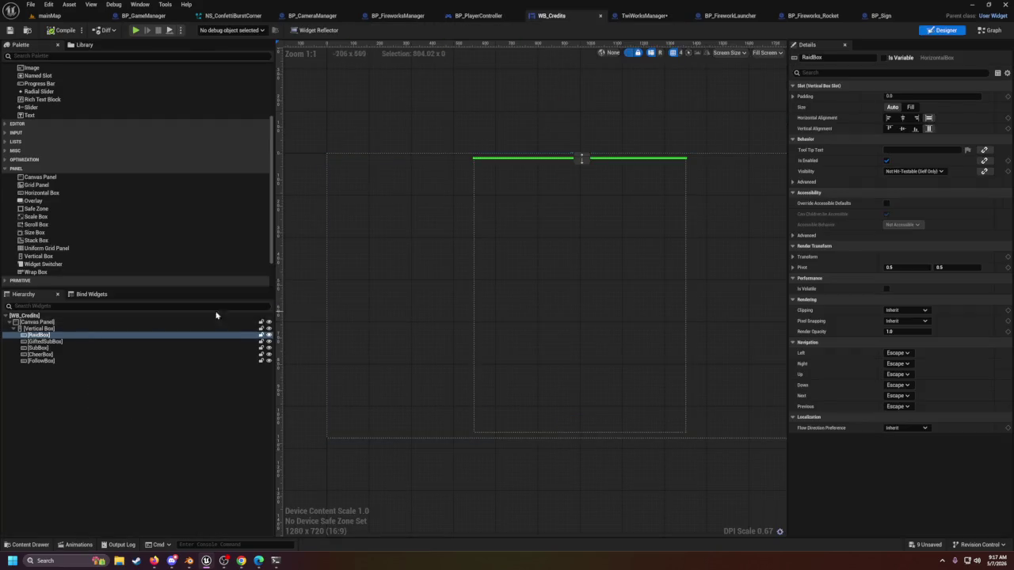
click(67, 328)
click(66, 335)
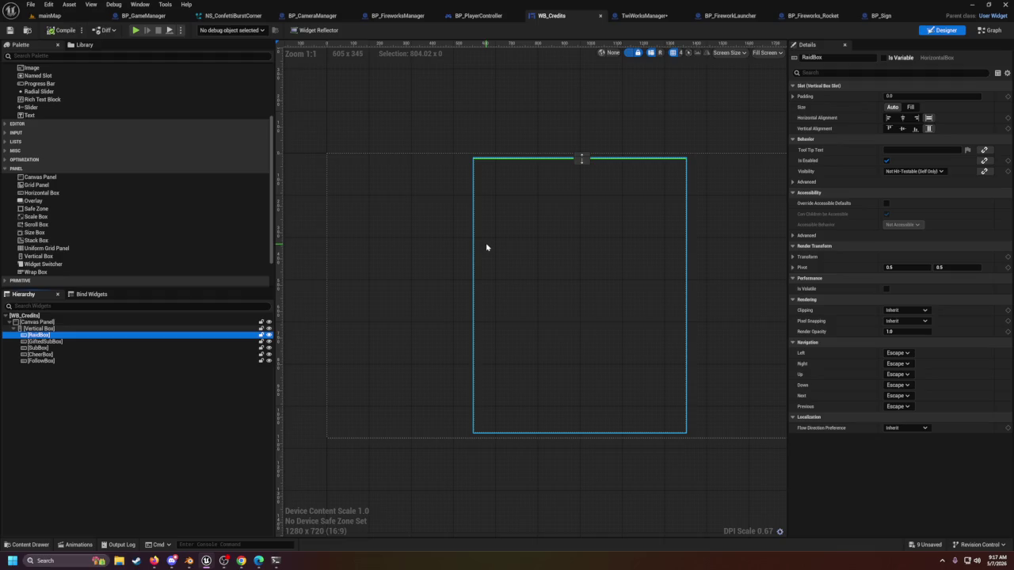
click(644, 15)
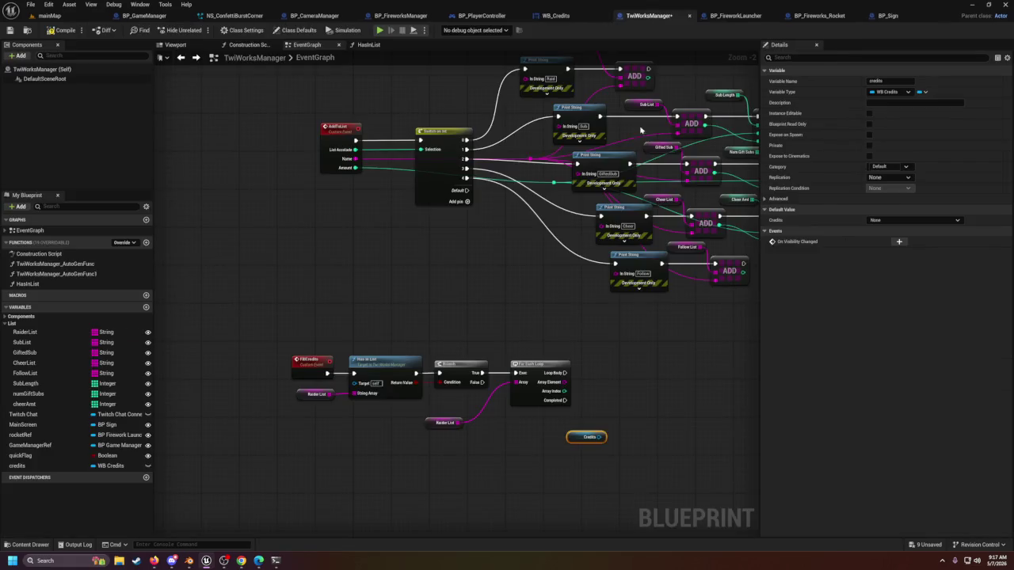
mouse_move(522, 360)
mouse_down()
mouse_move(513, 363)
mouse_move(537, 361)
mouse_up()
text(get)
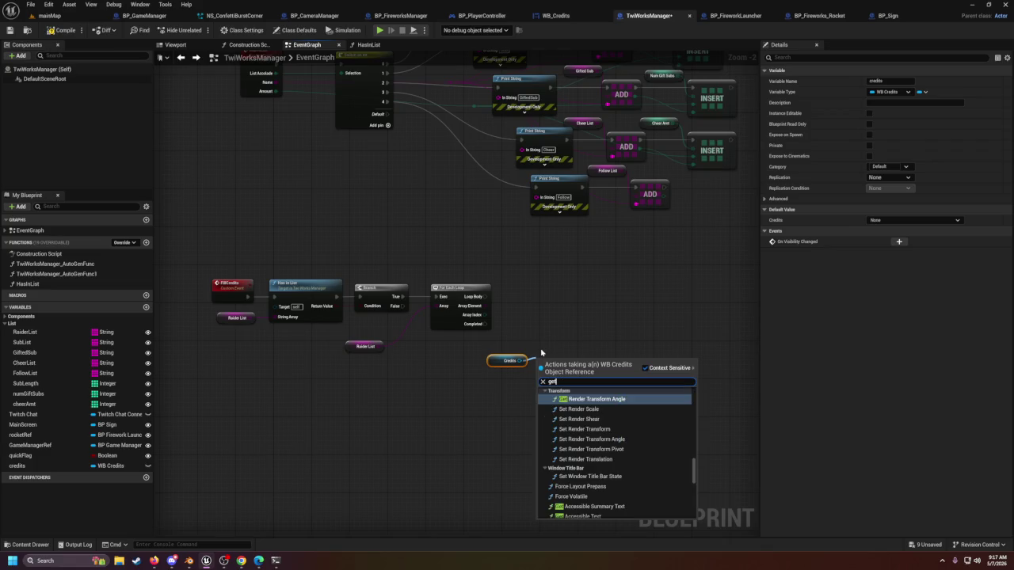
click(457, 230)
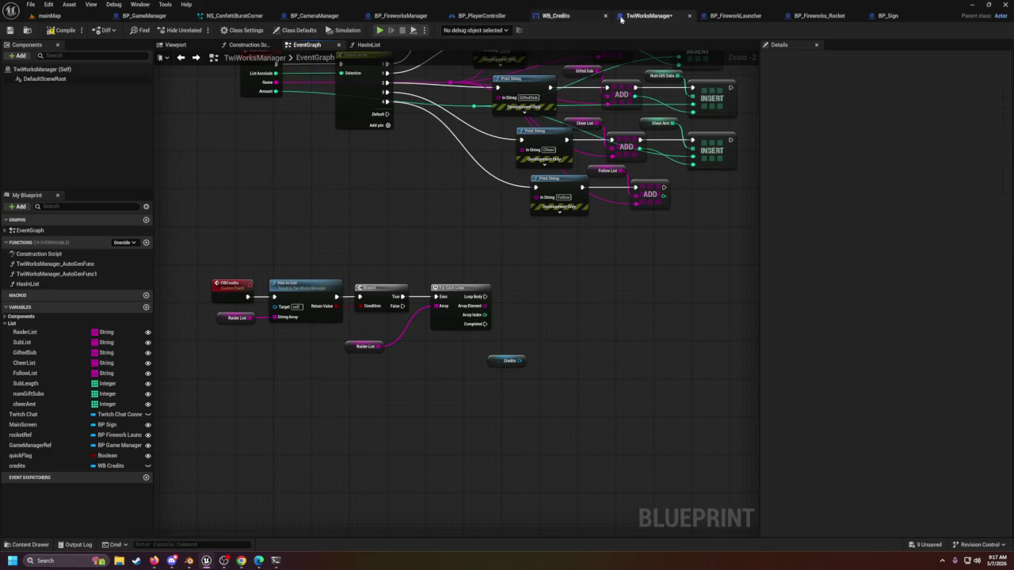
Step: Show the WB_Credits designer, select RaidBox in the Hierarchy, then switch to its graph
click(573, 15)
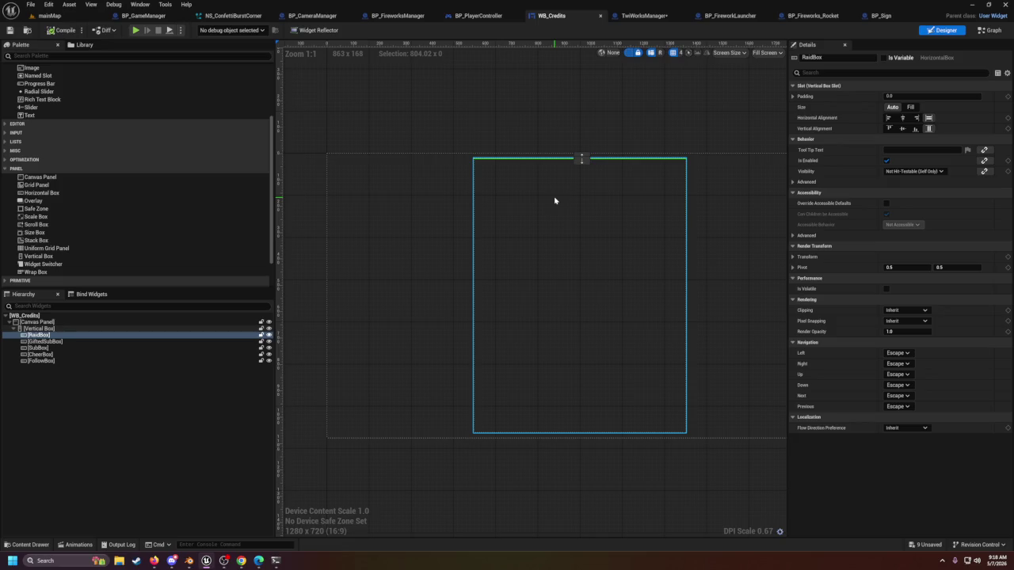
click(52, 336)
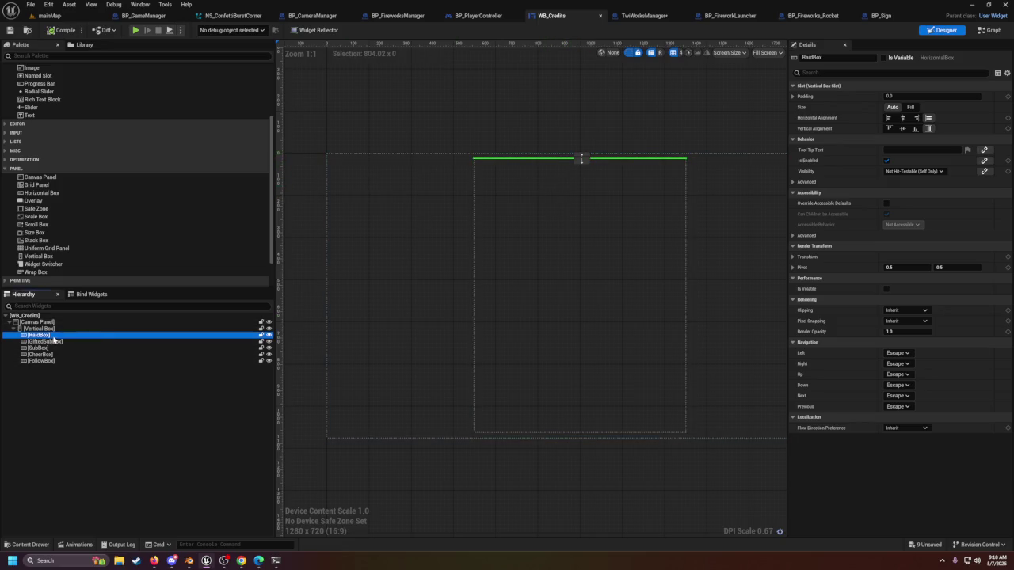
click(996, 30)
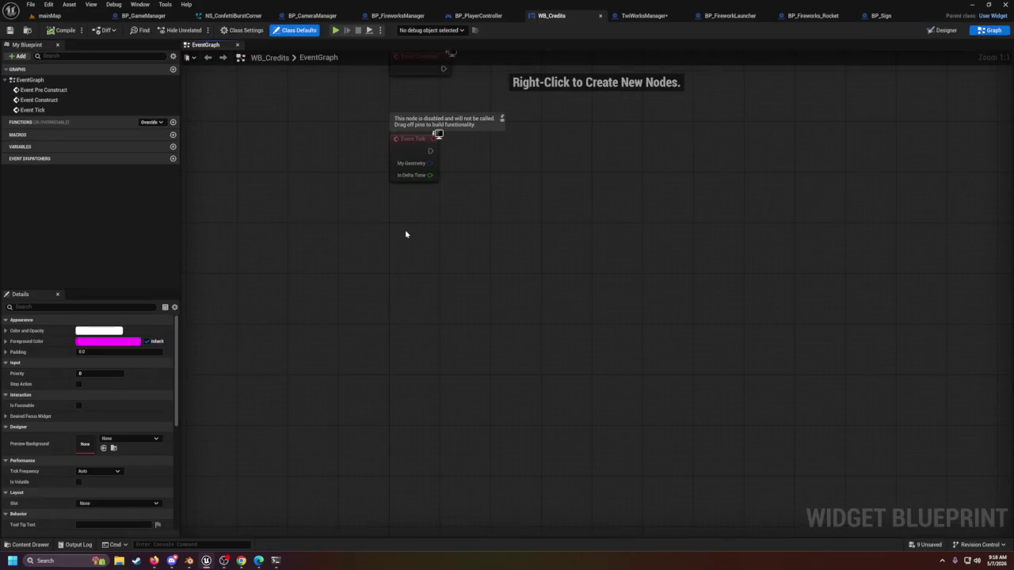
Step: Create a custom event named AddToRaids, shift it left, then return to the designer
right_click(487, 331)
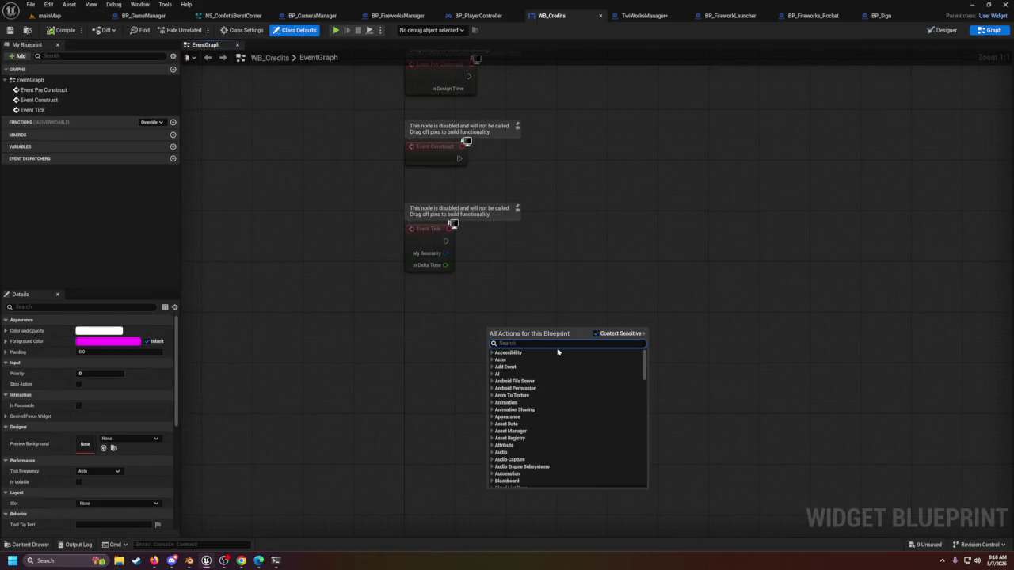
text(custom event)
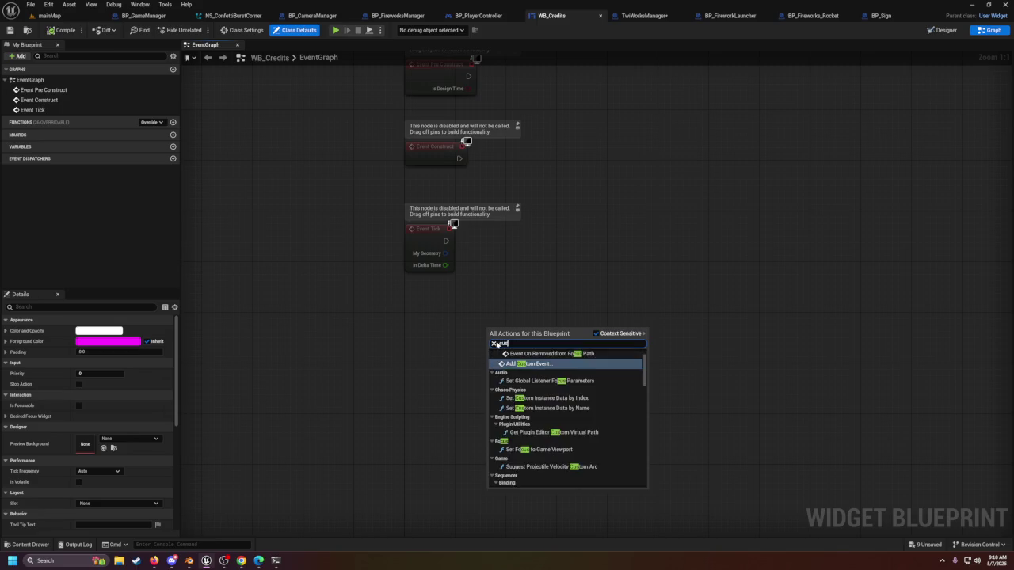
key(Return)
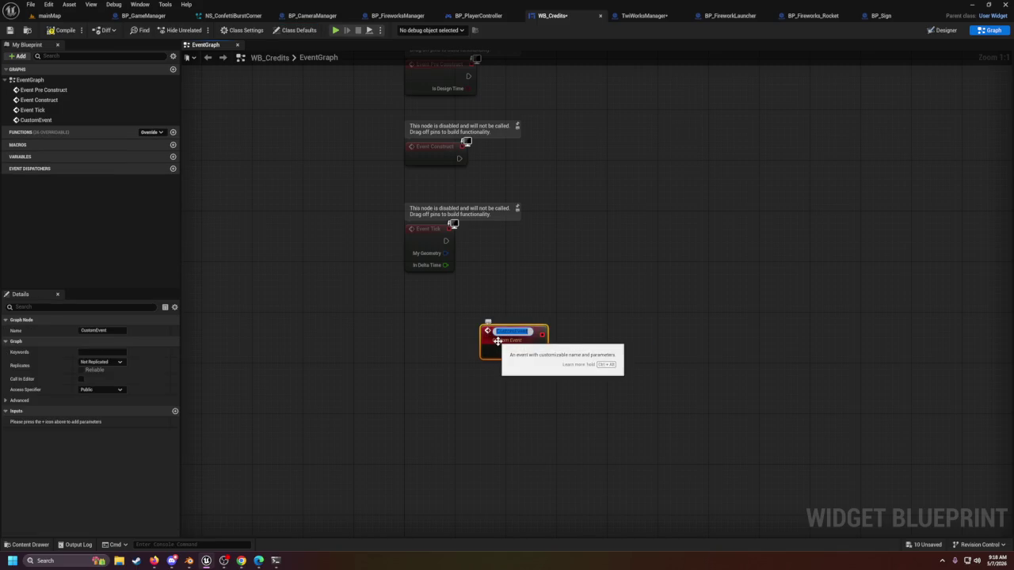
text(AddToR)
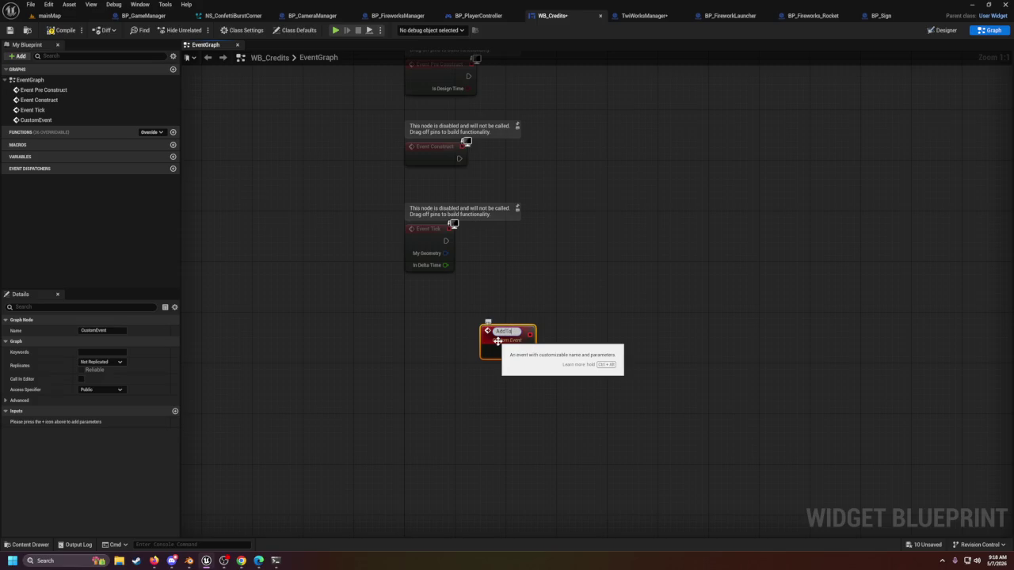
text(aids)
key(Return)
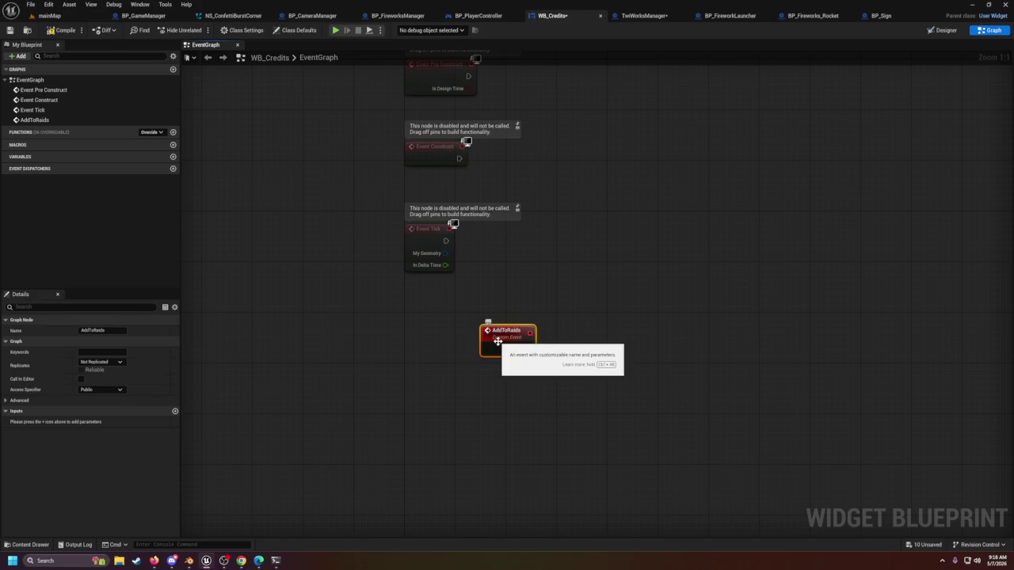
drag(500, 331, 436, 331)
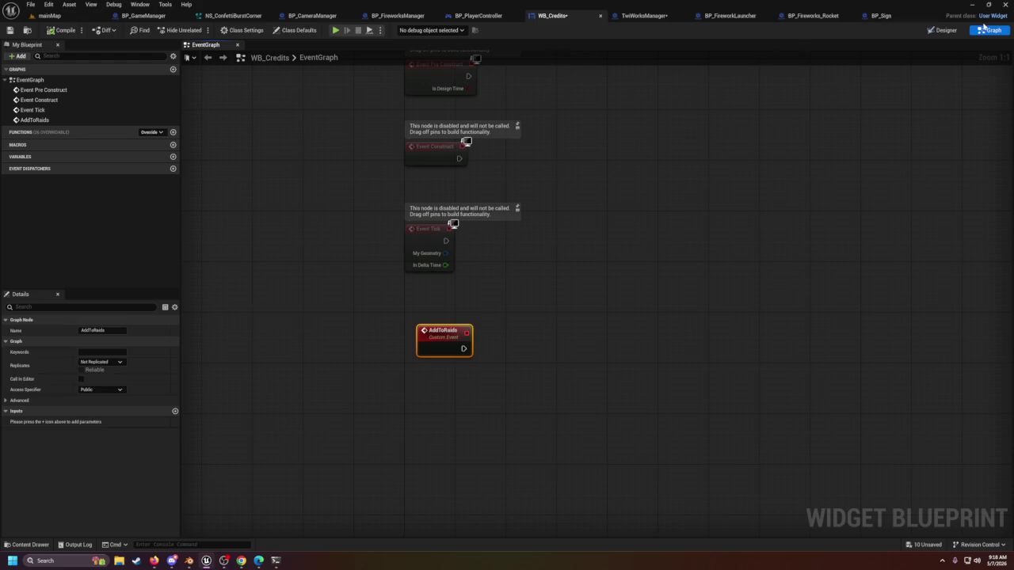
click(944, 30)
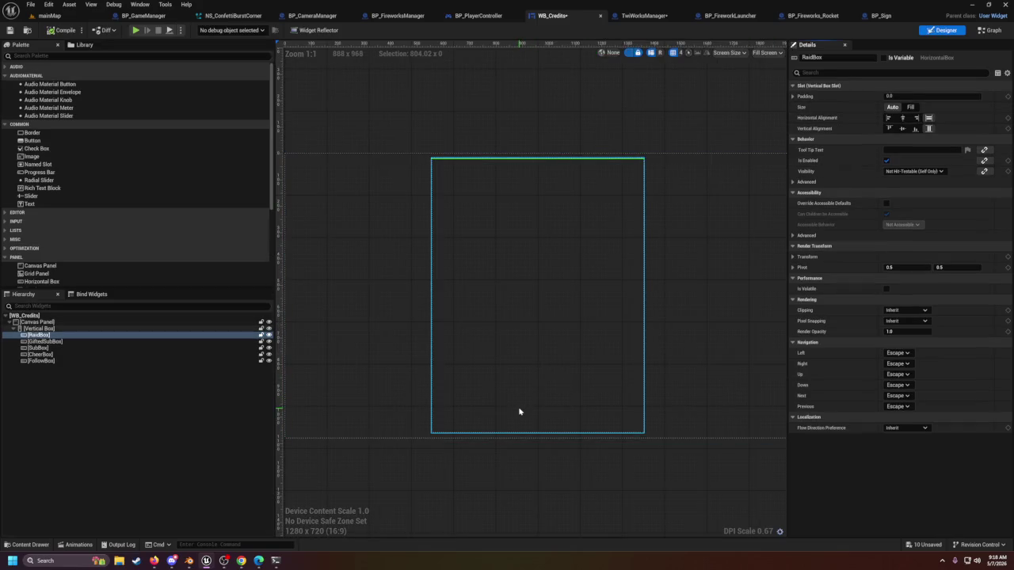
click(65, 330)
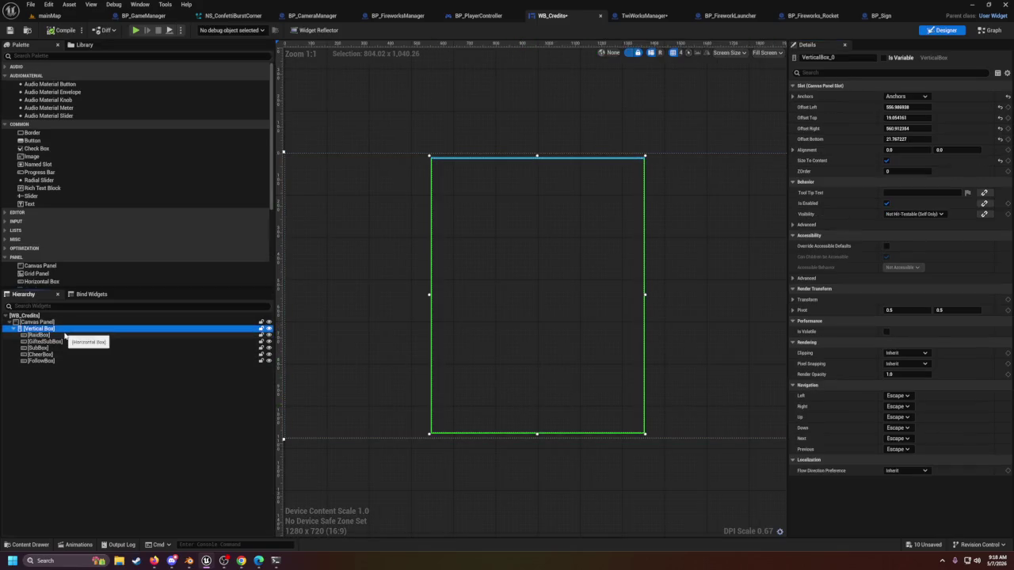
click(65, 335)
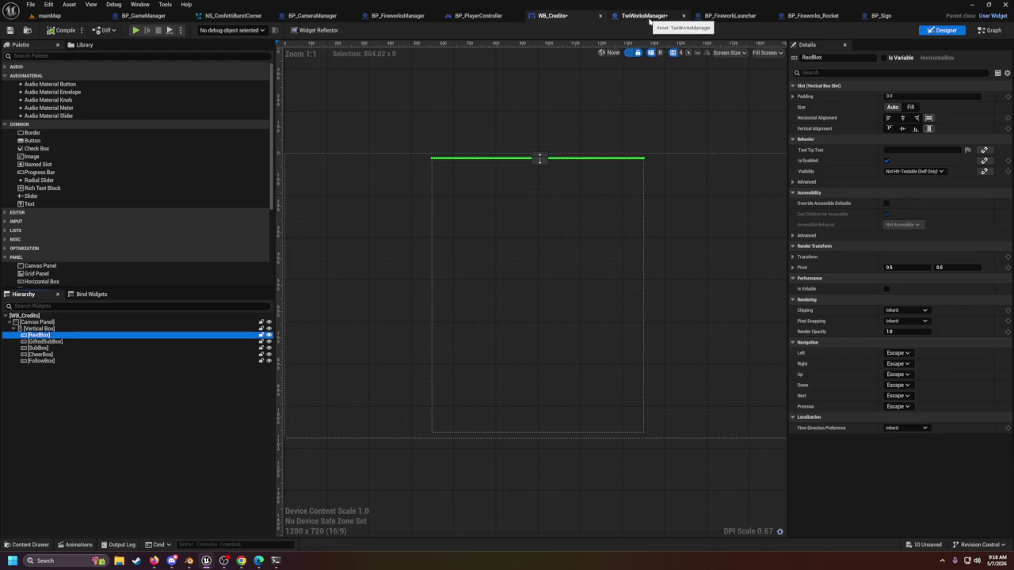
click(990, 30)
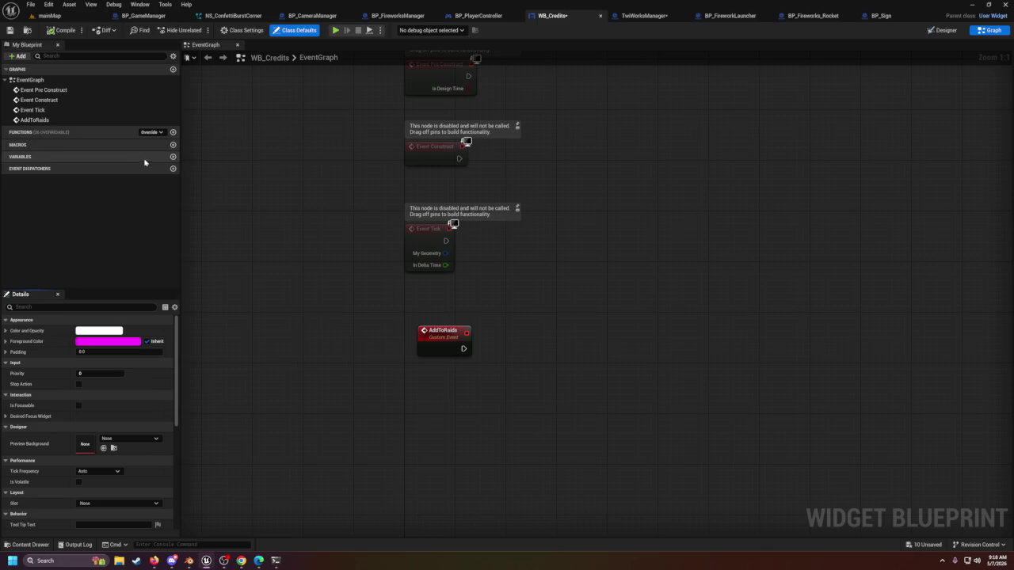
Step: Nudge AddToRaids, cancel the 'raidb' action search without adding a node, and save WB_Credits
mouse_move(428, 345)
mouse_down()
mouse_move(415, 345)
mouse_move(465, 355)
mouse_move(529, 348)
mouse_up()
click(251, 371)
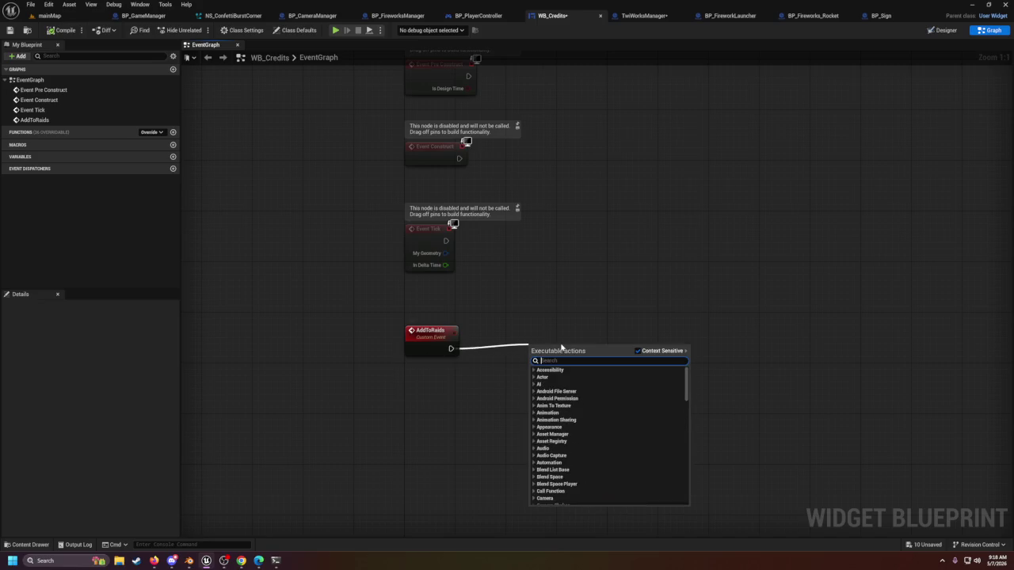
text(raidb)
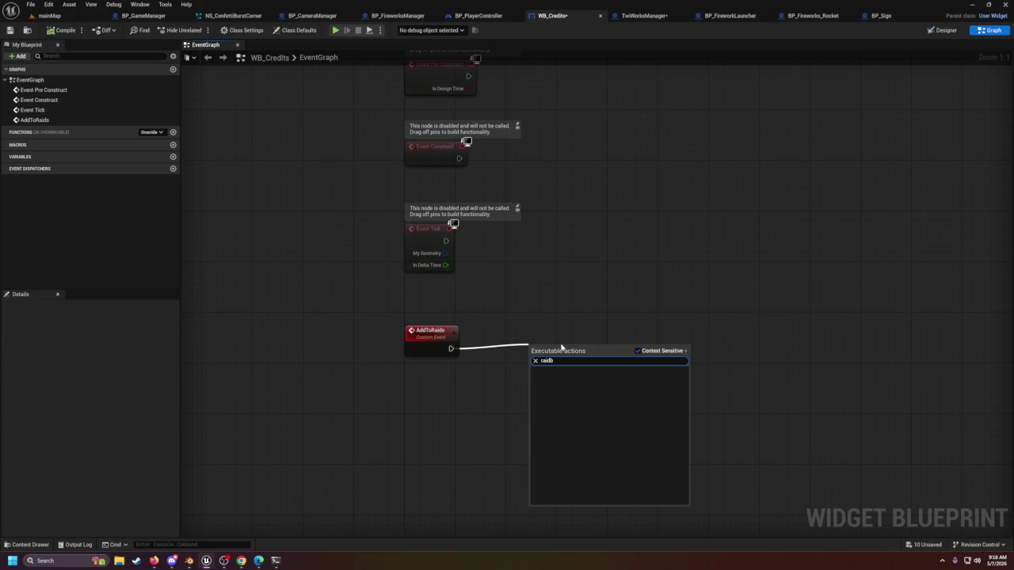
key(BackSpace)
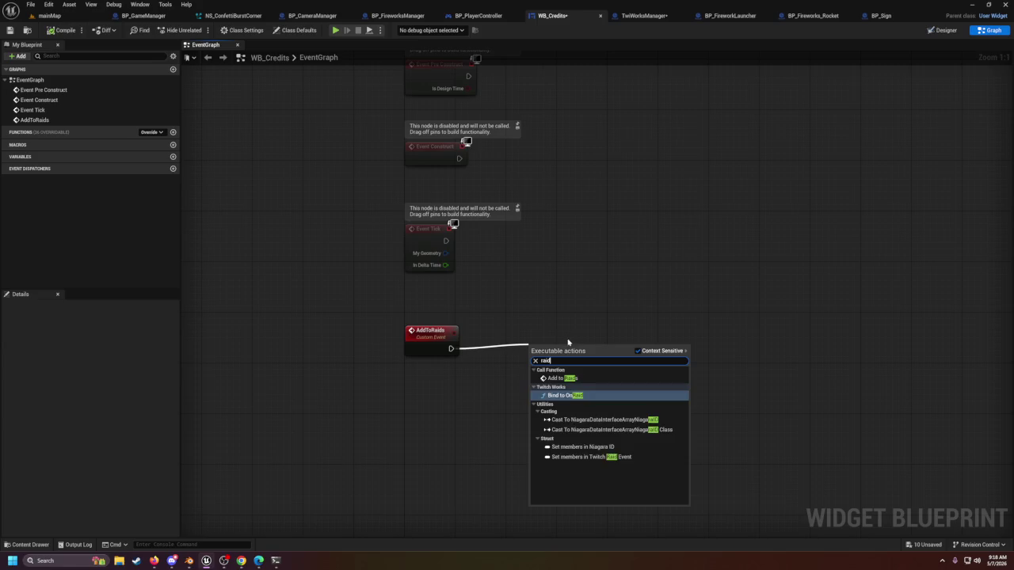
click(571, 335)
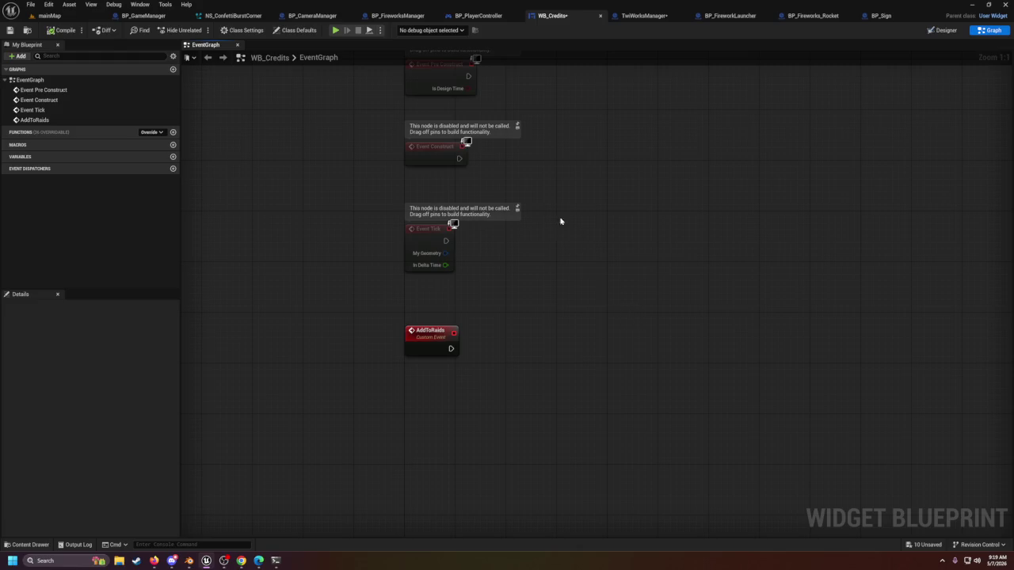
click(9, 30)
click(942, 30)
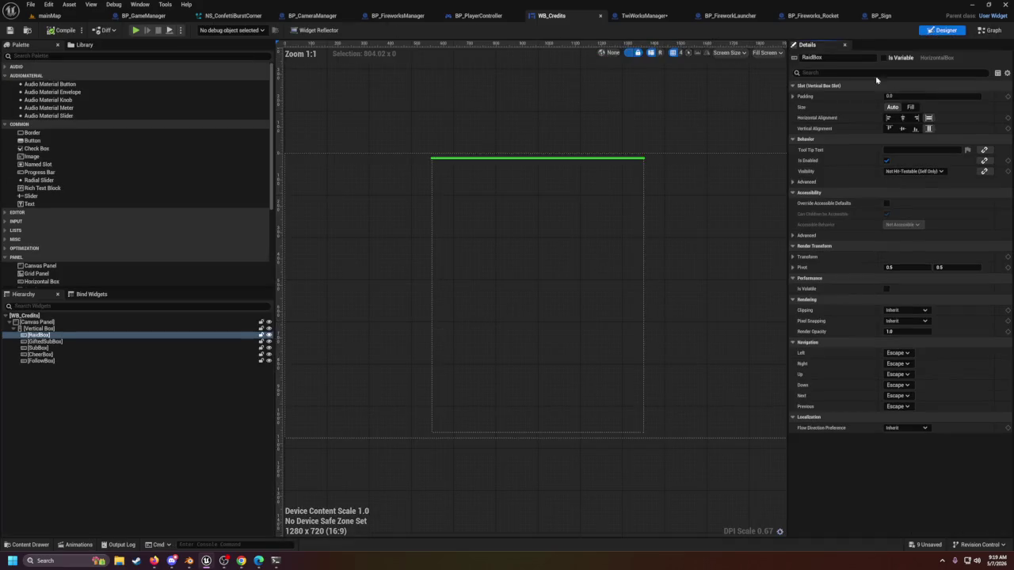
Step: Select RaidBox in the Hierarchy and tick Is Variable in its Details
right_click(100, 336)
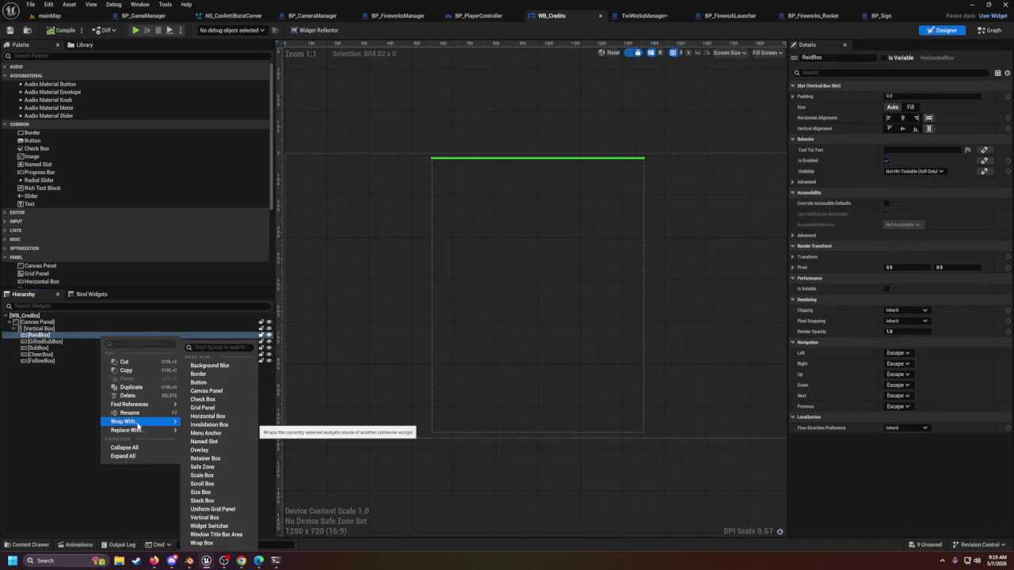
click(31, 335)
right_click(33, 336)
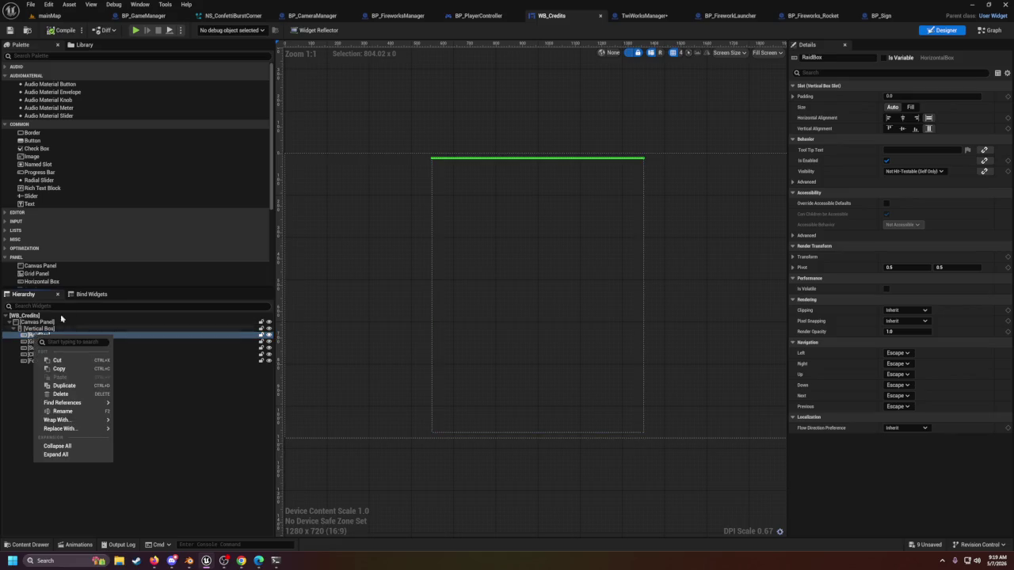
click(87, 294)
click(26, 296)
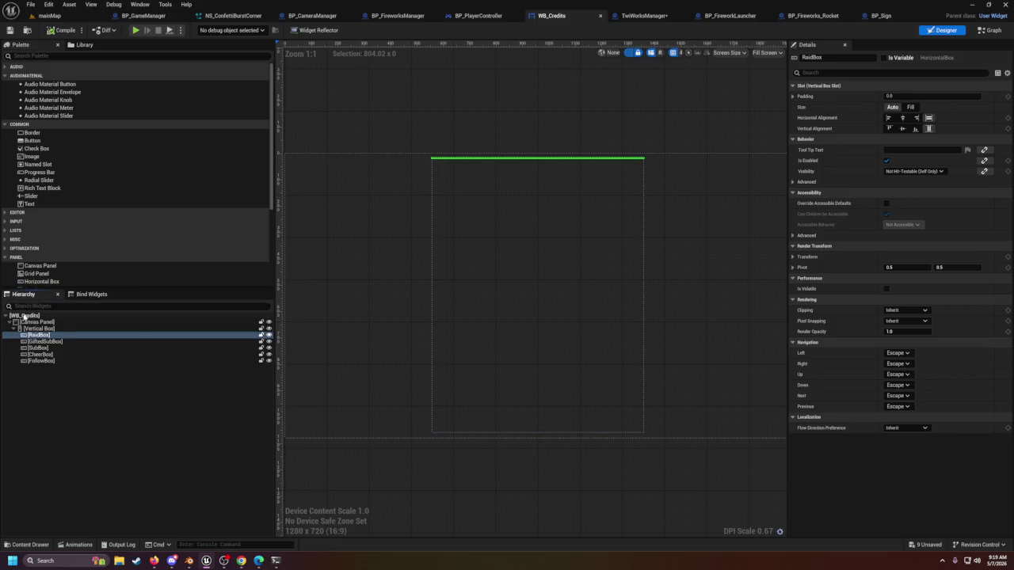
click(36, 336)
right_click(35, 336)
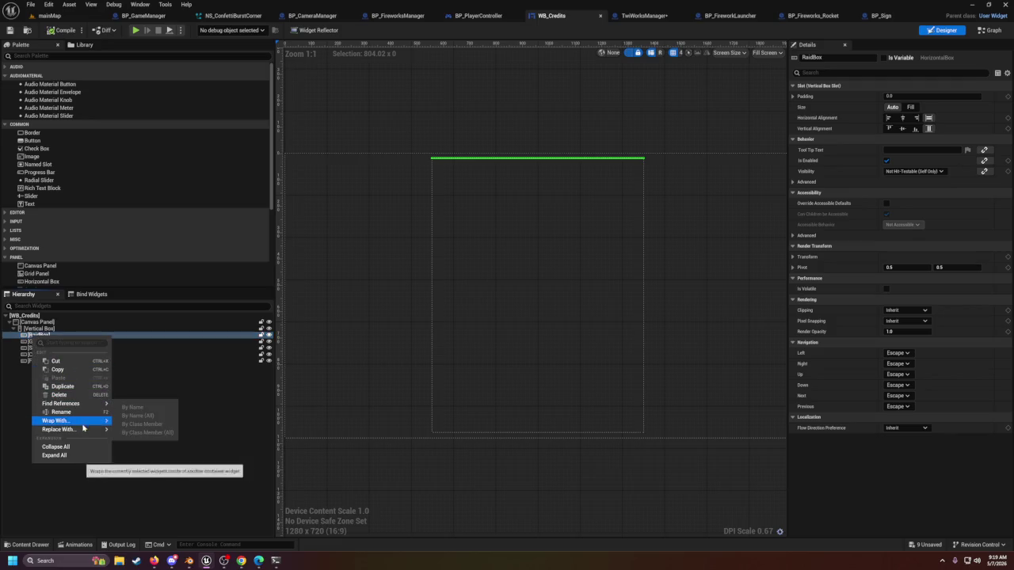
mouse_move(83, 432)
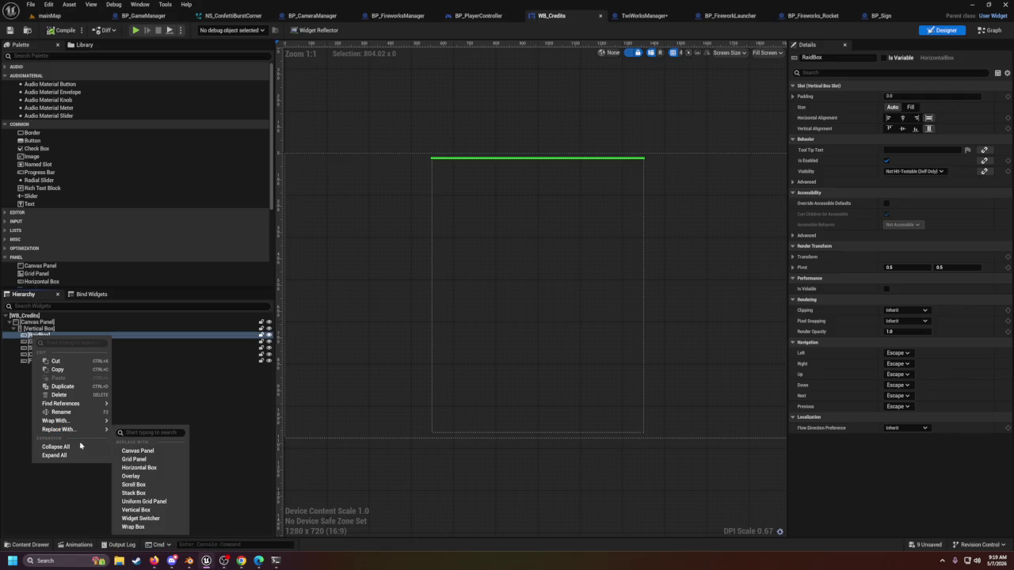
click(25, 423)
click(42, 335)
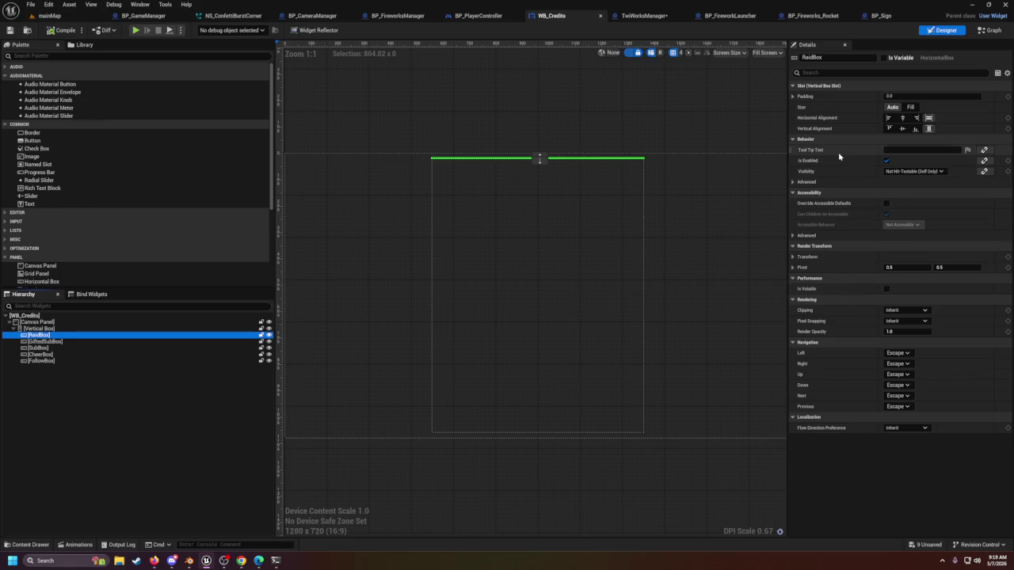
click(885, 59)
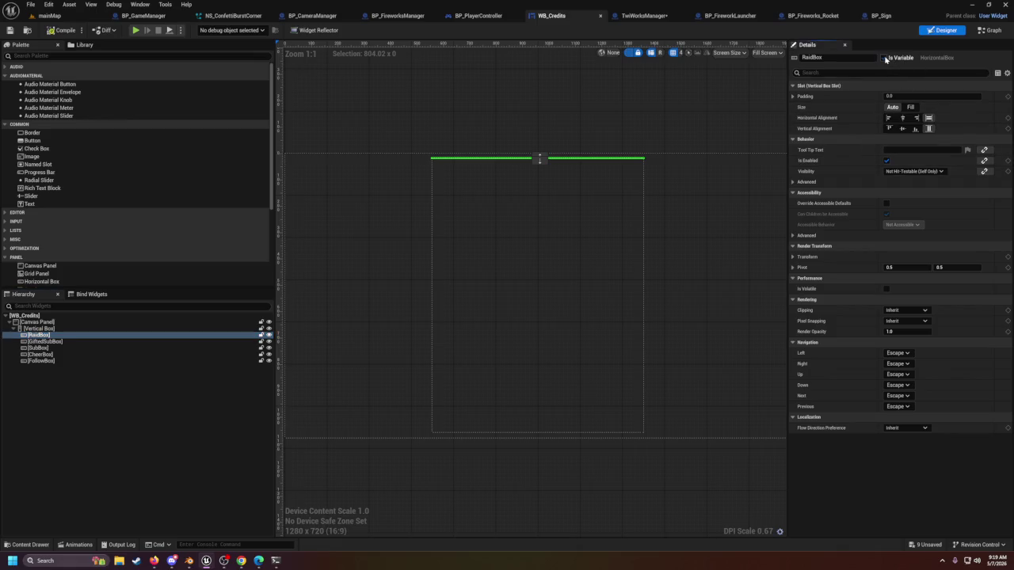
click(676, 201)
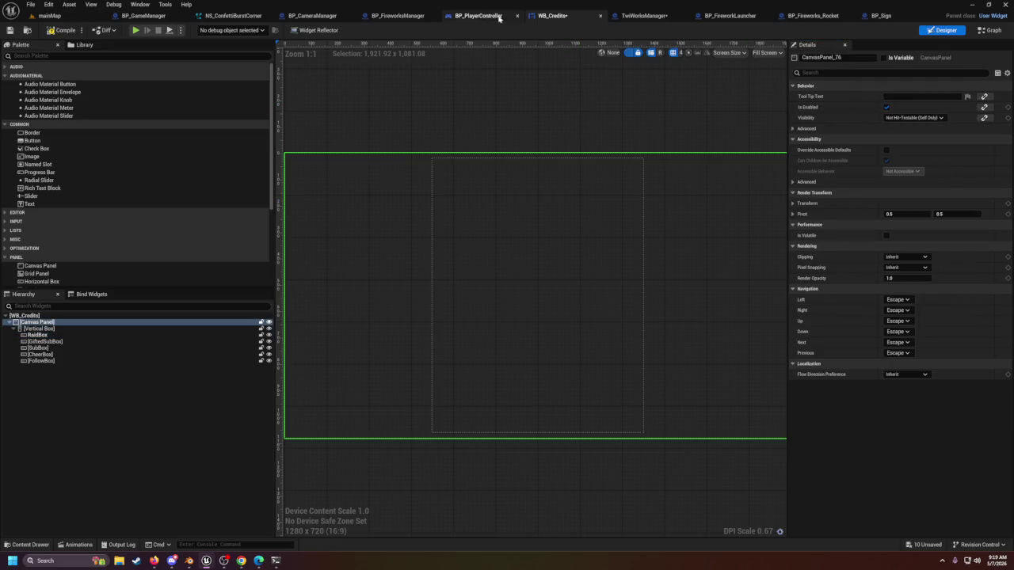
Step: Save WB_Credits and place a Get RaidBox node below AddToRaids
key(ctrl+s)
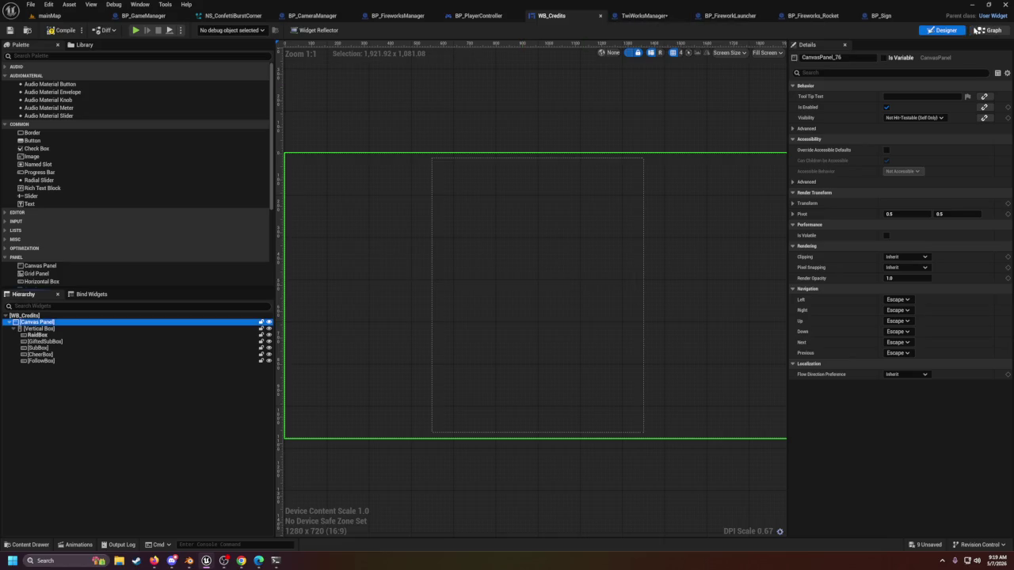
click(989, 30)
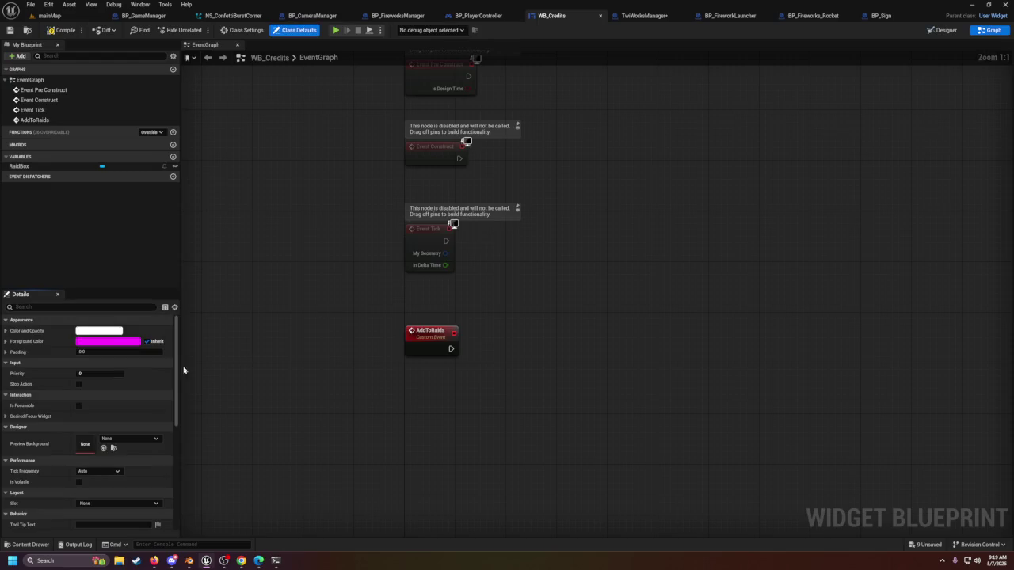
click(22, 166)
mouse_move(28, 165)
mouse_down()
mouse_move(436, 389)
mouse_move(457, 391)
mouse_move(507, 364)
mouse_up()
click(456, 369)
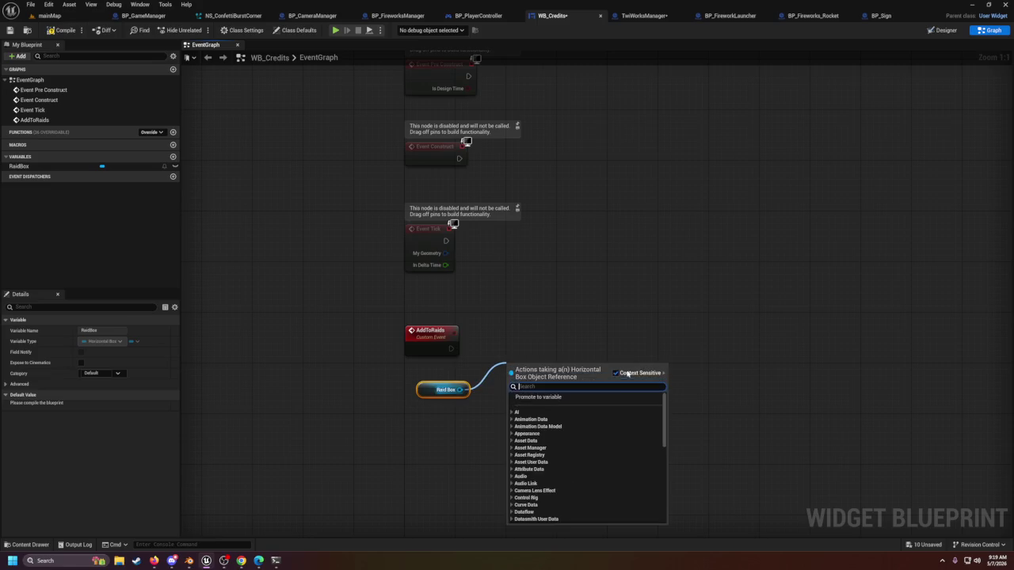
Step: Cancel an 'addt' action search without adding anything, reselect RaidBox, and return to the Designer
text(addt)
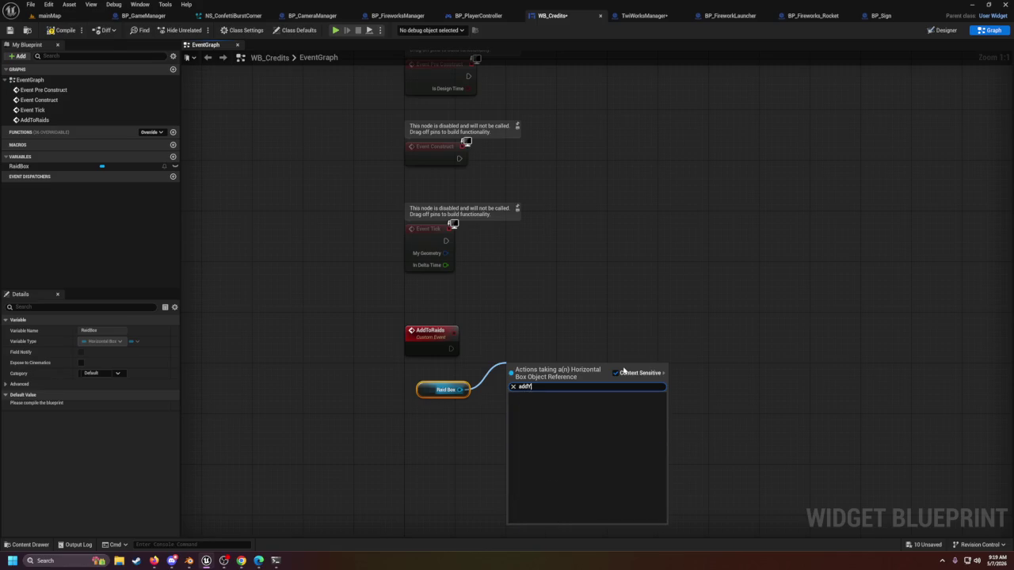
key(BackSpace)
text(t)
key(BackSpace)
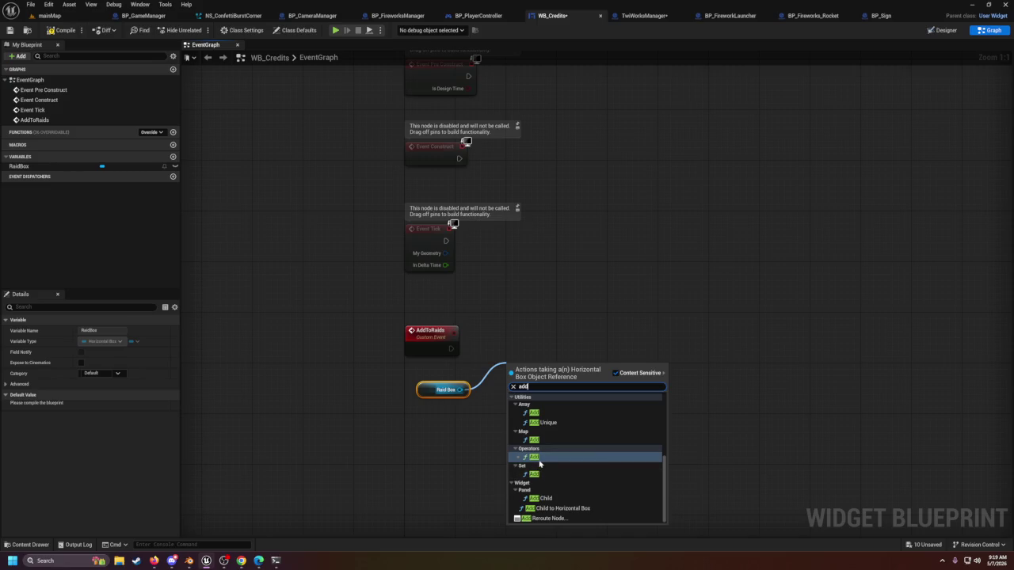
click(439, 446)
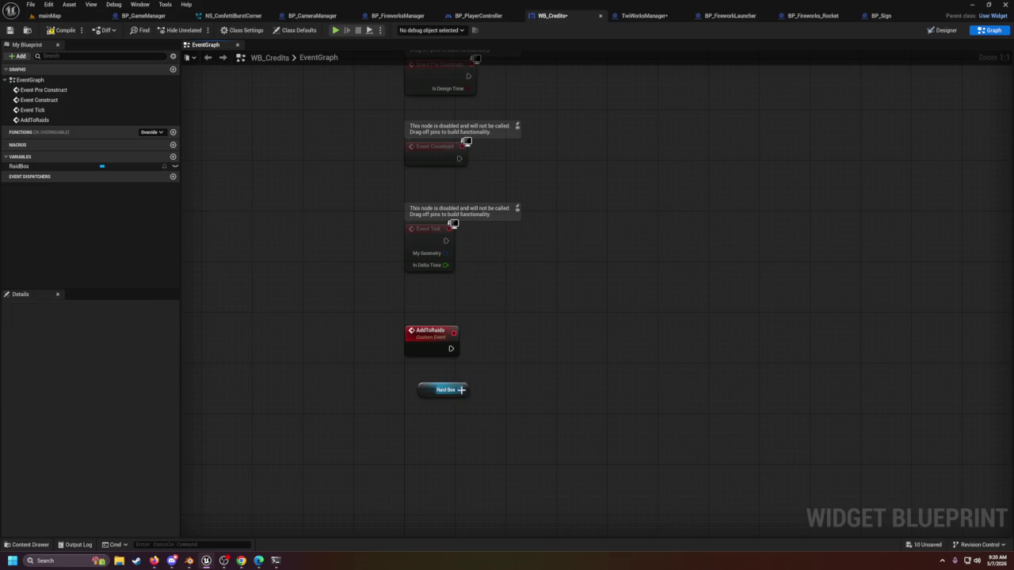
click(423, 388)
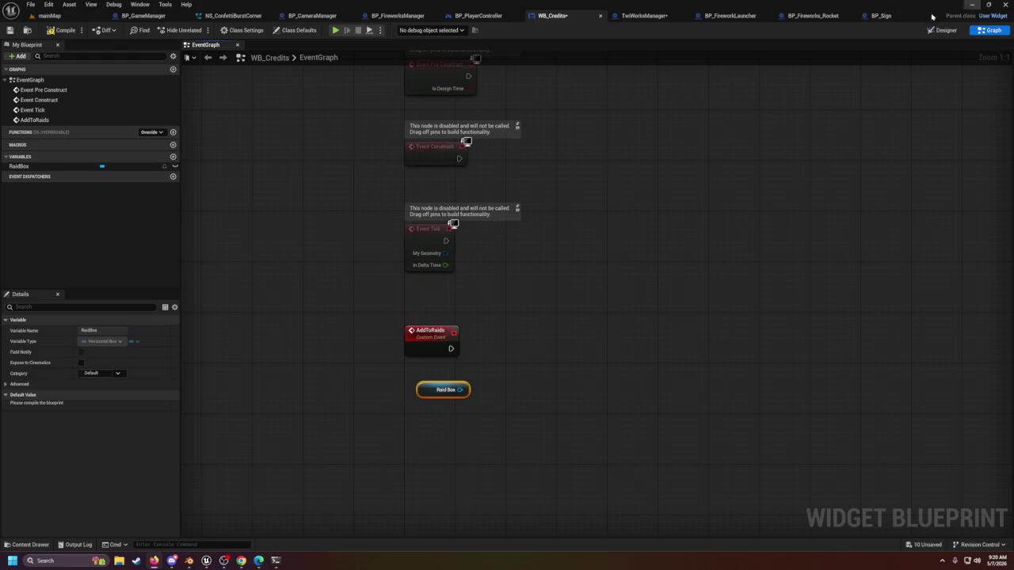
click(9, 167)
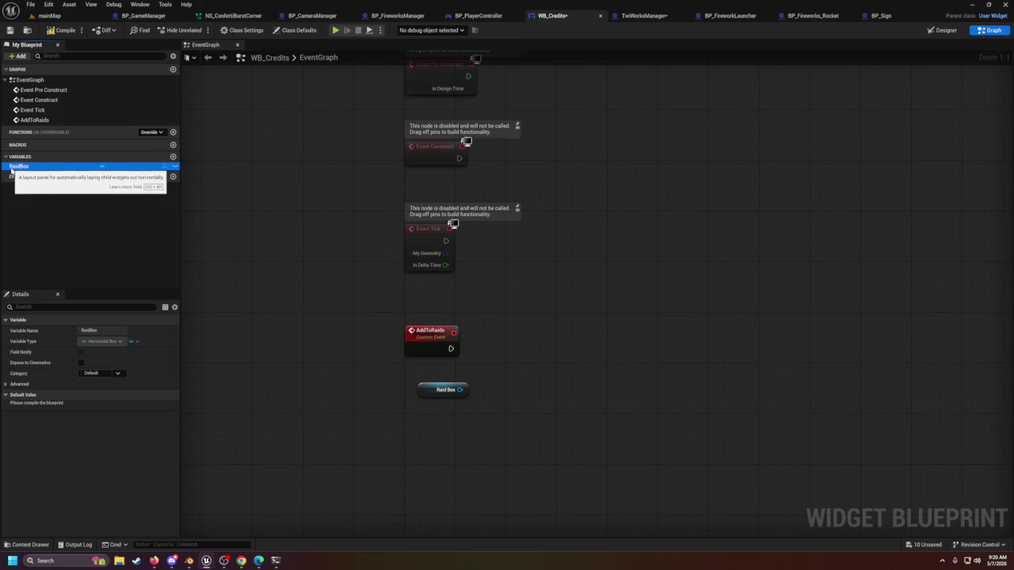
click(276, 157)
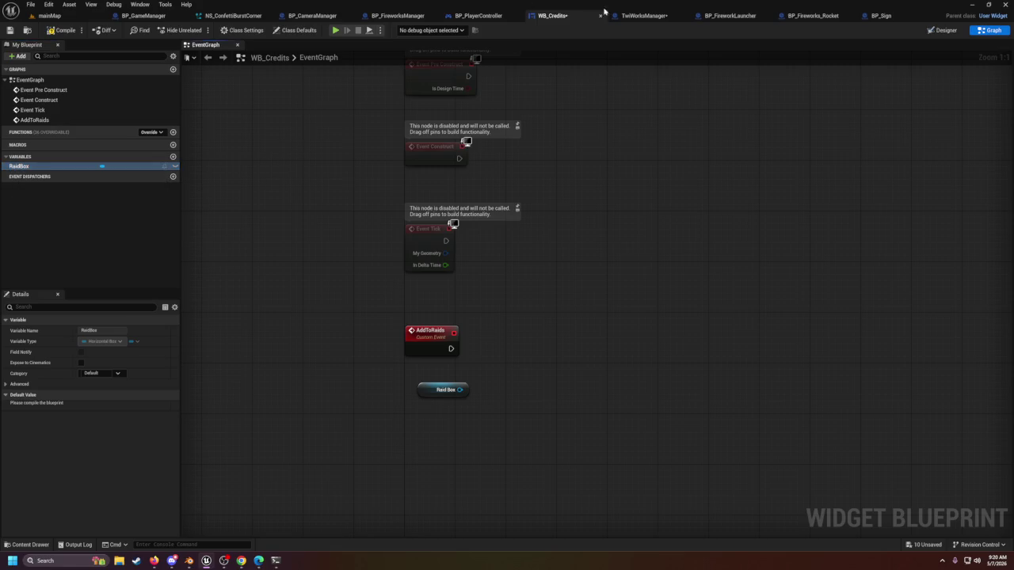
click(944, 30)
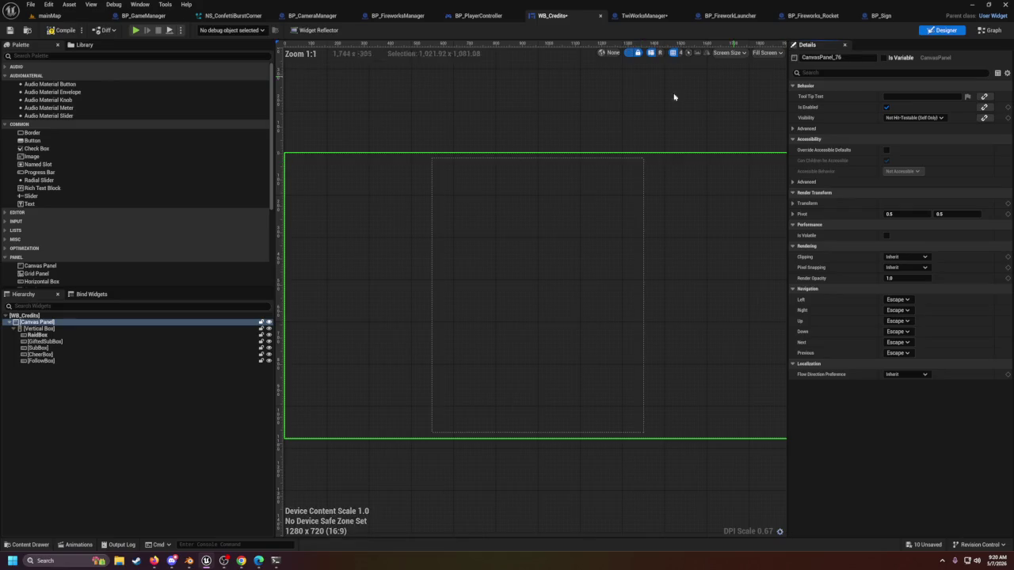
Step: Select RaidBox in the Hierarchy, then switch to the Firefox Synty Store window
click(37, 335)
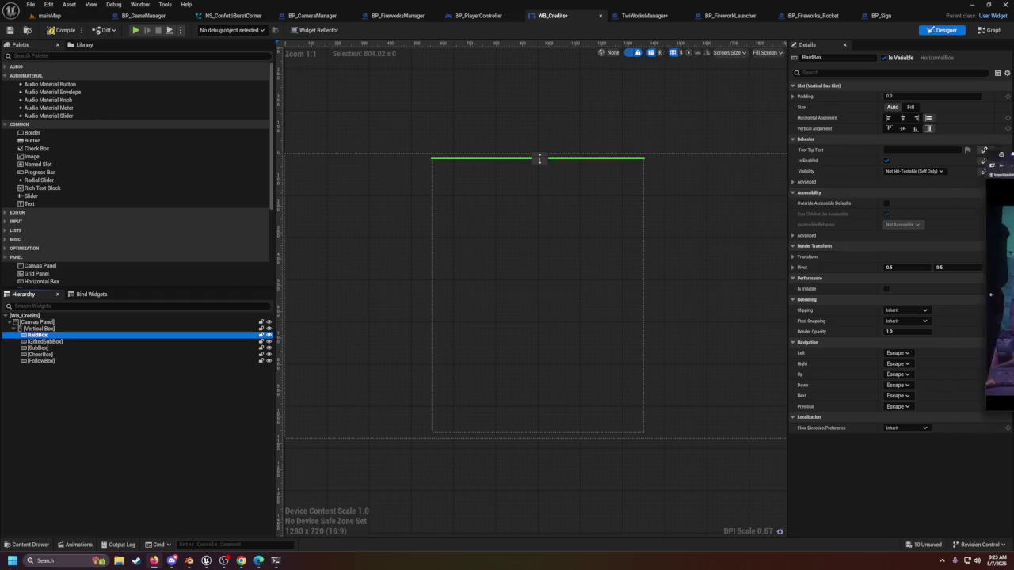
key(alt+Tab)
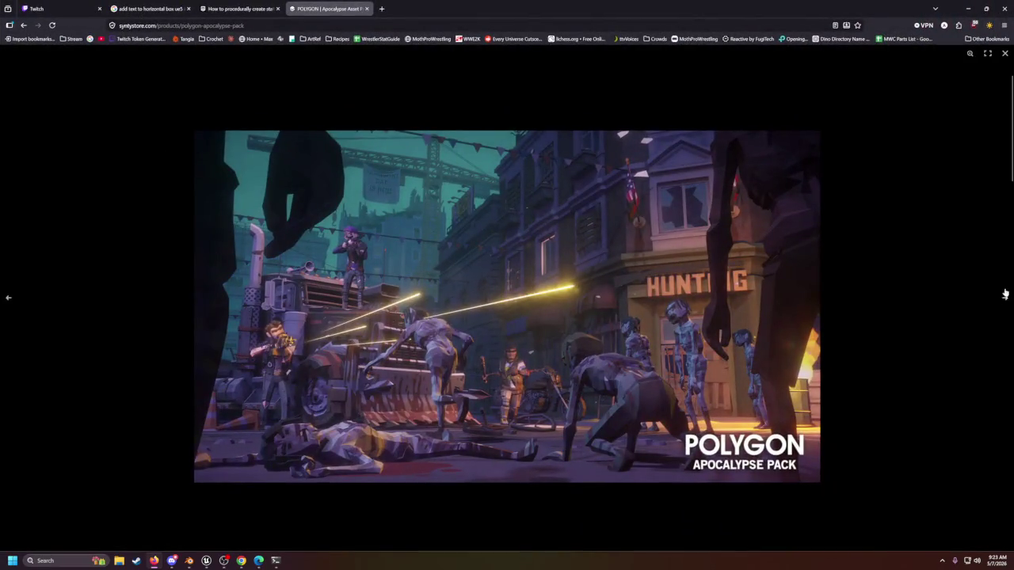
Step: Page backward through the POLYGON Apocalypse Pack gallery past the furniture and props image
click(6, 301)
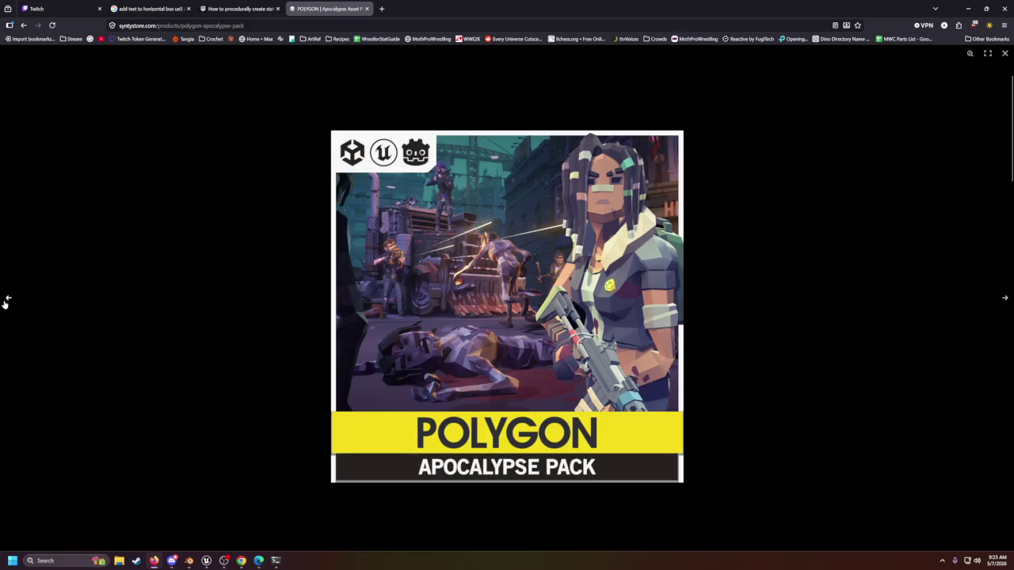
click(5, 301)
click(5, 301)
click(4, 302)
click(4, 302)
click(4, 302)
click(4, 303)
click(4, 303)
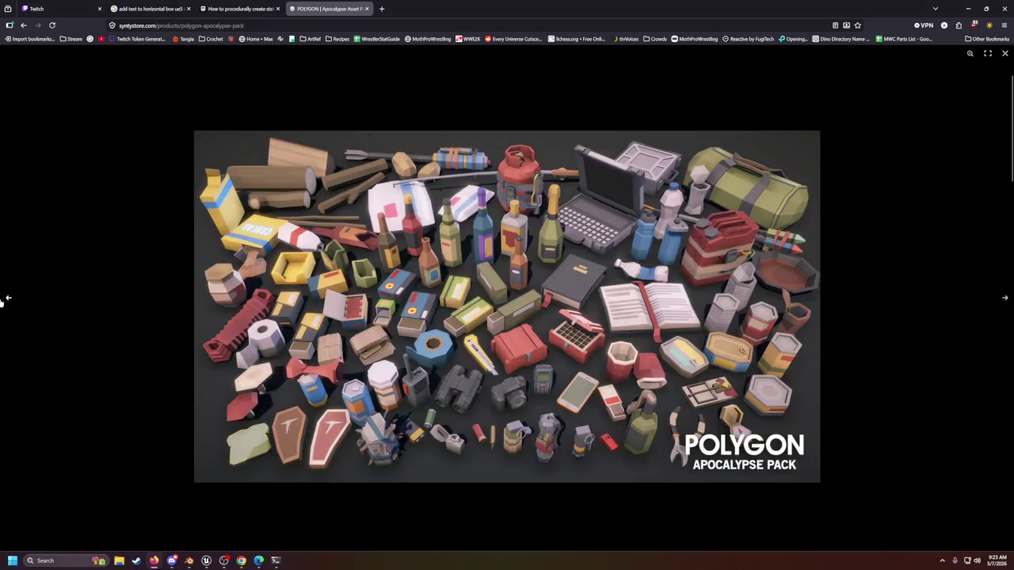
click(4, 303)
click(4, 301)
click(4, 301)
click(4, 301)
click(4, 301)
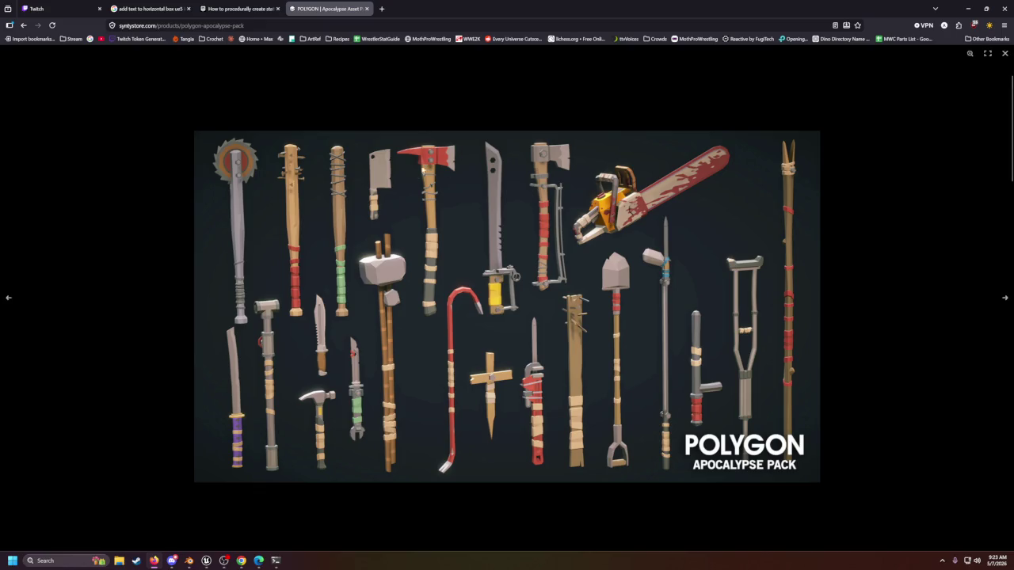
Step: View the guns, weapon parts, vehicles and heavy weapons images, then return to Unreal Engine
click(7, 301)
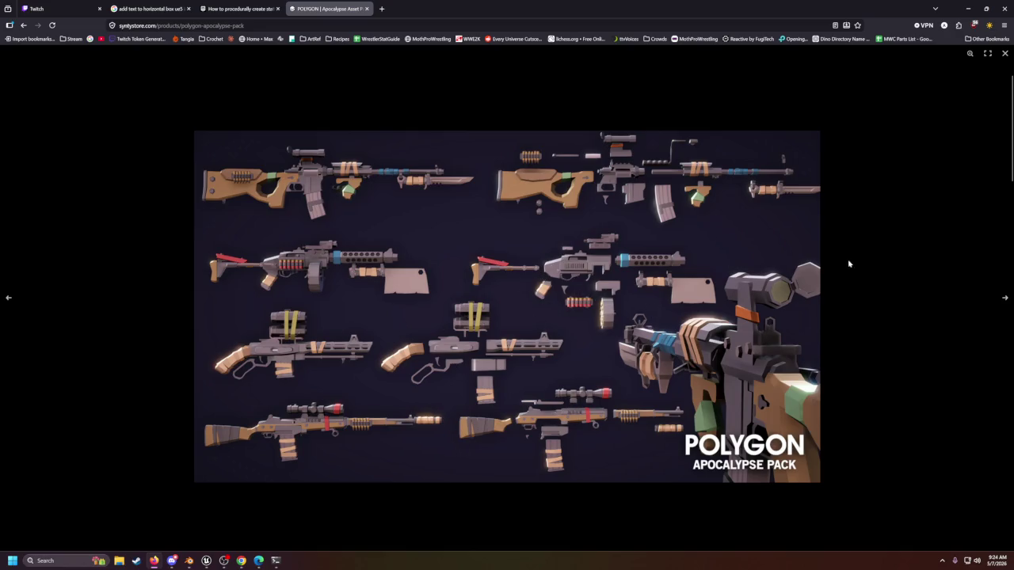
click(10, 304)
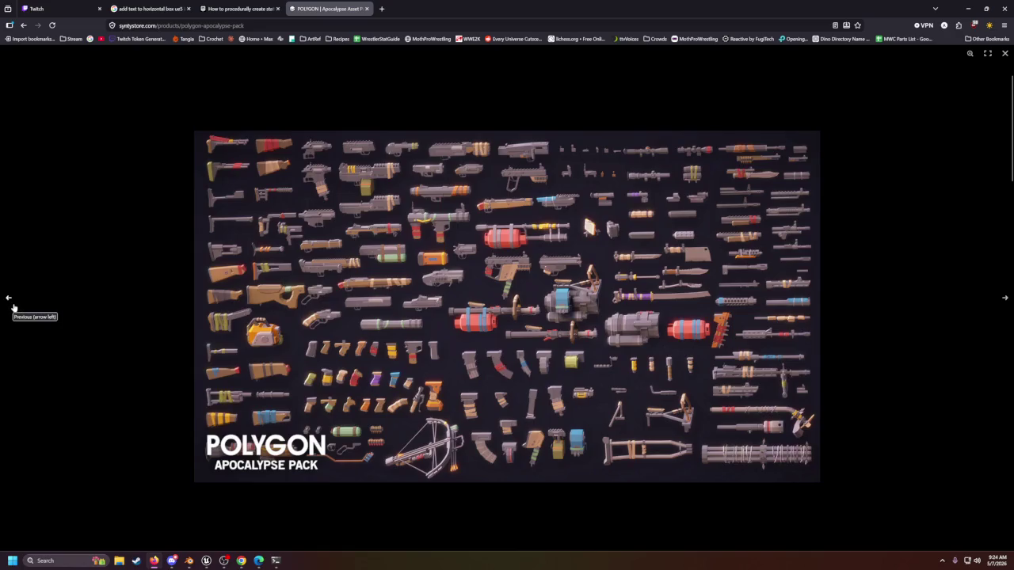
click(10, 301)
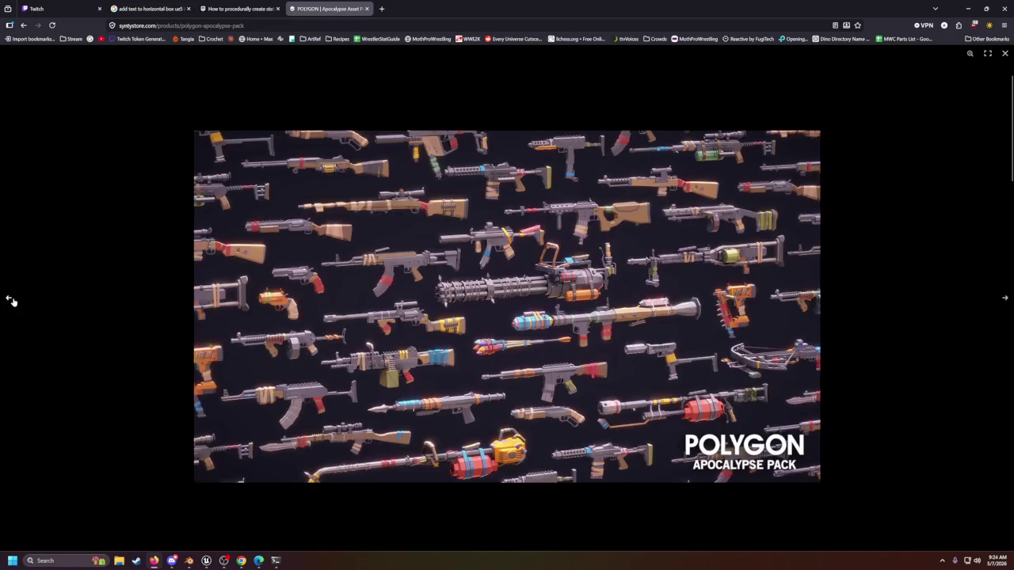
click(10, 301)
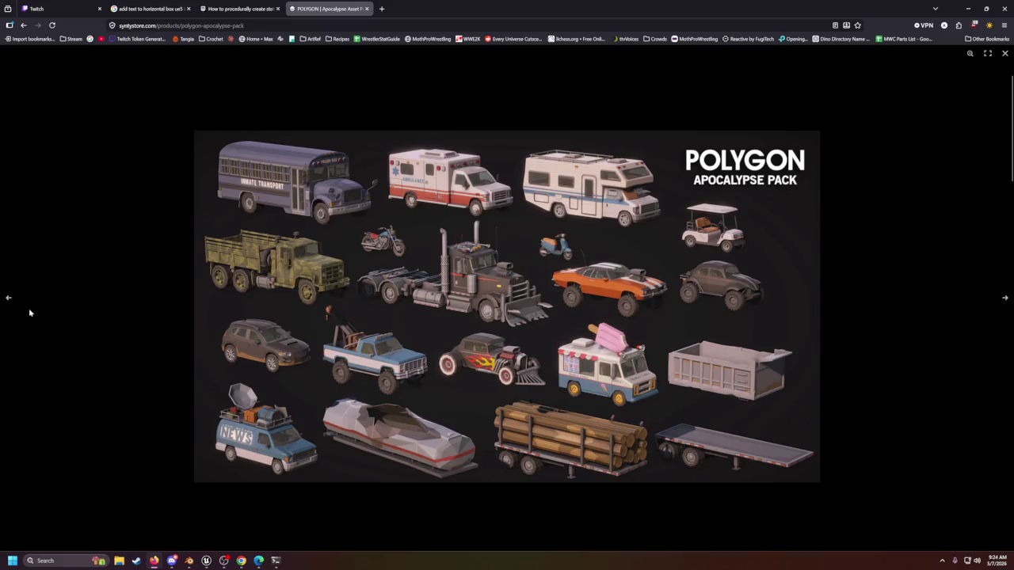
click(5, 302)
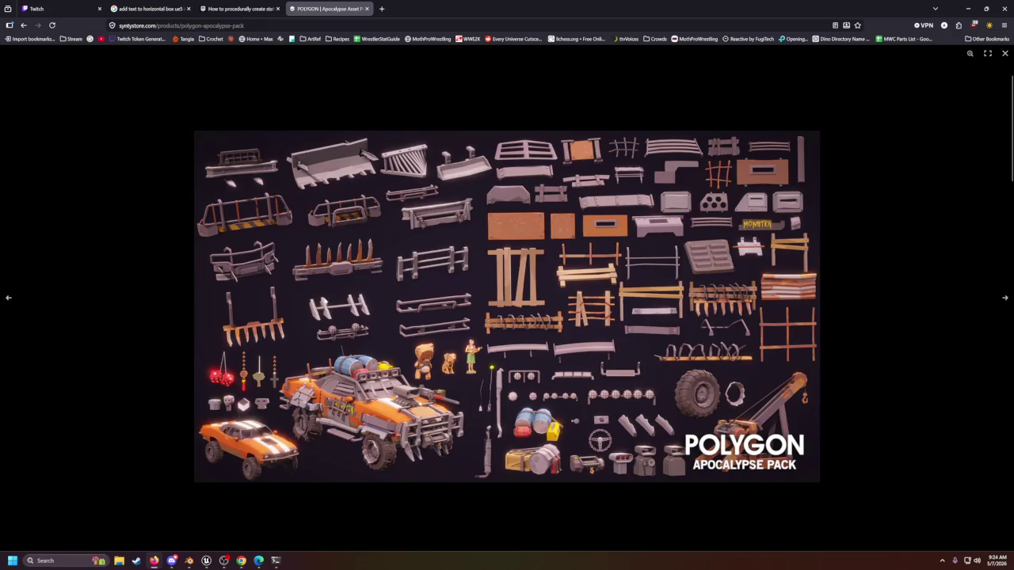
click(9, 298)
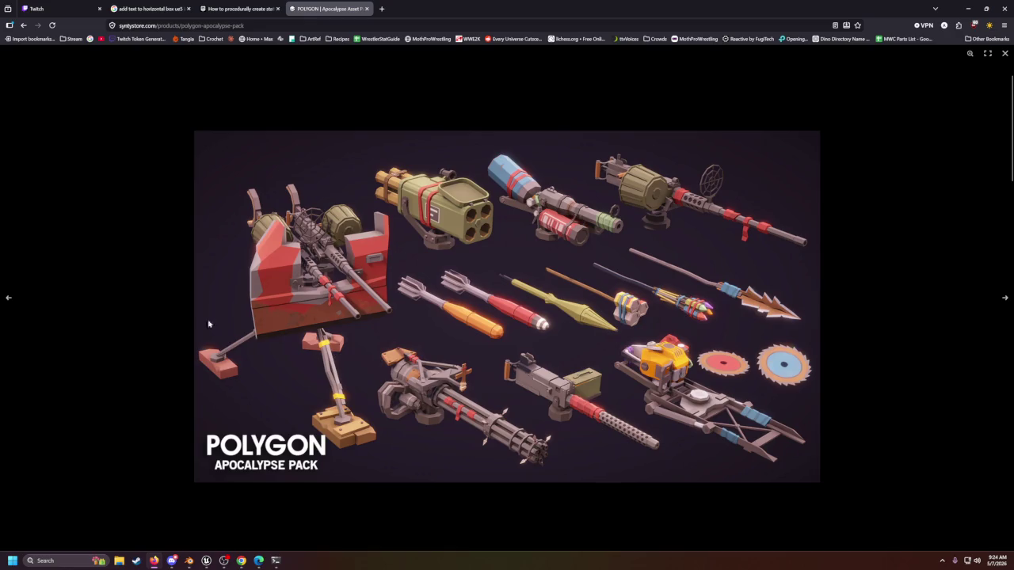
click(9, 299)
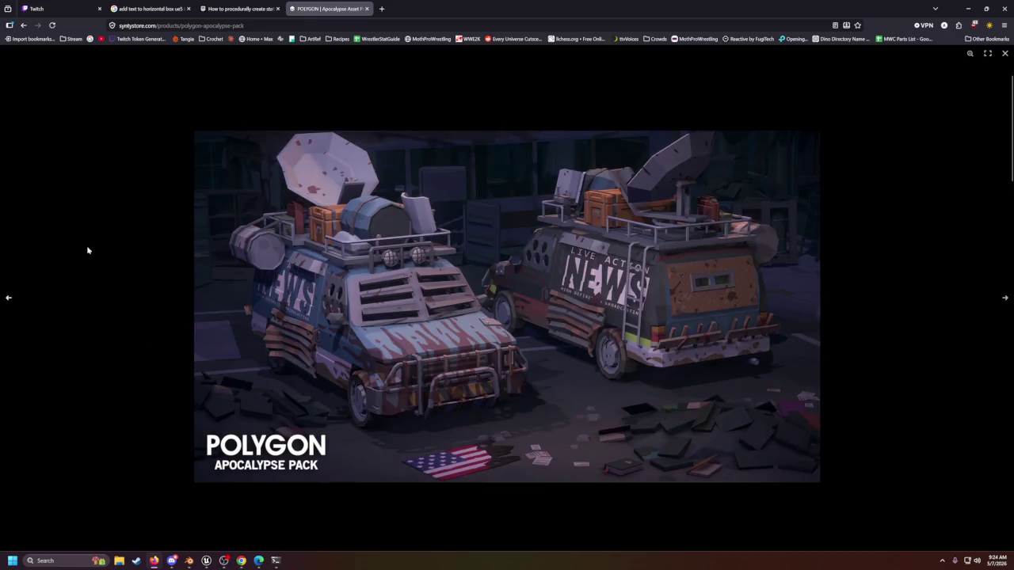
key(alt+Tab)
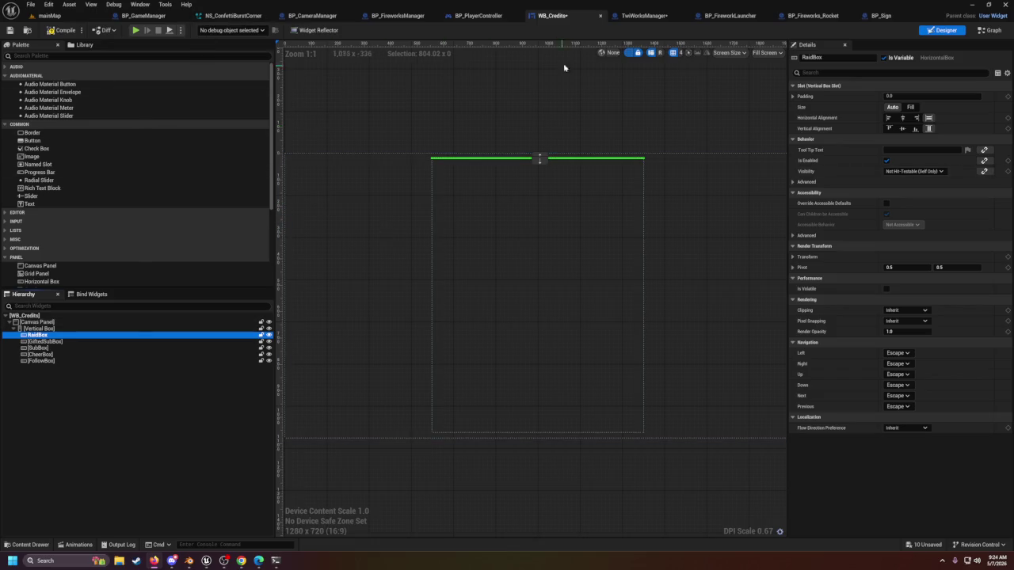
Step: In TwiWorksManager, inspect the Bind to OnRaid, OnCheer, OnFollow and OnNewSubscription nodes
click(646, 13)
scroll(504, 383, down, 4)
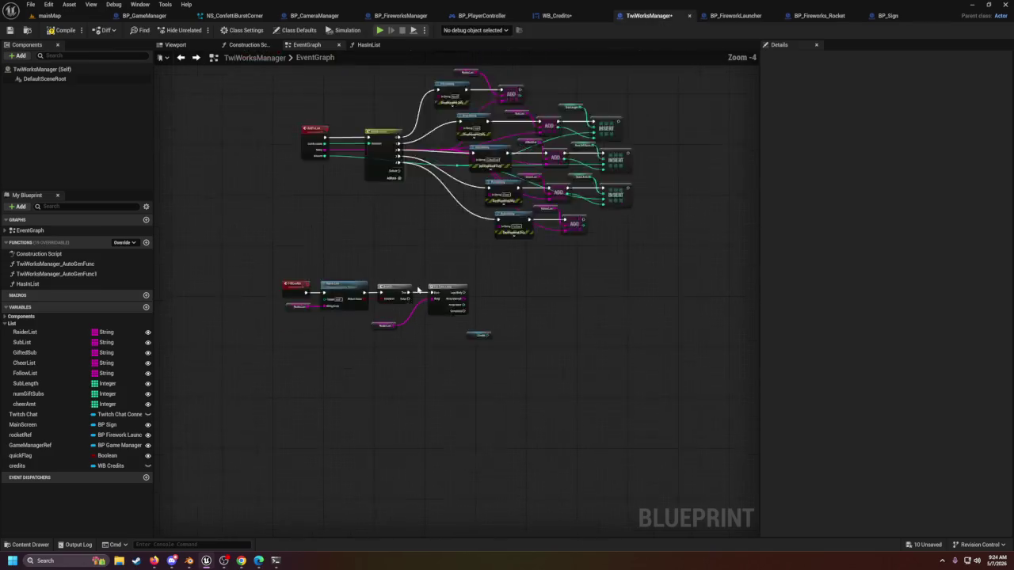
scroll(670, 222, up, 2)
mouse_move(595, 245)
mouse_down()
mouse_move(396, 235)
mouse_move(527, 339)
mouse_move(399, 296)
mouse_move(484, 321)
mouse_move(391, 314)
mouse_move(649, 205)
mouse_up()
scroll(649, 205, down, 2)
scroll(559, 289, up, 2)
scroll(560, 289, up, 1)
scroll(466, 316, up, 1)
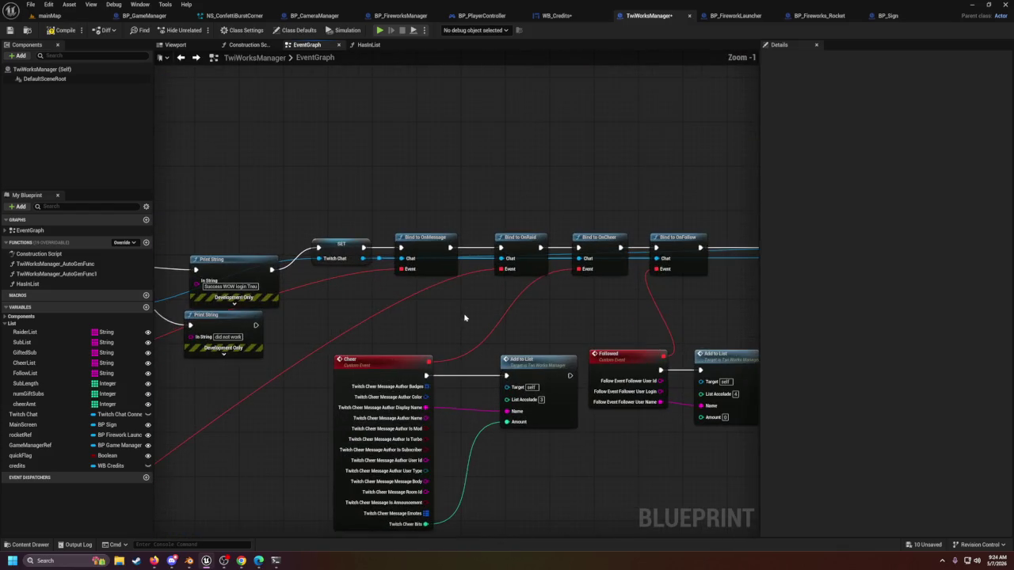
drag(428, 224, 548, 261)
drag(539, 202, 539, 237)
drag(570, 208, 630, 275)
click(679, 246)
drag(679, 246, 318, 233)
click(575, 216)
click(626, 237)
Step: Review the Subbed event and its Sub List and ADD nodes
drag(596, 419, 514, 278)
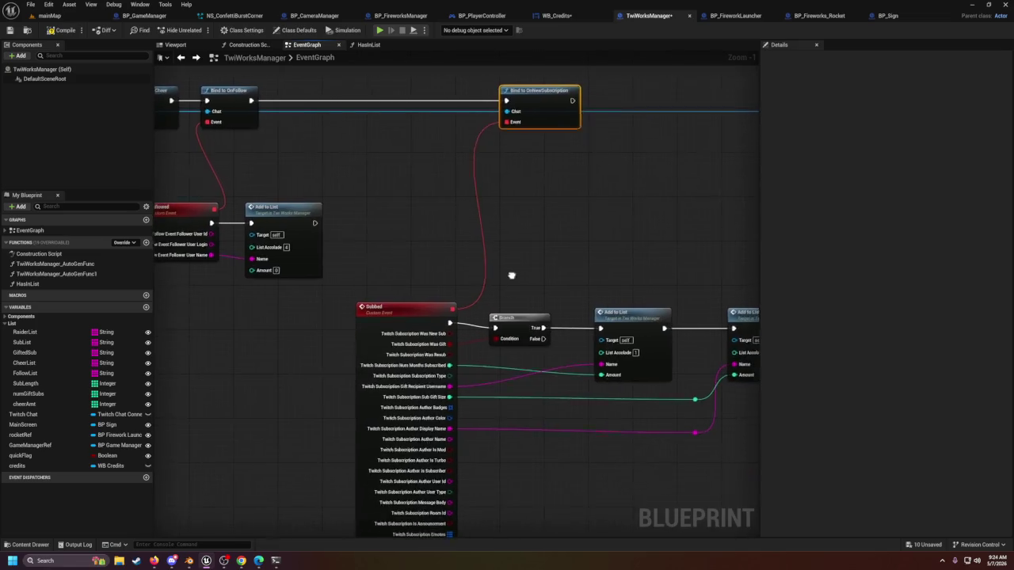
scroll(510, 372, down, 4)
scroll(588, 283, up, 2)
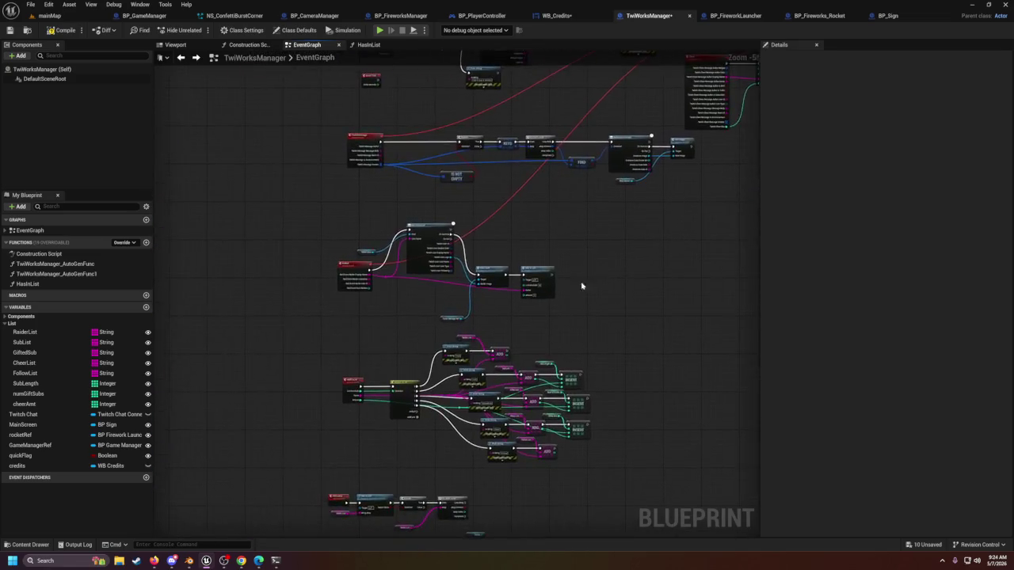
click(548, 181)
ctrl+click(552, 161)
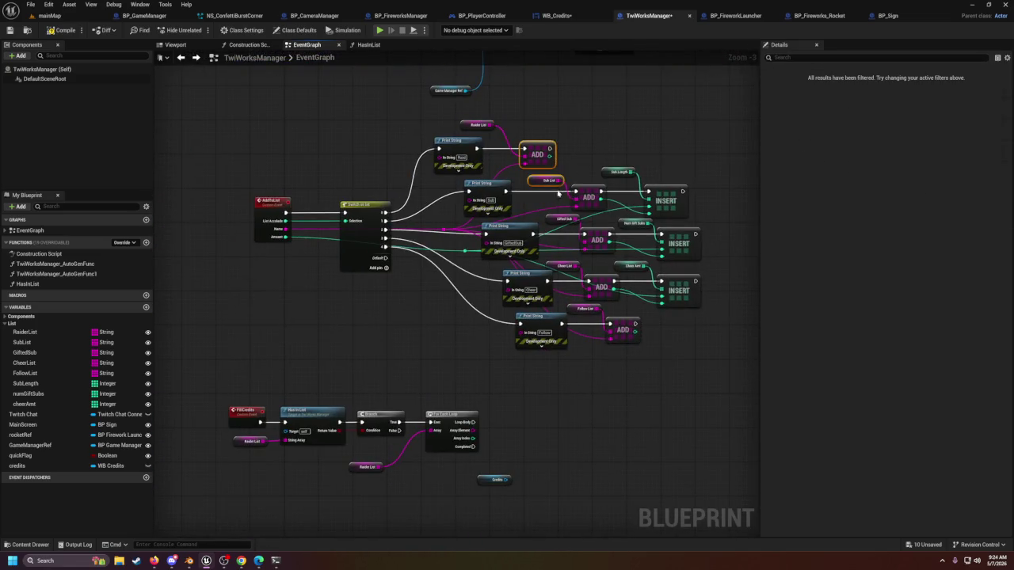
Step: Move the Raider List getter down-left near Has In List, then return to mainMap
scroll(464, 369, up, 4)
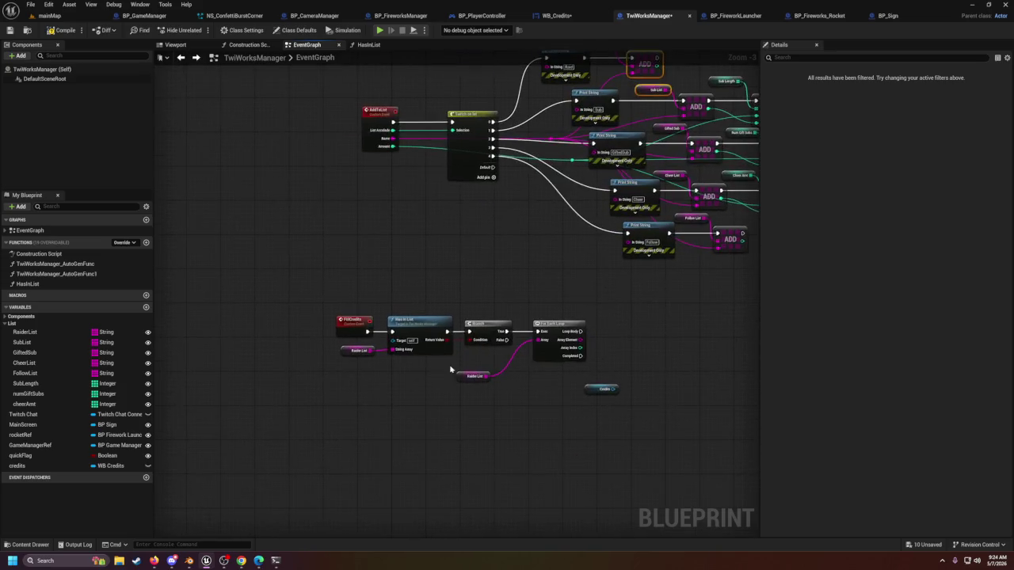
click(330, 346)
drag(330, 346, 324, 359)
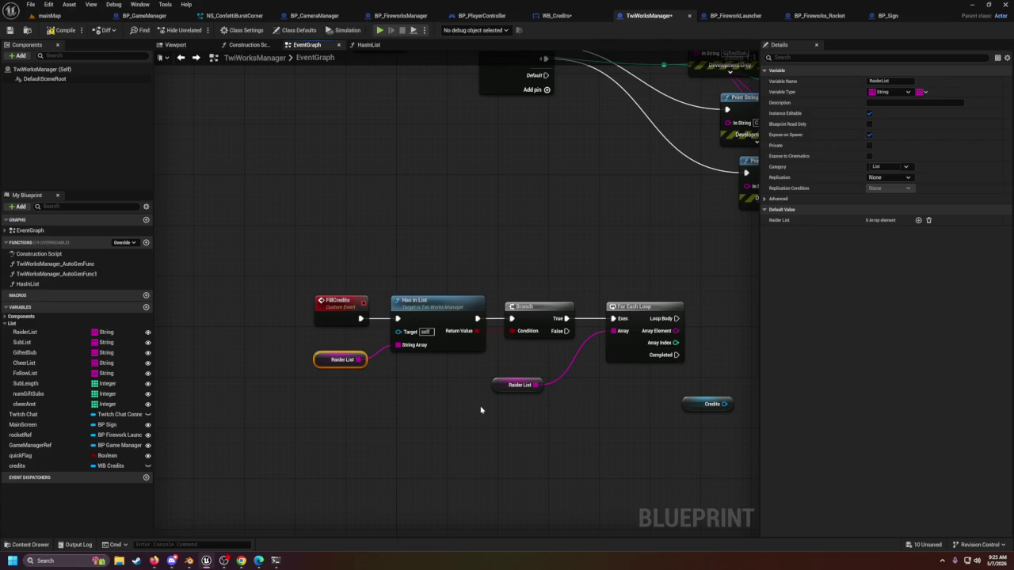
click(516, 385)
click(558, 313)
click(70, 17)
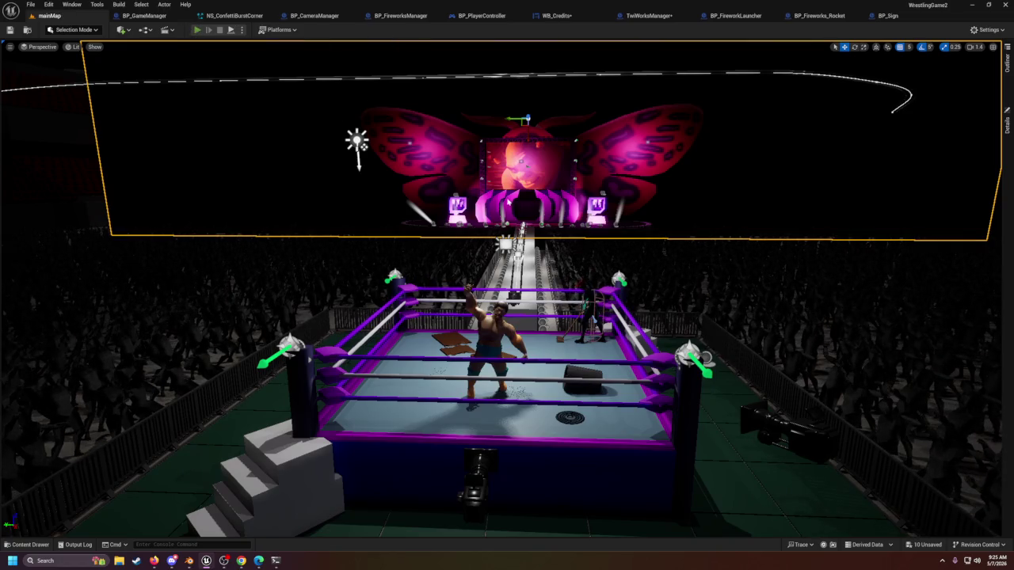
key(alt+p)
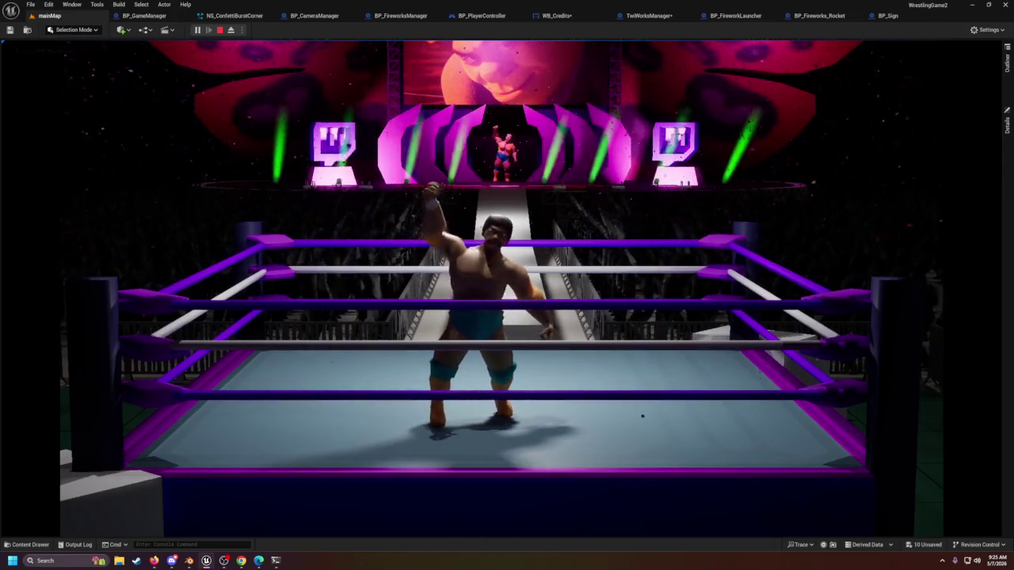
key(Escape)
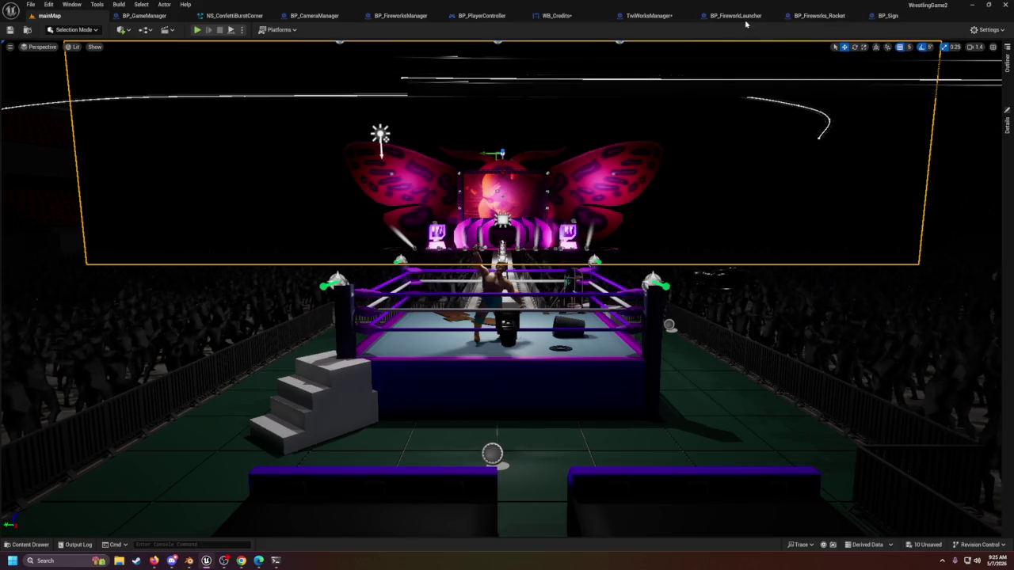
click(648, 16)
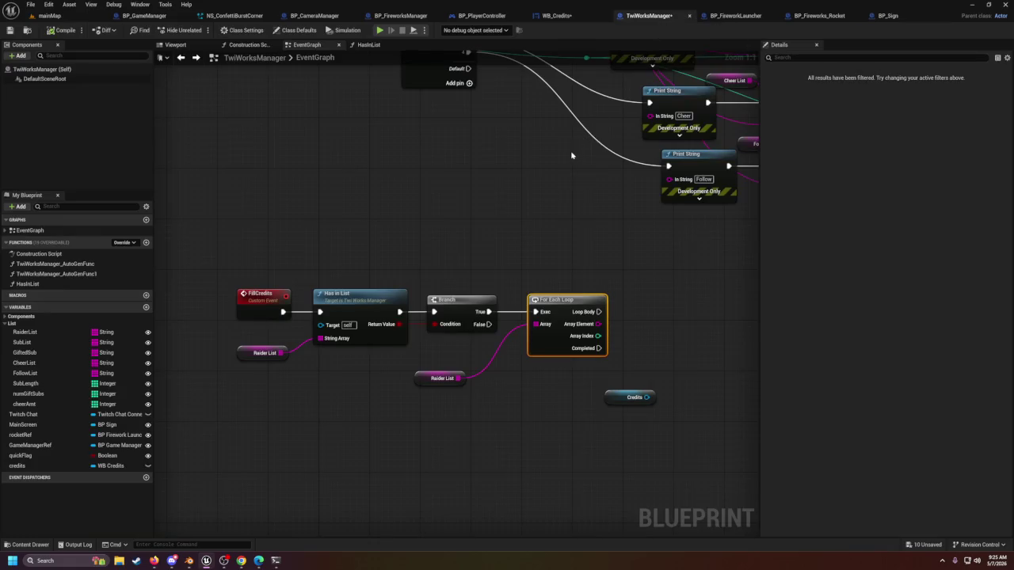
Step: Tuck the Credits variable node just below the For Each Loop, then switch to WB_Credits and save
click(352, 208)
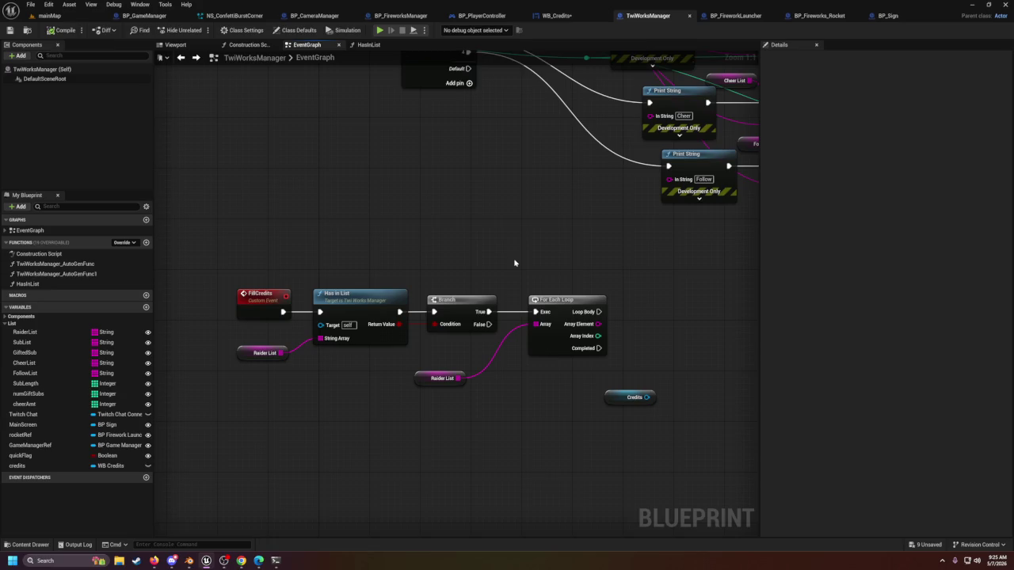
click(594, 393)
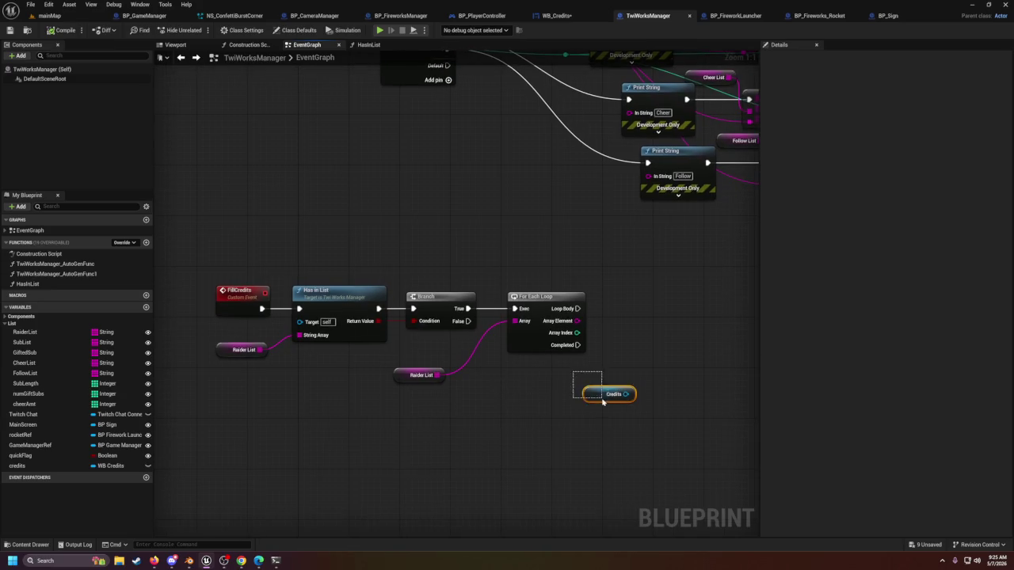
mouse_move(594, 394)
mouse_down()
mouse_move(575, 382)
mouse_move(542, 424)
mouse_up()
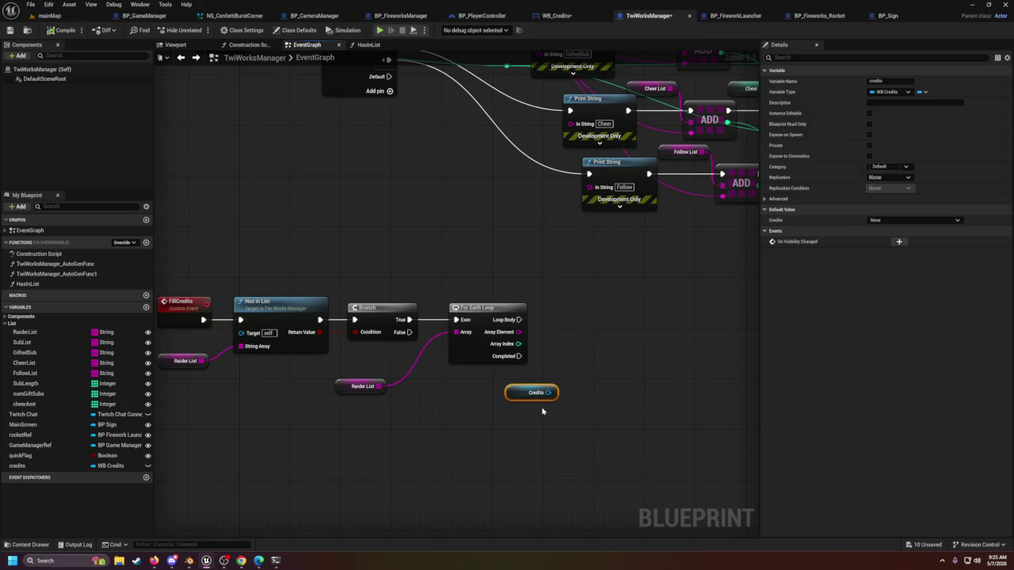
scroll(621, 266, down, 3)
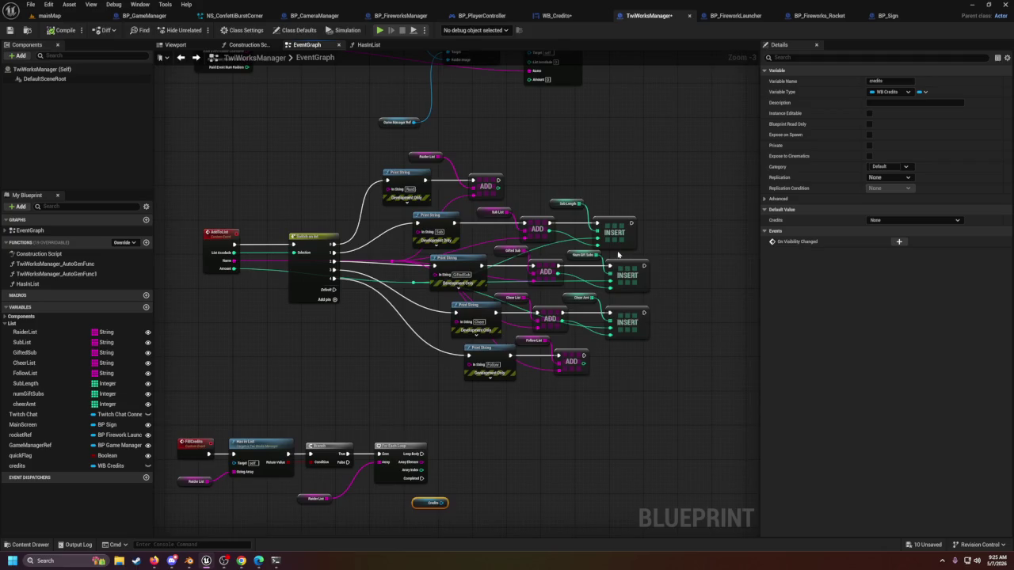
scroll(589, 429, up, 3)
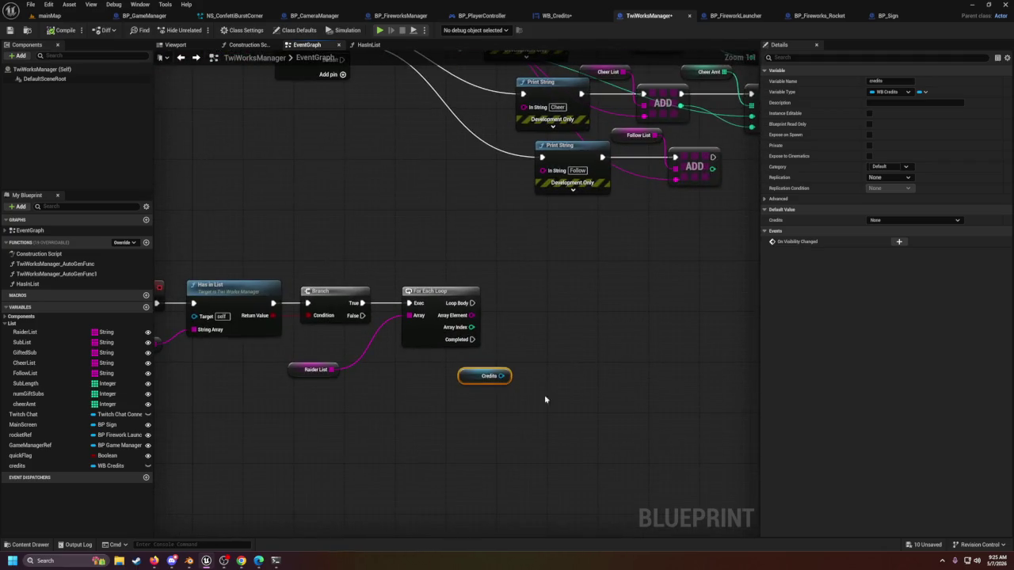
drag(499, 338, 486, 346)
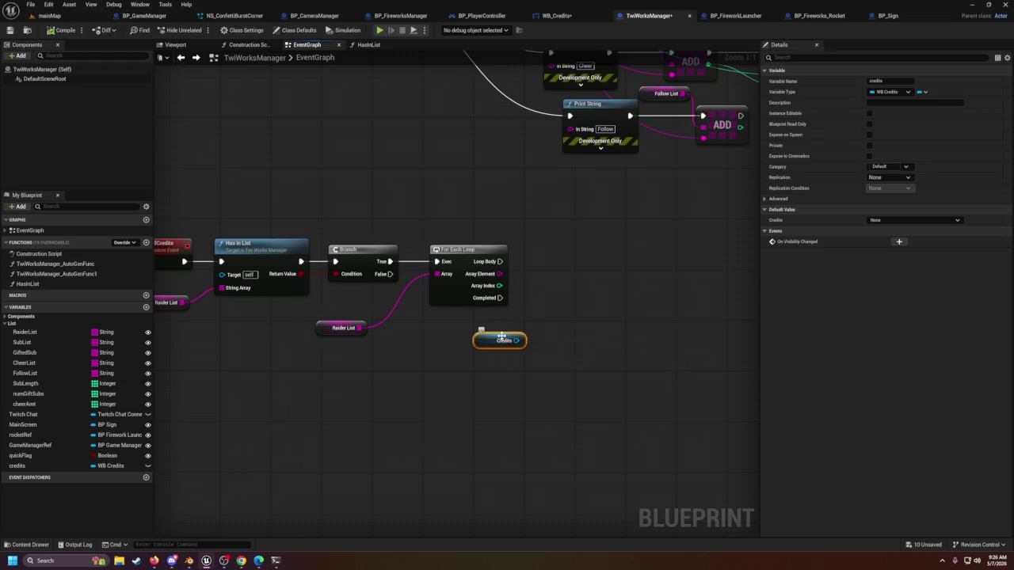
click(558, 16)
click(9, 30)
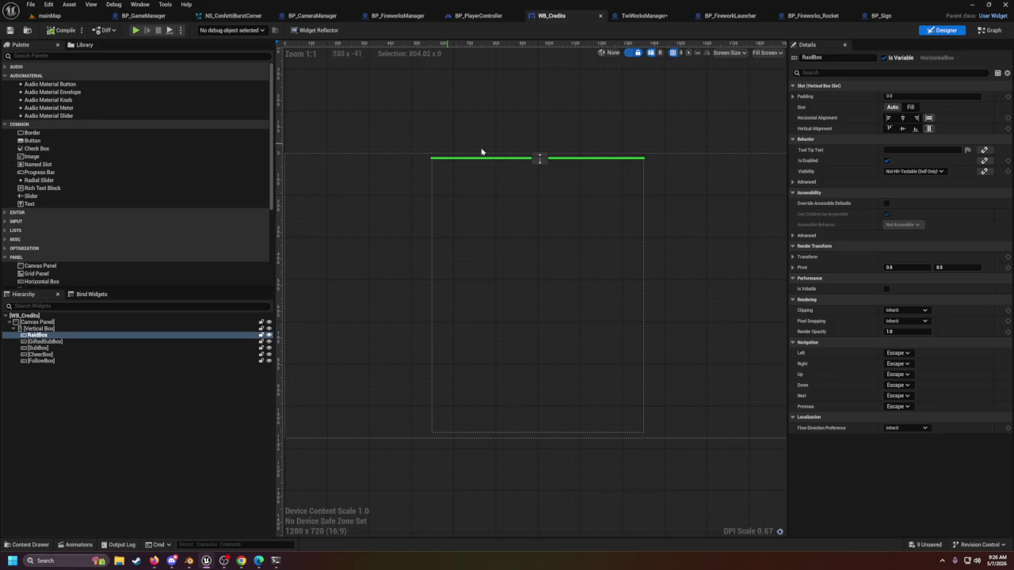
Step: Inspect the Canvas Panel, Vertical Box and RaidBox widgets in WB_Credits, then go back to mainMap
click(525, 159)
click(525, 135)
click(510, 161)
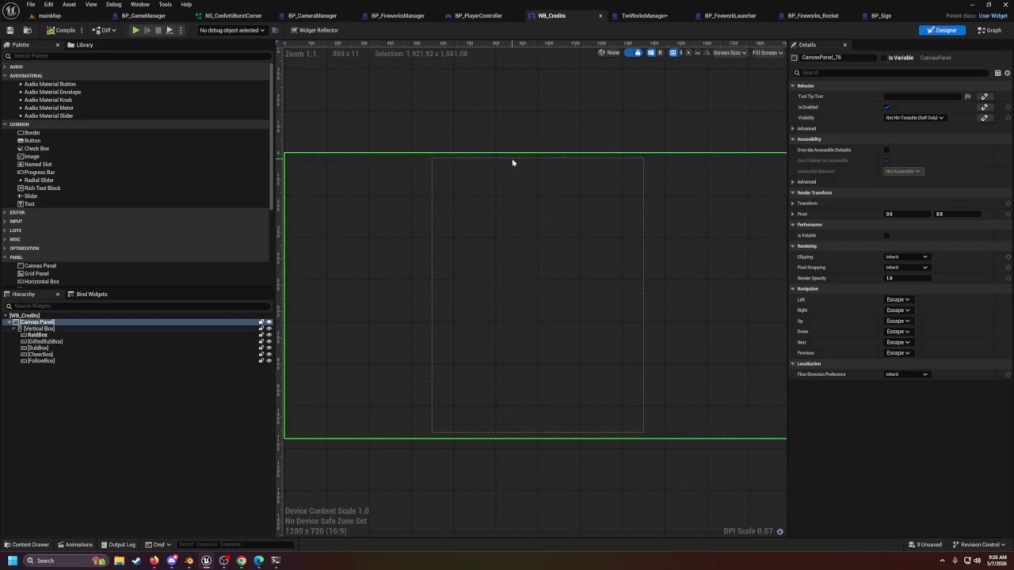
click(511, 161)
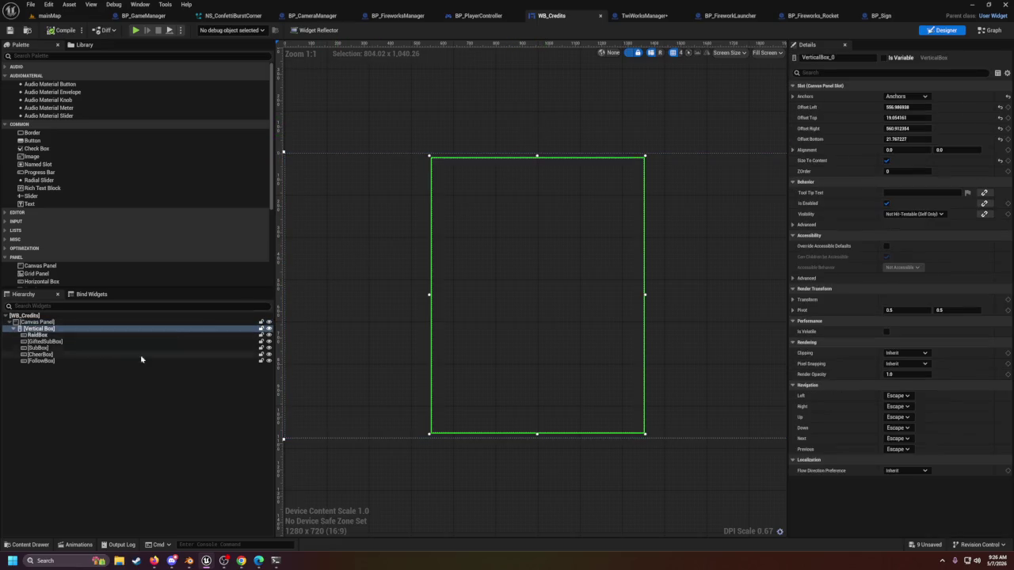
click(40, 336)
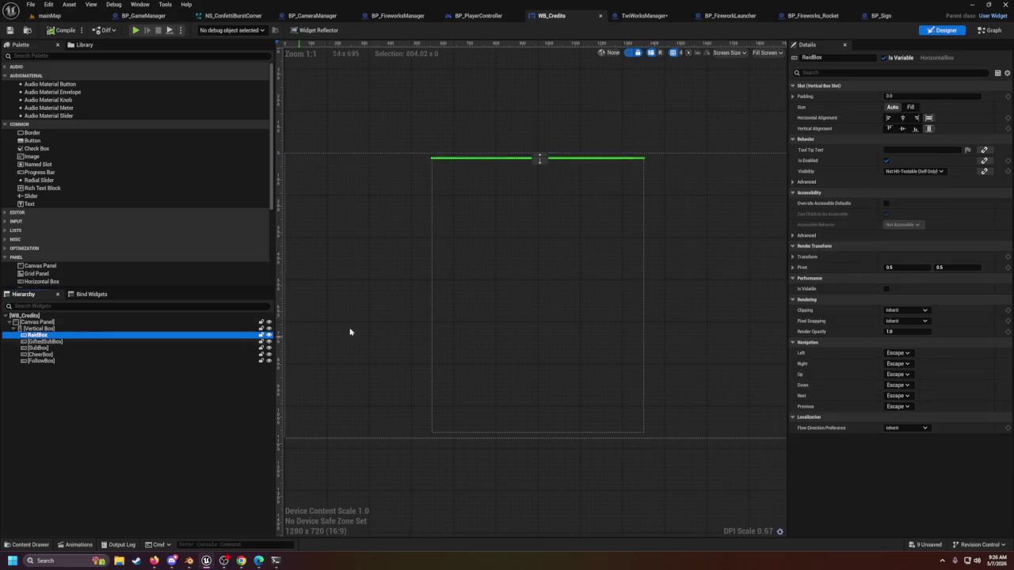
click(94, 392)
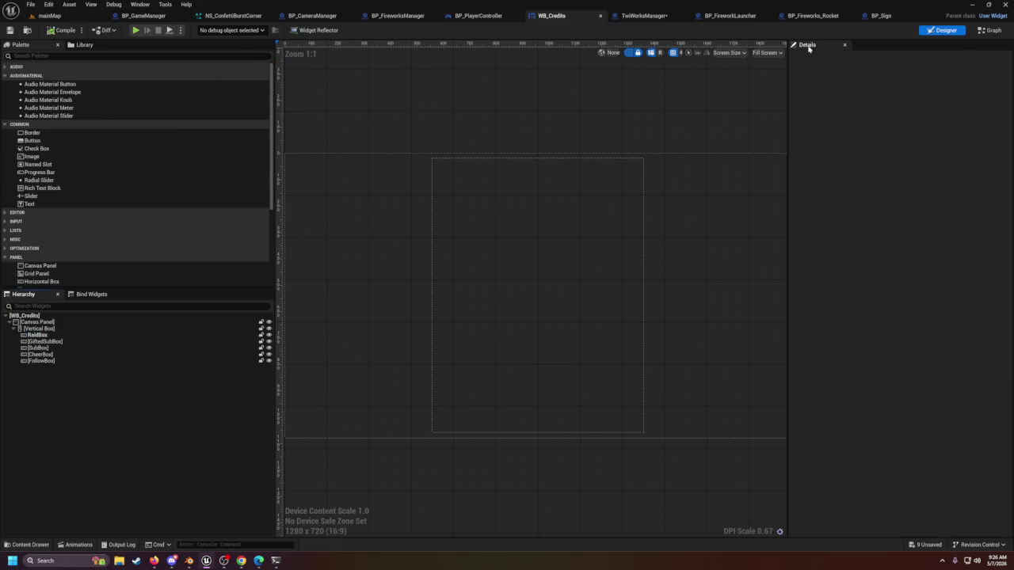
click(47, 15)
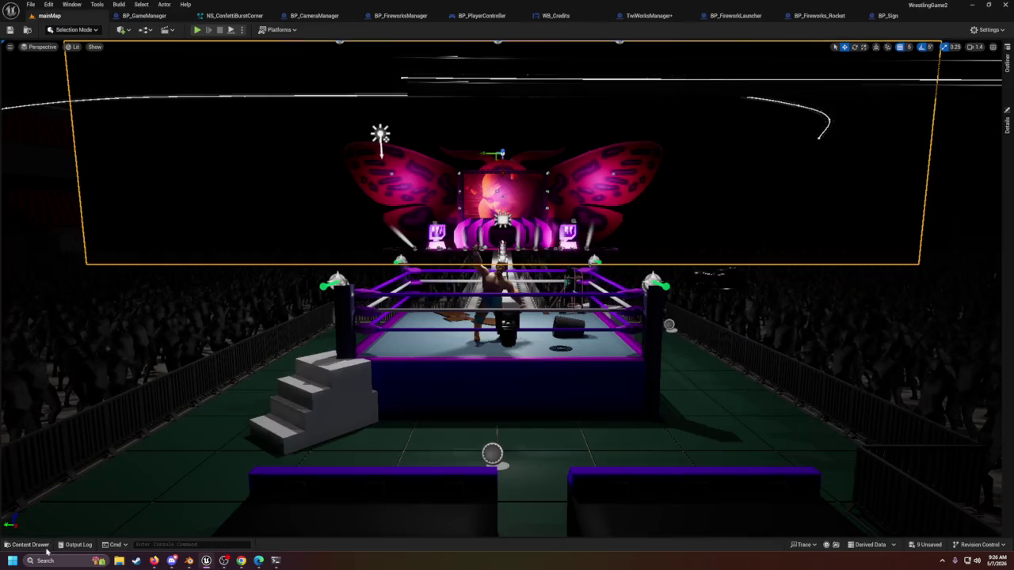
Step: Browse Content > Assets in the Content Drawer, then bring up WrestlerV1.blend in Blender
click(40, 546)
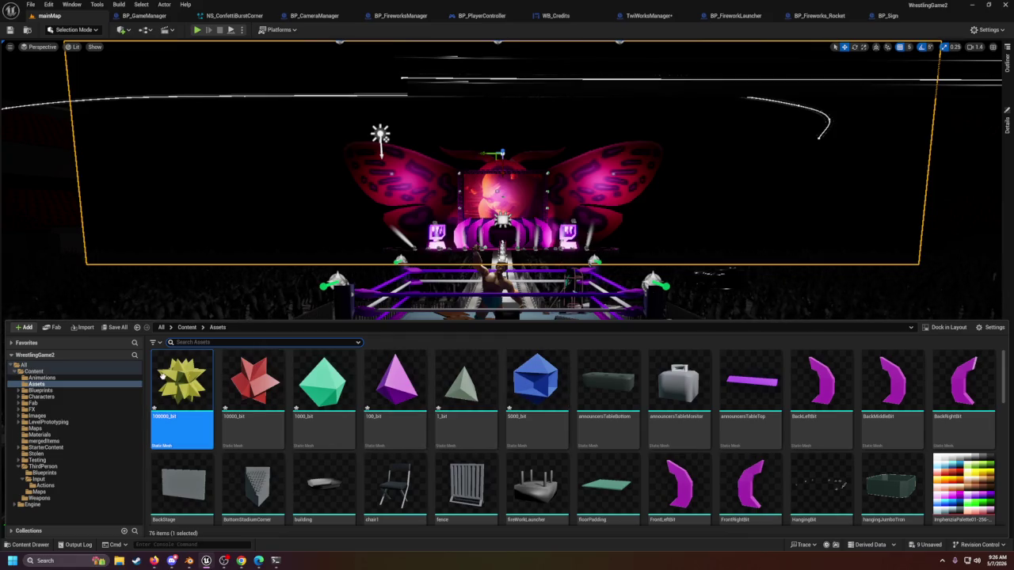
click(188, 562)
scroll(505, 282, down, 2)
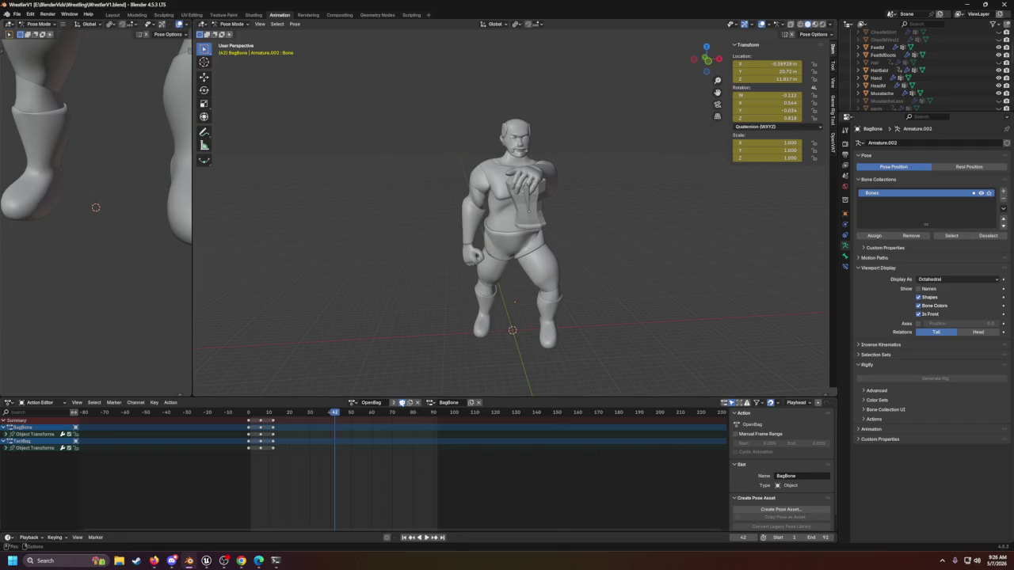
Step: Scrub and play the OpenBag animation, pause it at frame 34, and minimize Blender
drag(337, 415, 440, 415)
click(427, 538)
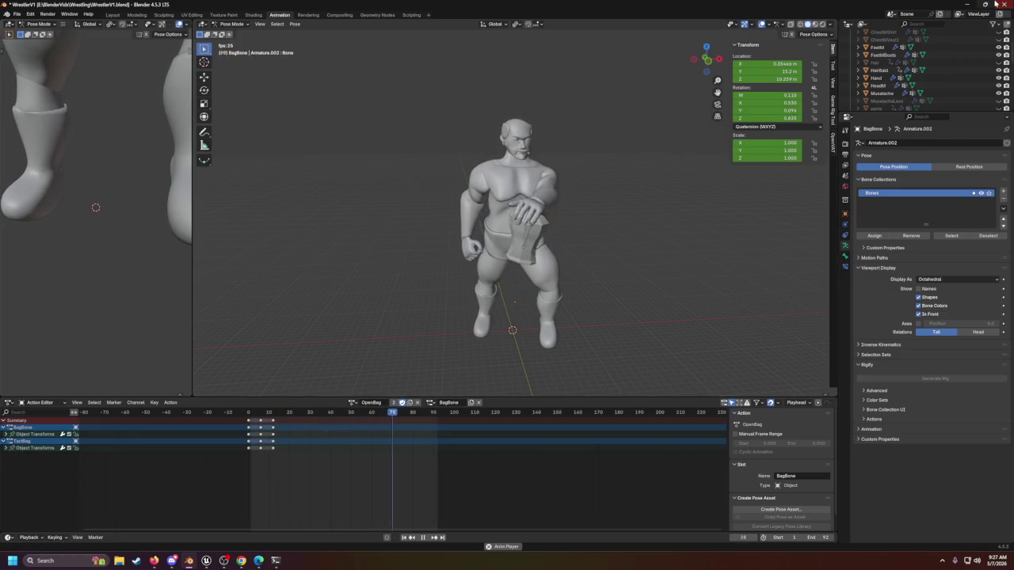
click(422, 537)
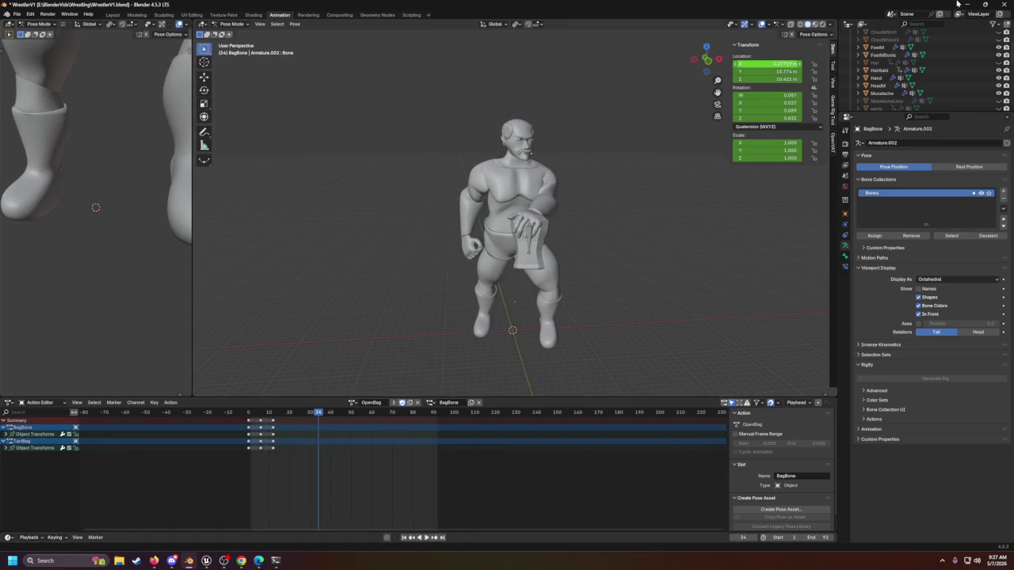
click(956, 3)
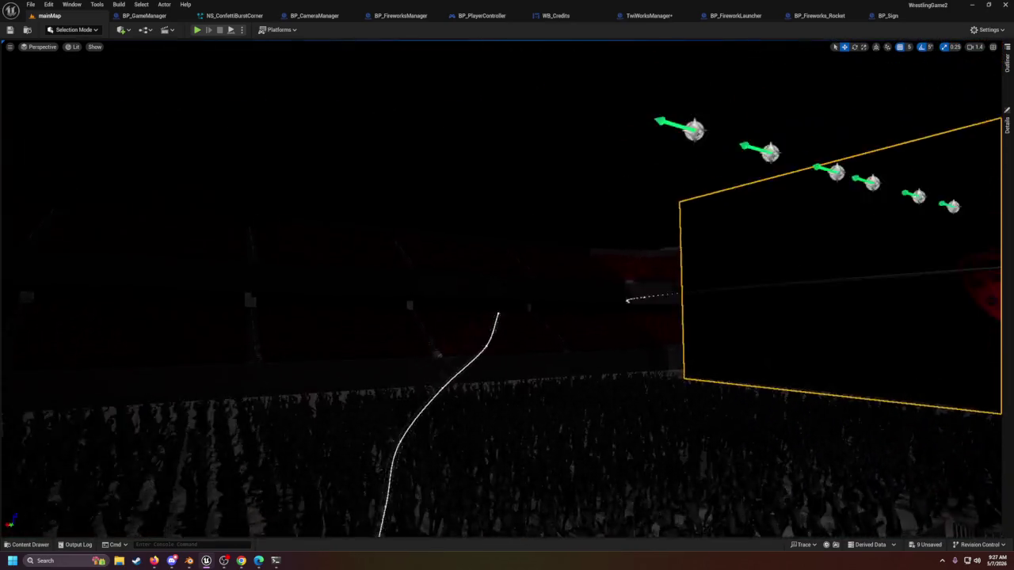
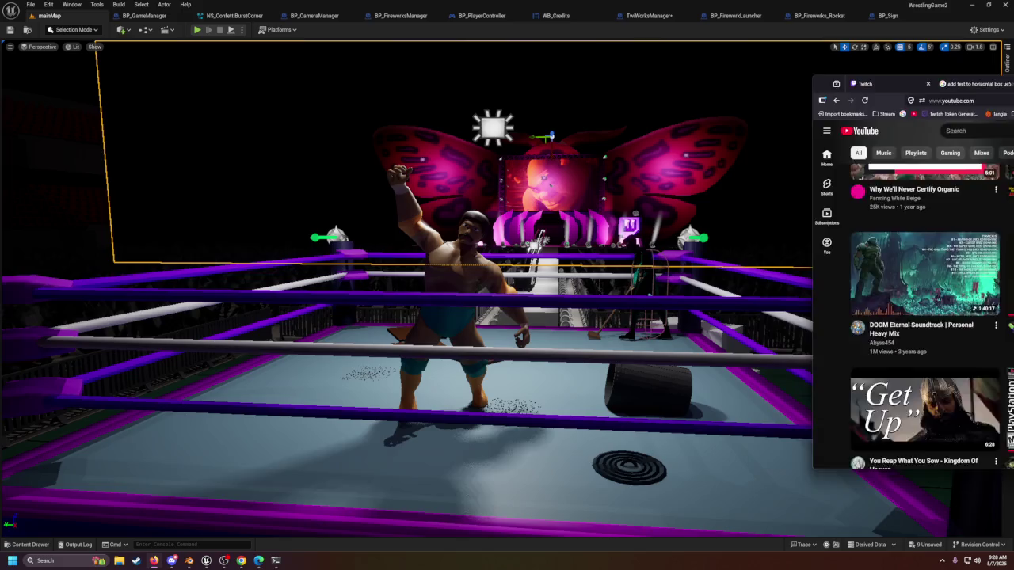
Step: Bring up the YouTube browser and drag it to the right screen edge so mainMap shows
key(alt+Tab)
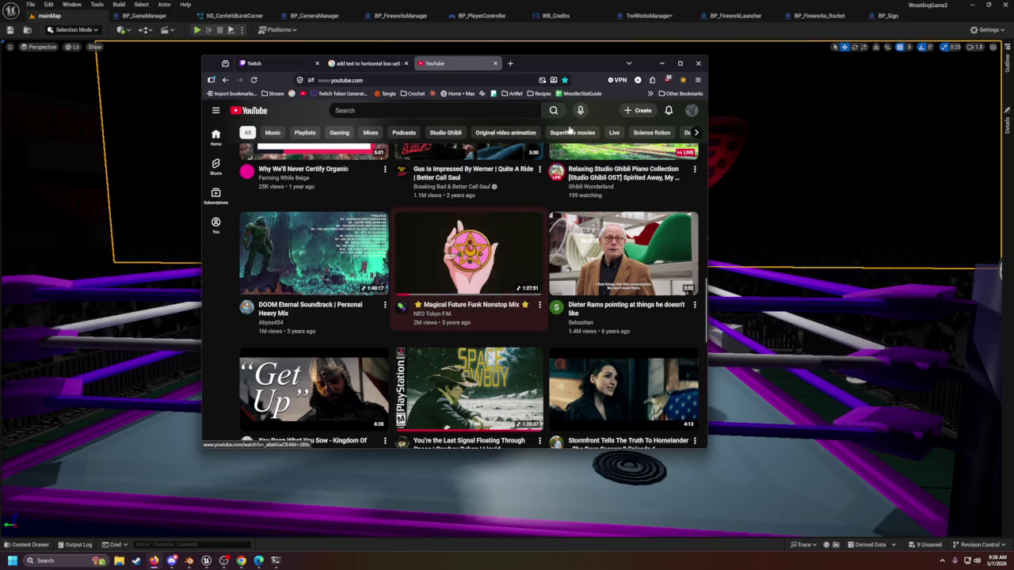
drag(570, 63, 1012, 238)
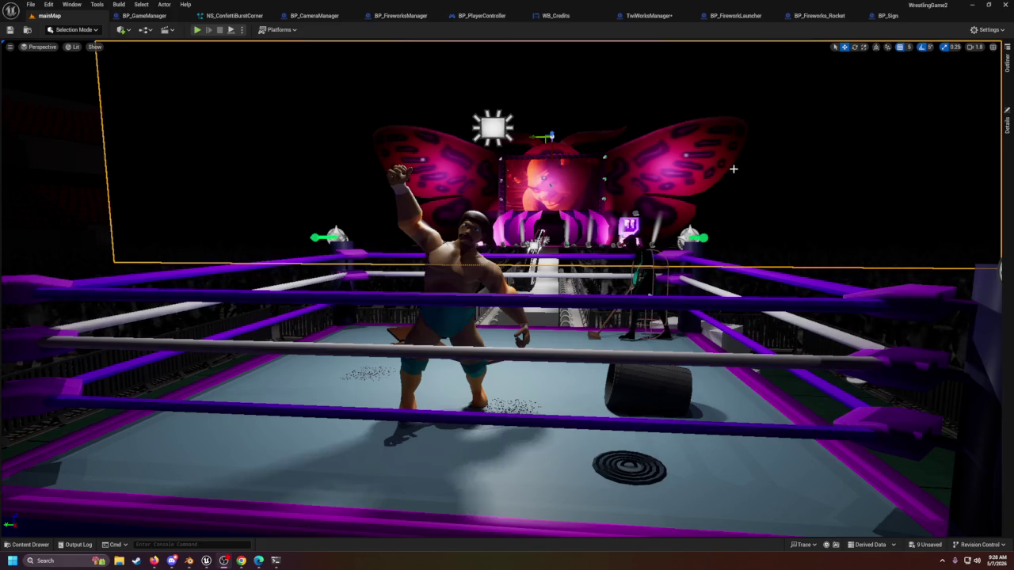
Step: Return to the mainMap level and open the FX folder in the content browser
scroll(733, 168, down, 3)
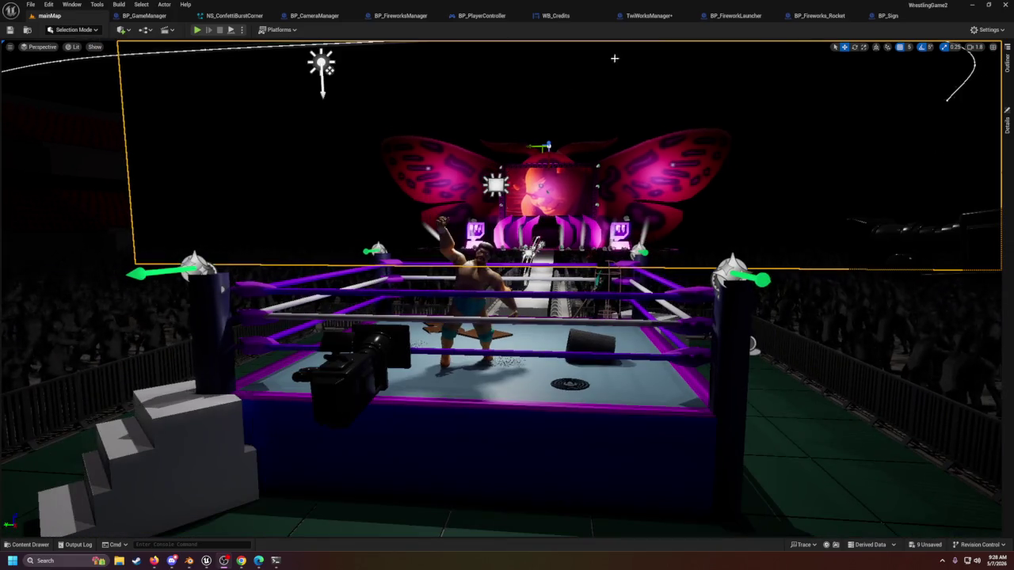
click(648, 15)
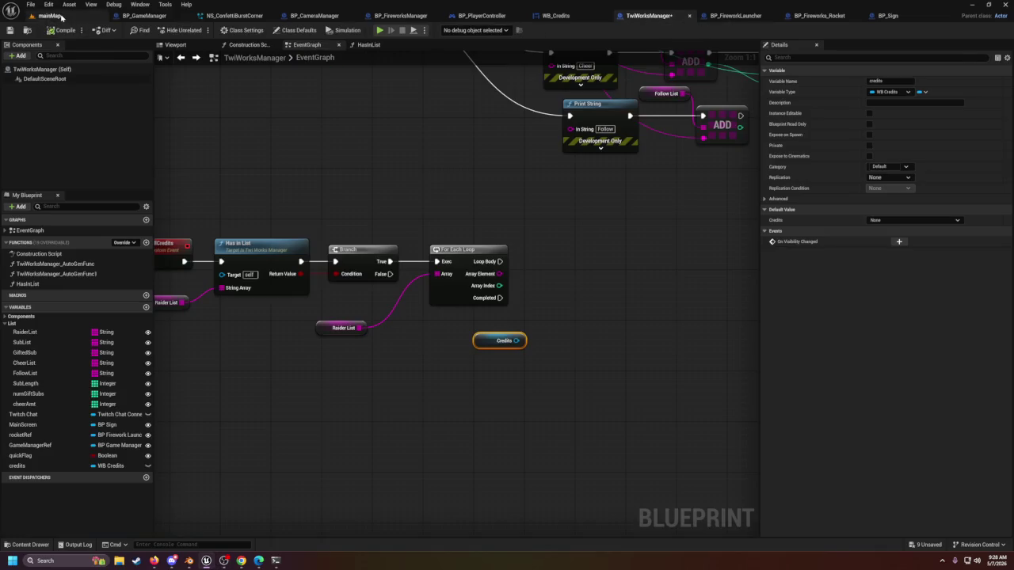
click(55, 16)
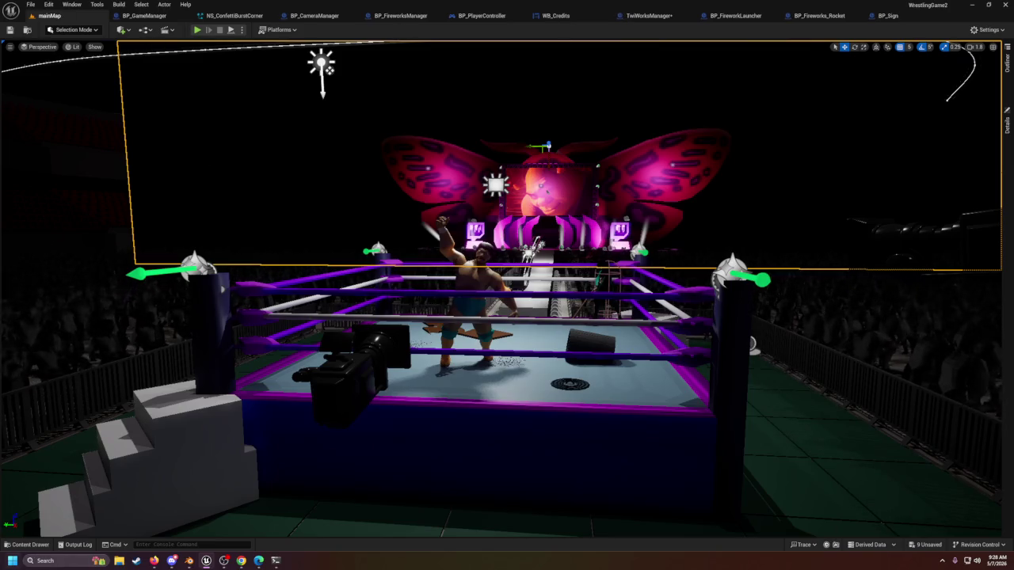
click(29, 545)
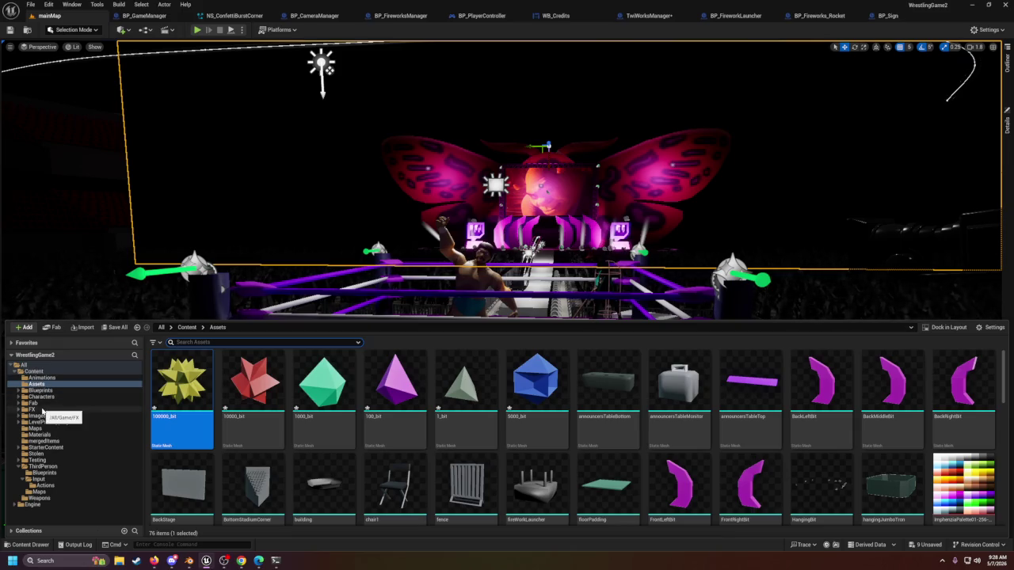
click(32, 409)
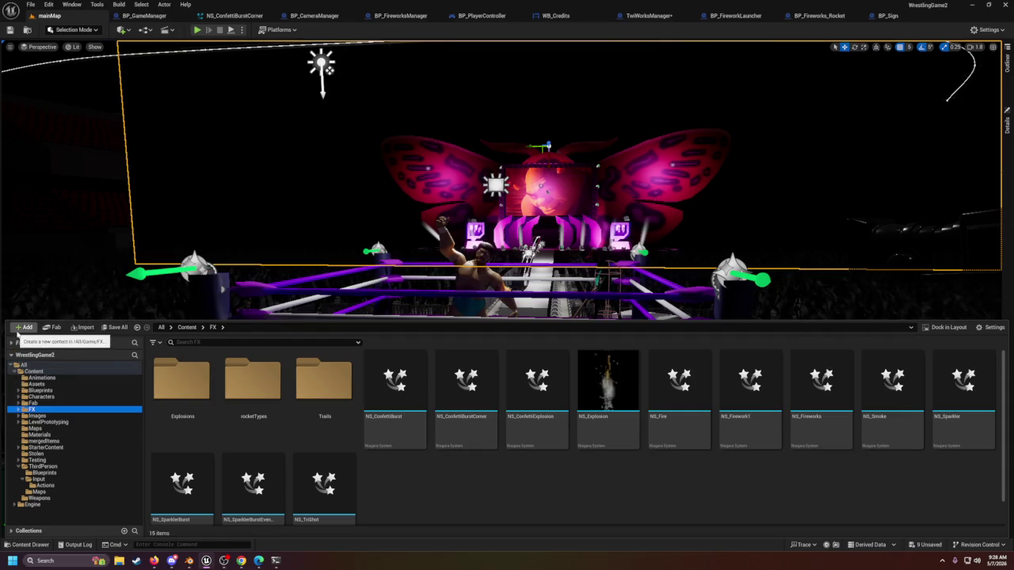
Step: Create a new folder named Widgets and move it to the Content root
click(23, 327)
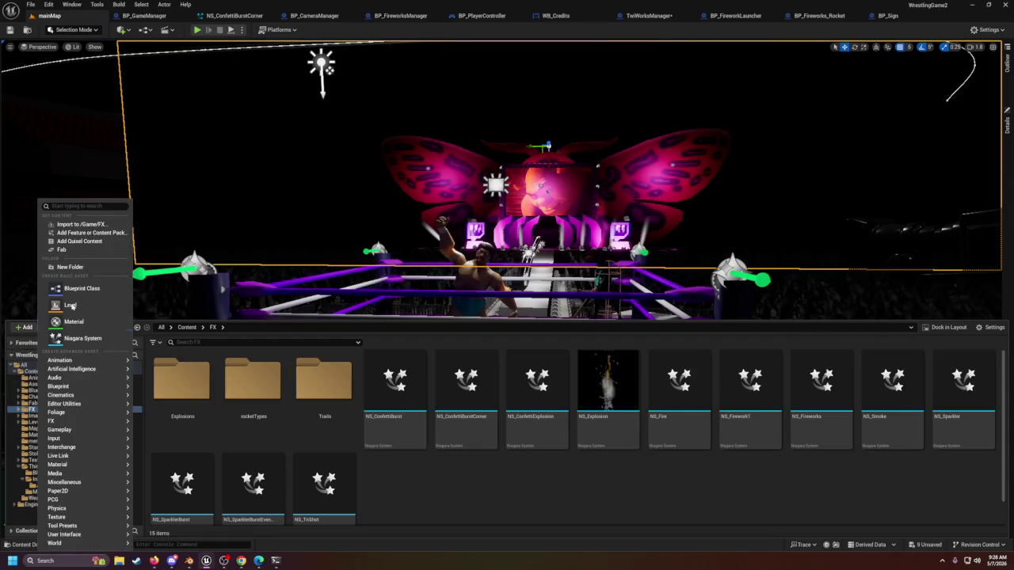
click(78, 268)
text(Widget)
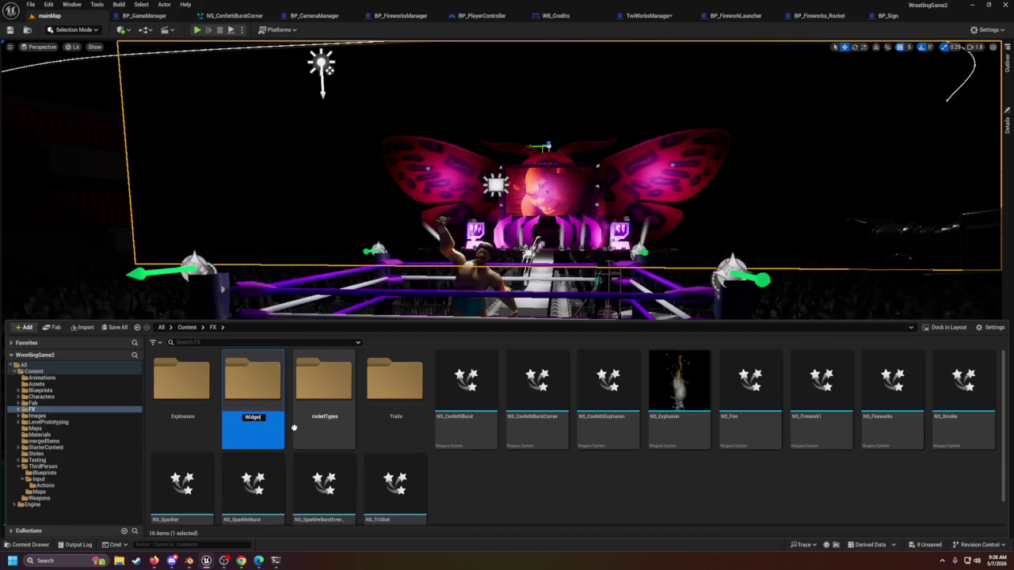
text(s)
key(Return)
mouse_move(383, 381)
mouse_down()
mouse_move(35, 366)
mouse_move(40, 382)
mouse_up()
click(56, 389)
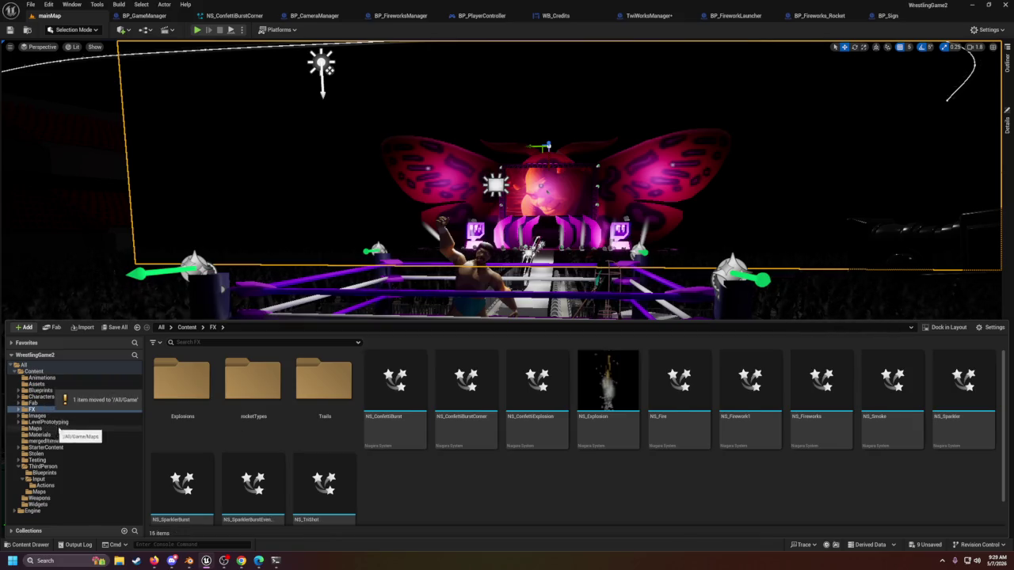
Step: Check the Assets and Blueprints folders, then delete the empty top-level Widgets folder
click(37, 505)
click(306, 410)
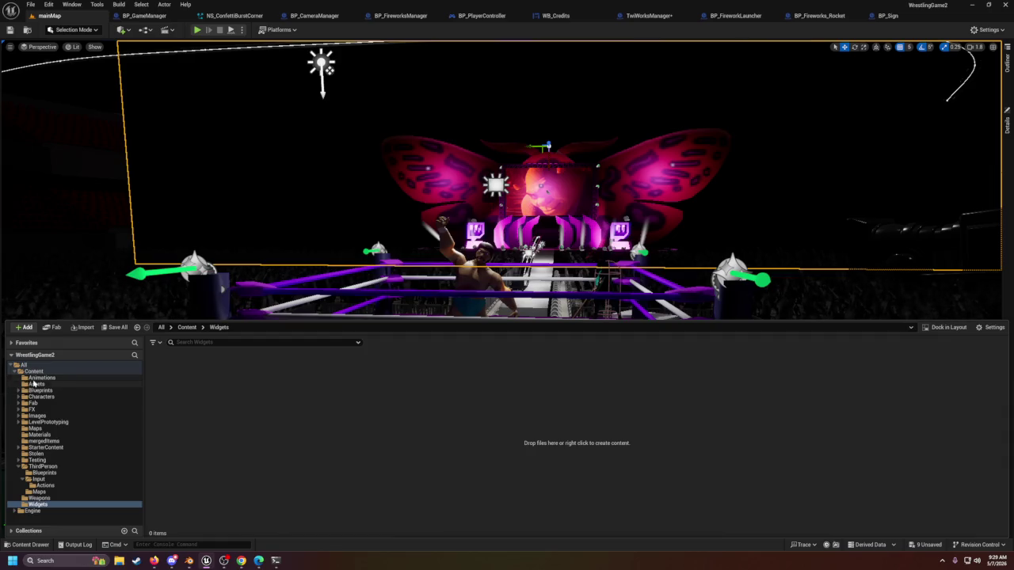
click(36, 384)
click(37, 392)
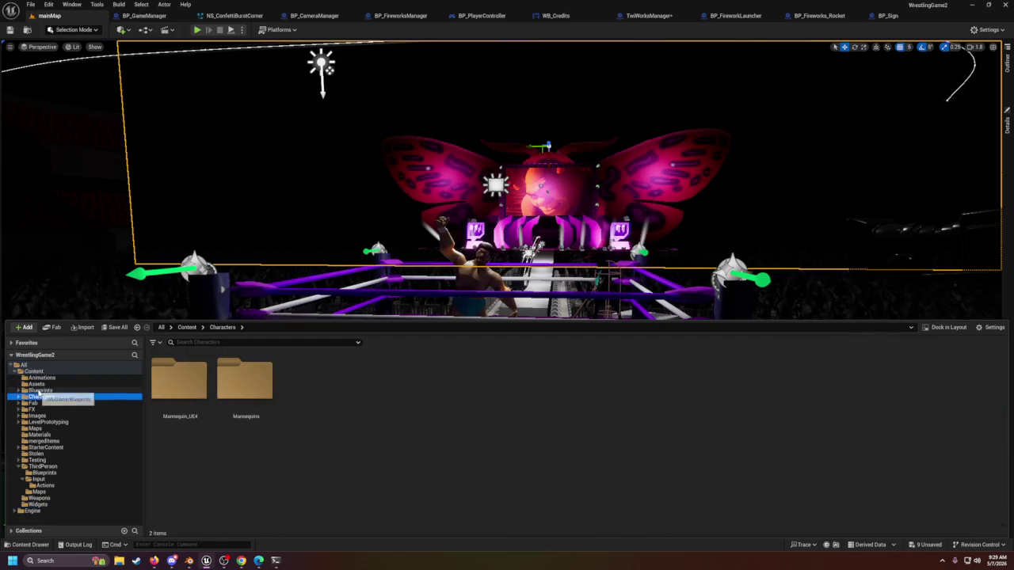
click(61, 504)
key(Delete)
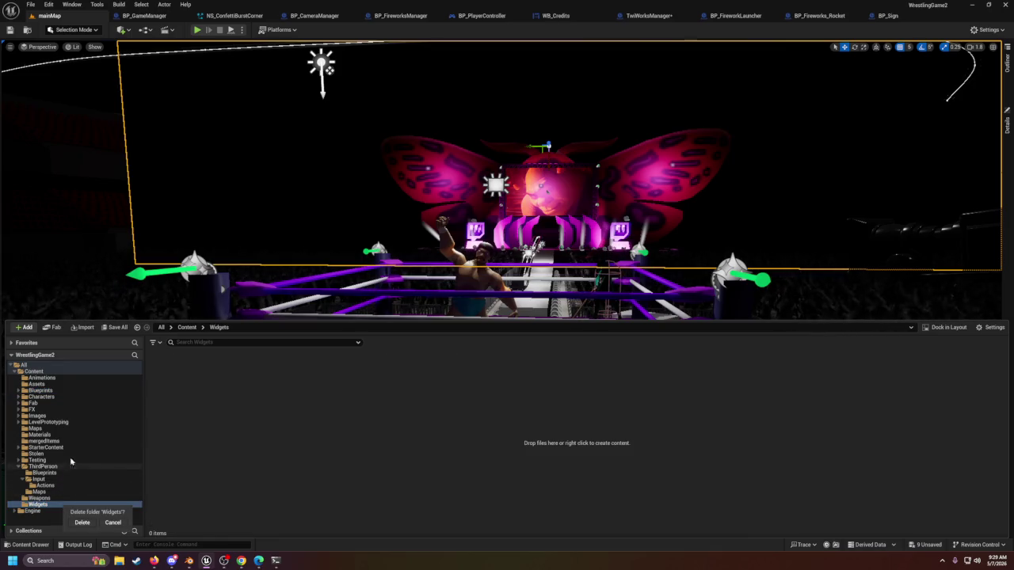
click(82, 523)
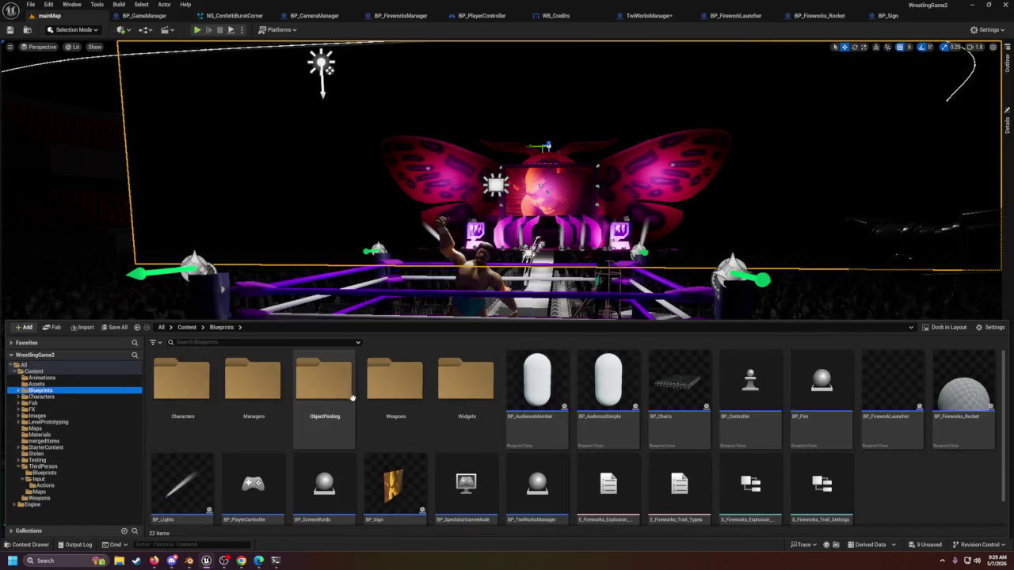
Step: Open the Blueprints/Widgets folder and browse its create-asset context menu
double_click(466, 382)
right_click(238, 402)
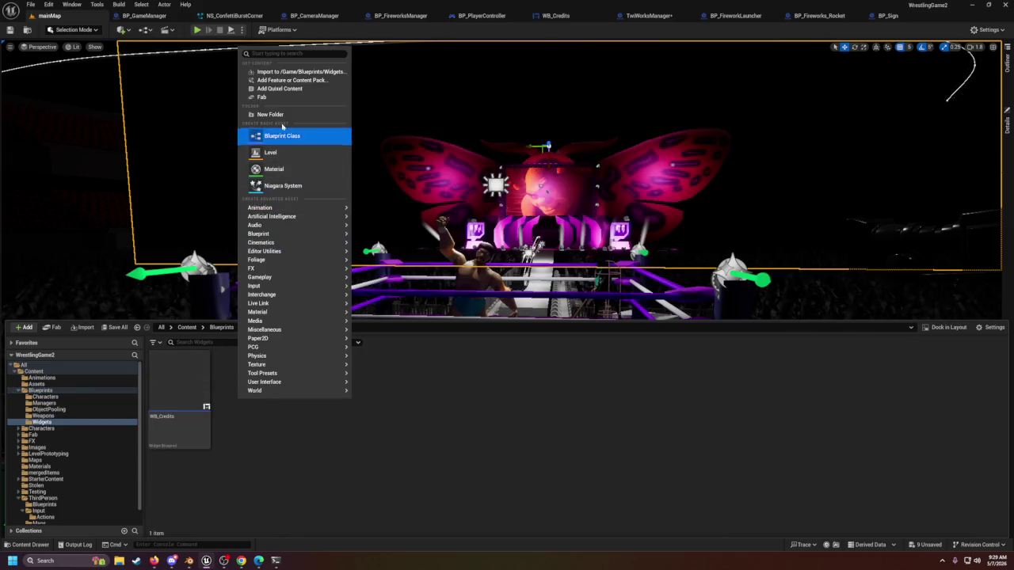
mouse_move(276, 383)
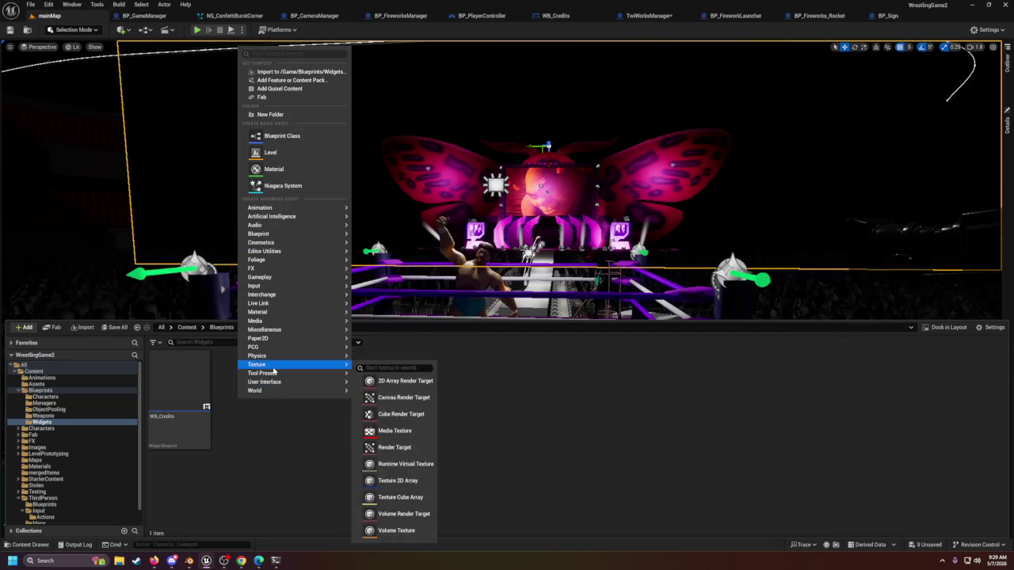
mouse_move(266, 280)
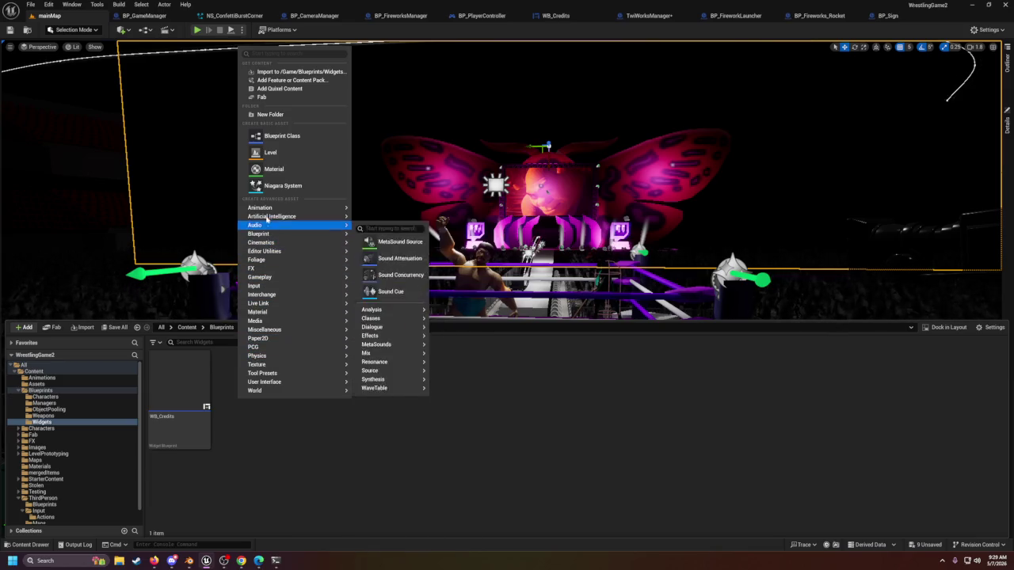
mouse_move(271, 244)
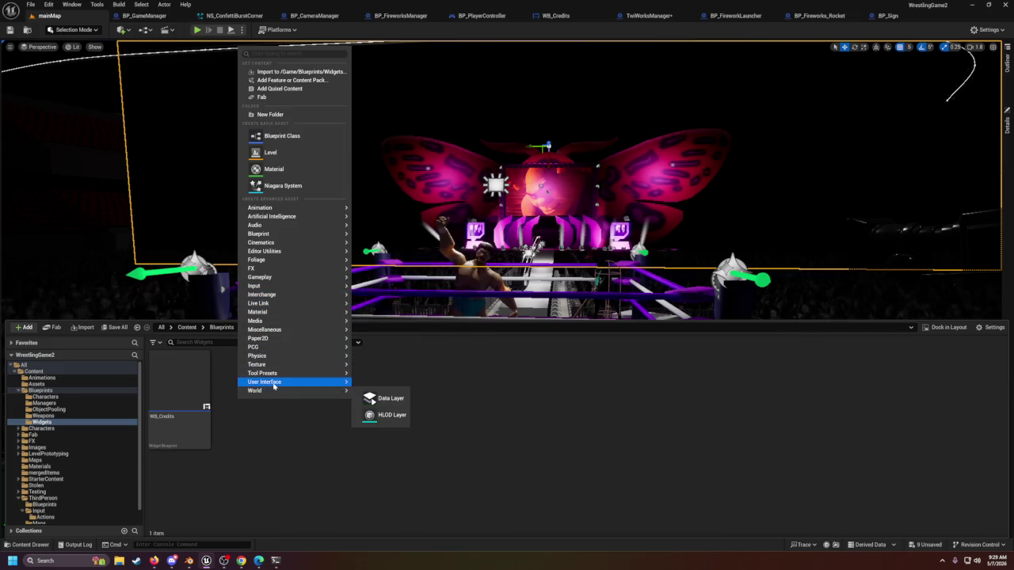
mouse_move(273, 311)
mouse_move(284, 222)
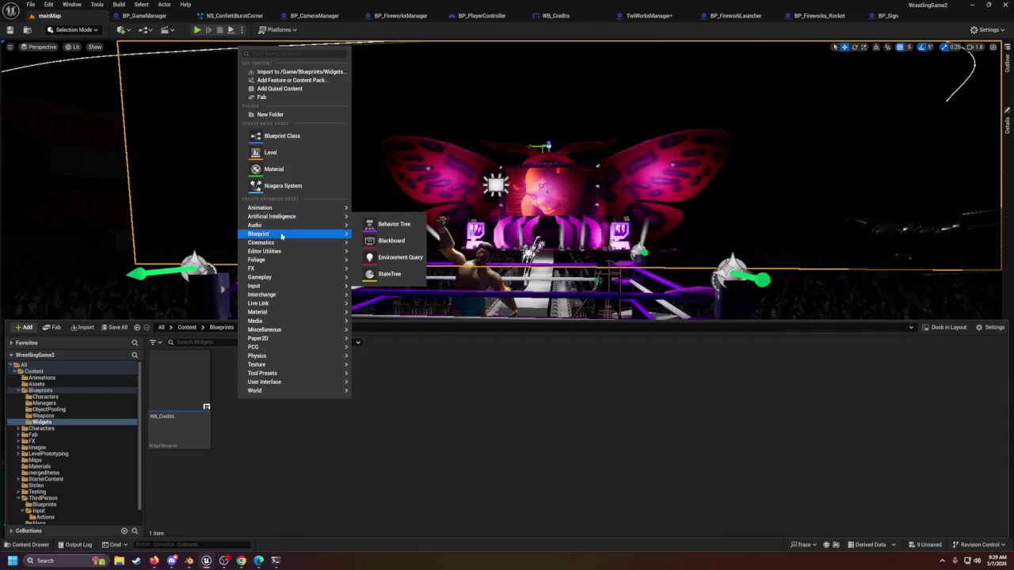
mouse_move(313, 233)
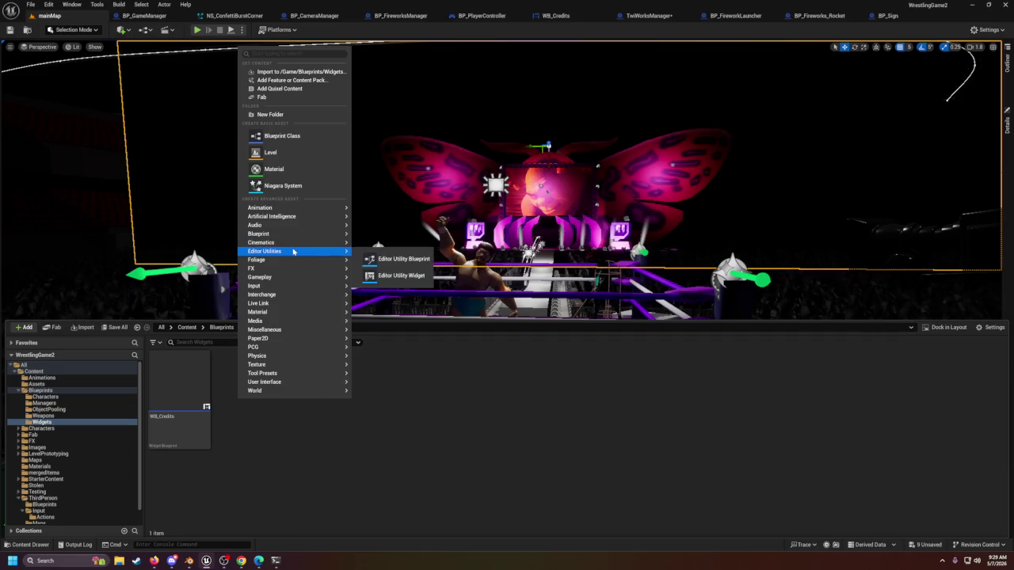
mouse_move(290, 262)
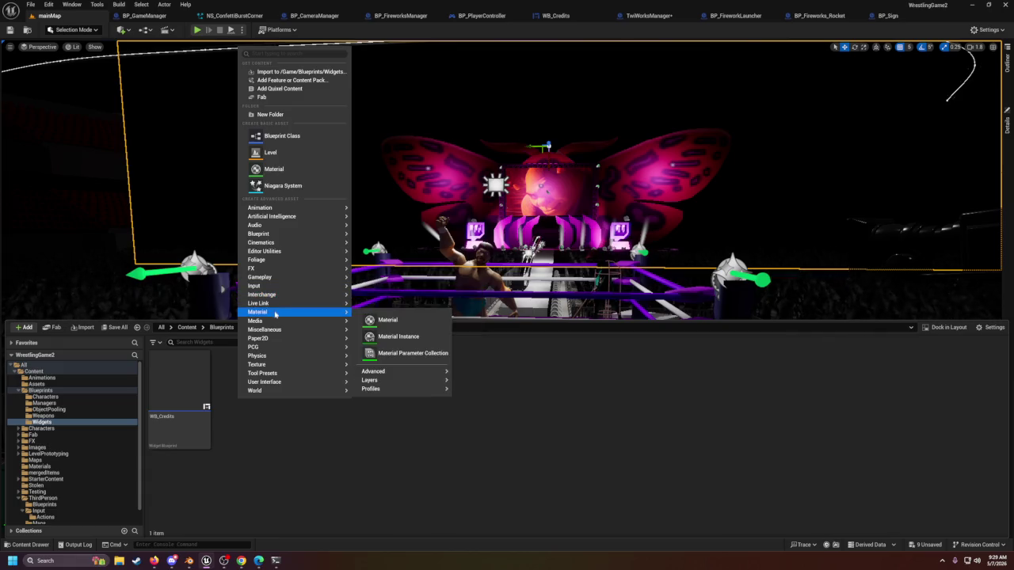
mouse_move(272, 339)
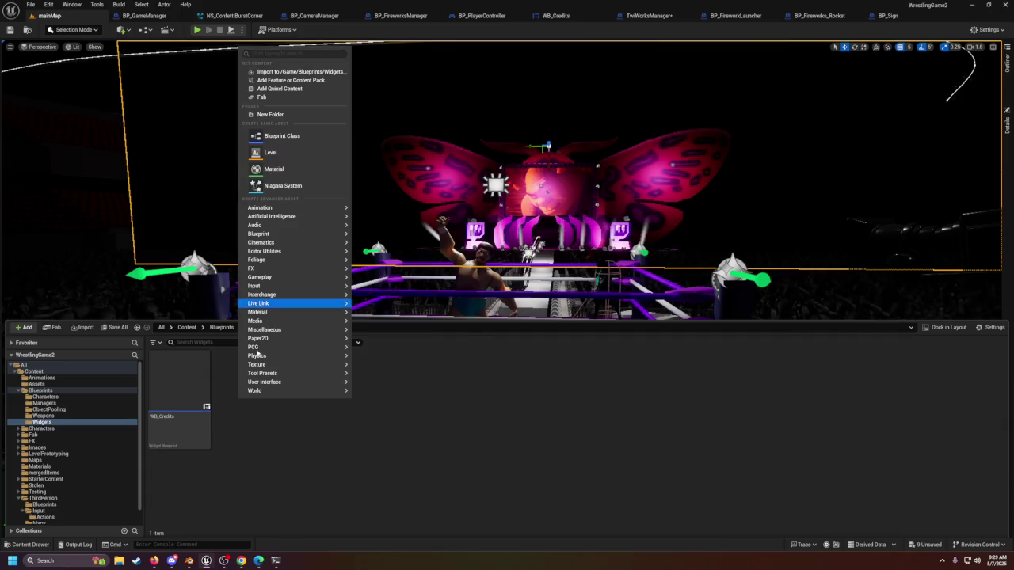
click(277, 444)
Step: After inspecting WB_Credits, start a new Blueprint Class in the Widgets folder
right_click(271, 412)
click(182, 386)
right_click(181, 387)
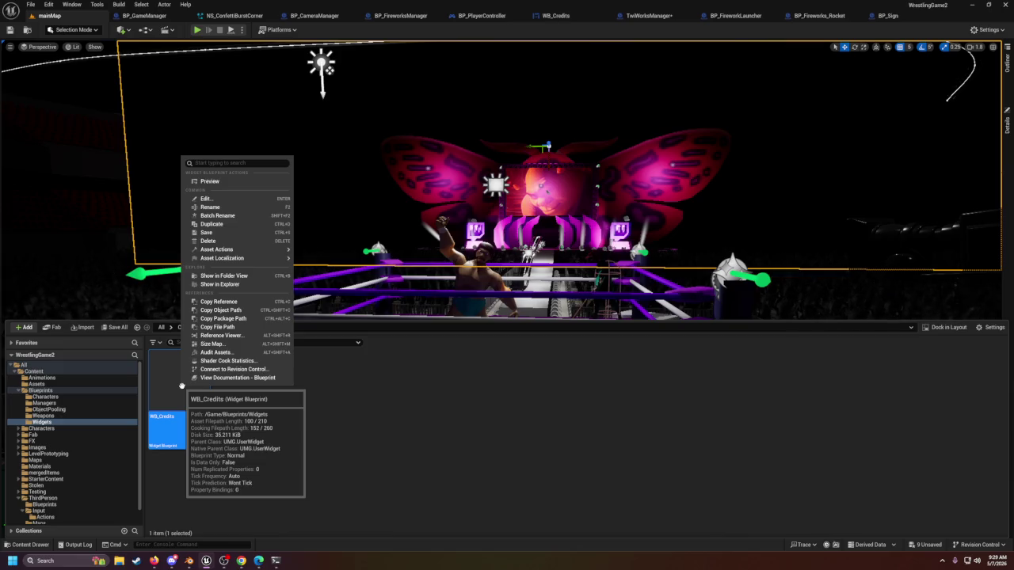
click(321, 388)
right_click(249, 419)
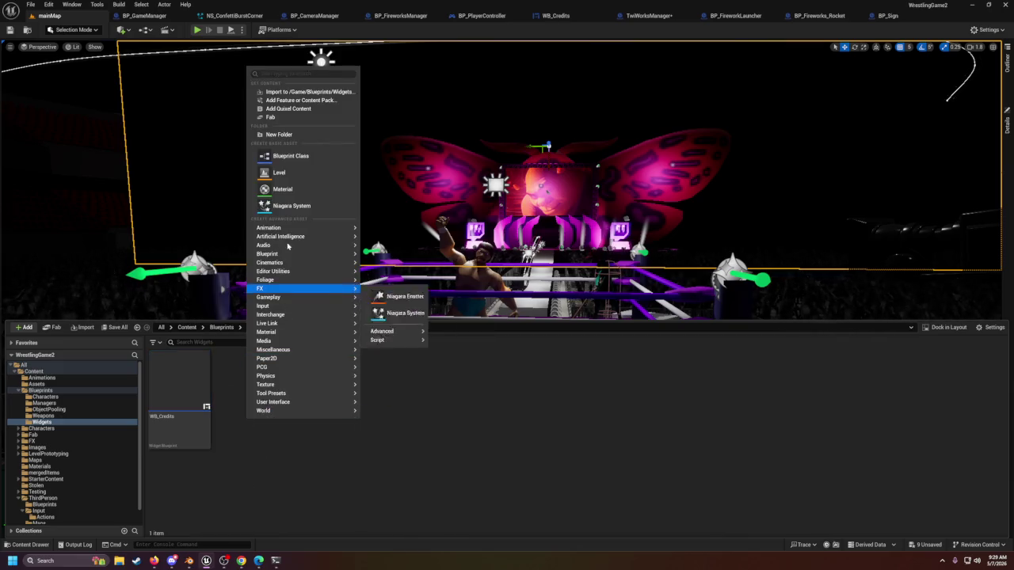
click(289, 156)
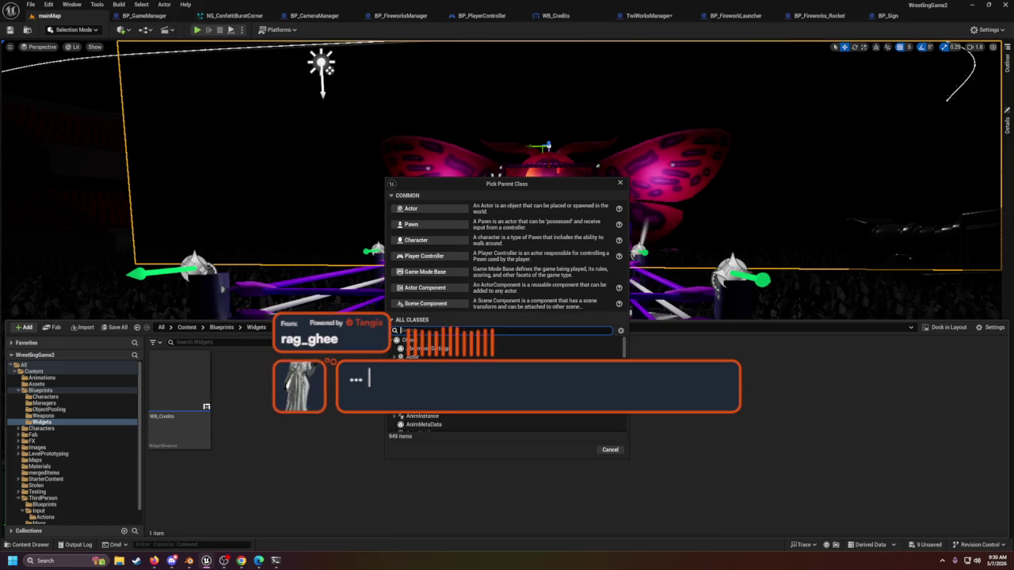
Step: Create a Blueprint from a 'wid'-filtered widget parent class, then delete the resulting NewBlueprint
scroll(507, 380, down, 2)
text(wid)
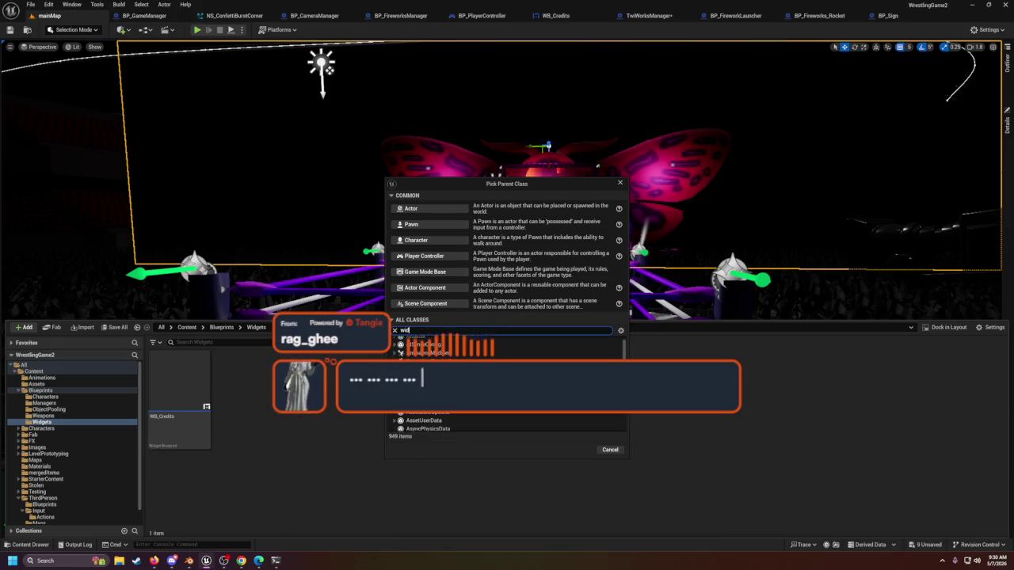
click(459, 388)
click(577, 449)
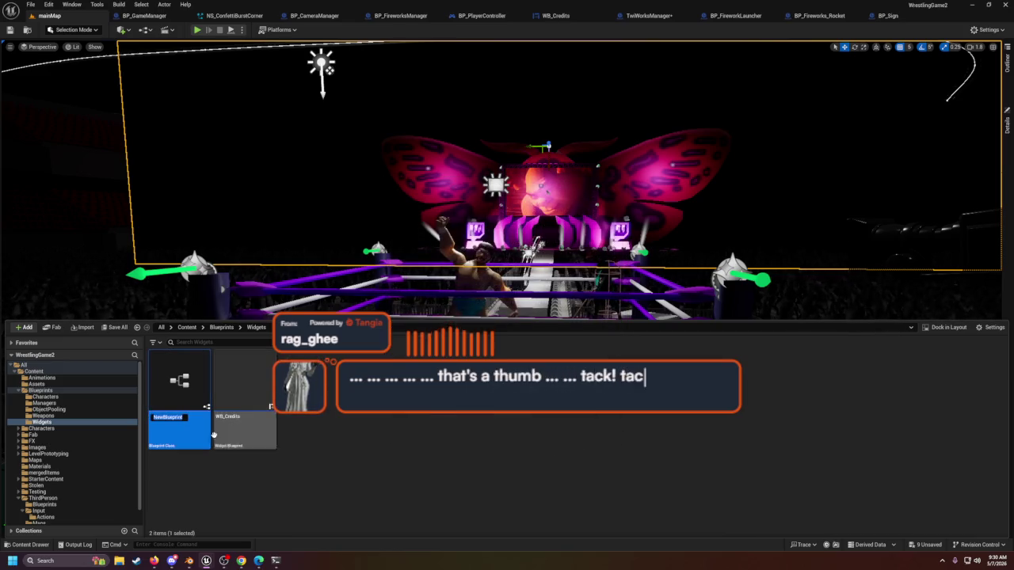
click(170, 441)
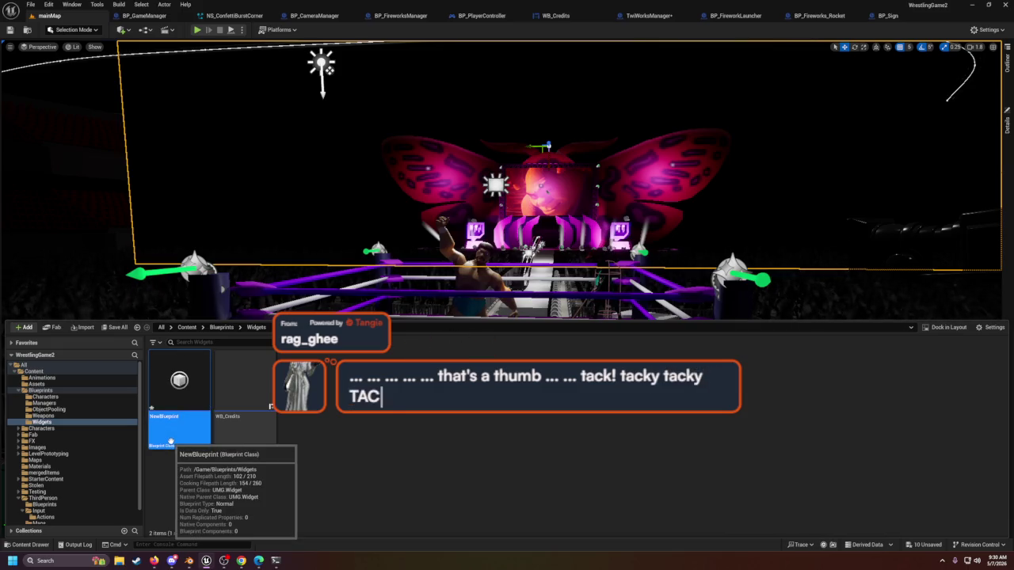
key(Delete)
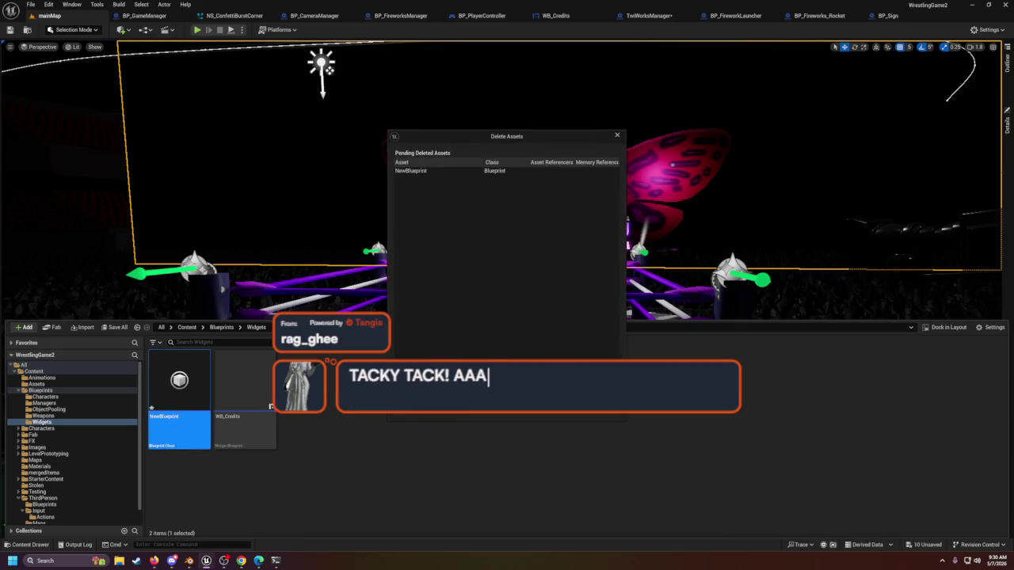
key(Return)
Step: Duplicate WB_Credits, rename the copy WB_Texts, and open it for editing
drag(179, 408, 164, 394)
key(Escape)
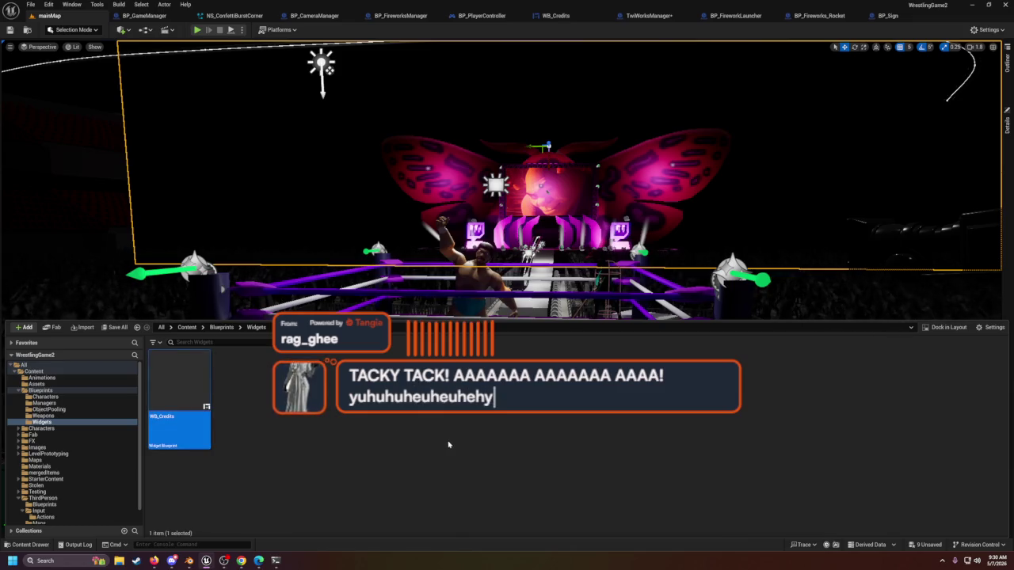
key(ctrl+d)
key(BackSpace)
key(BackSpace)
key(BackSpace)
text(WB_Texts)
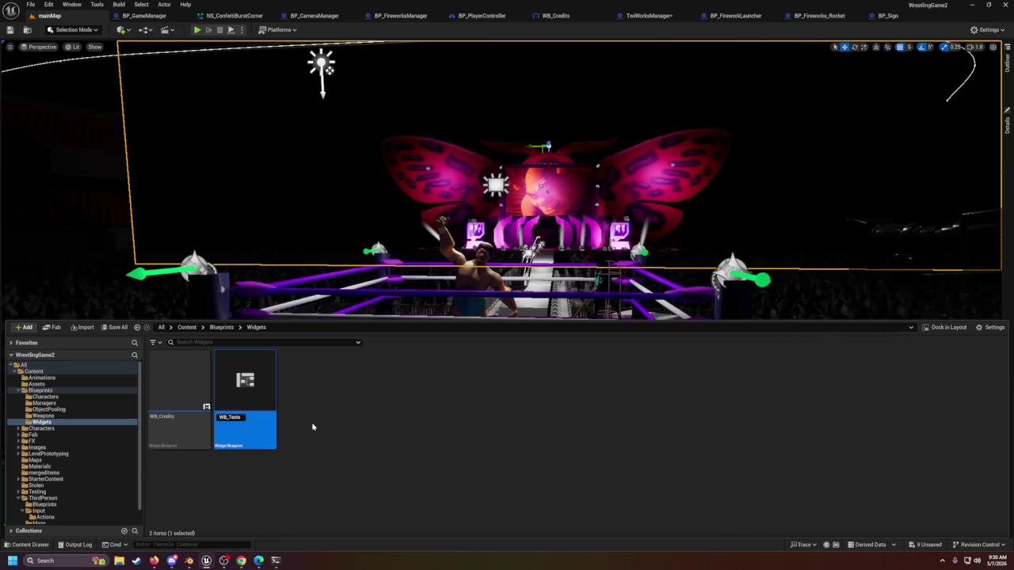
key(Return)
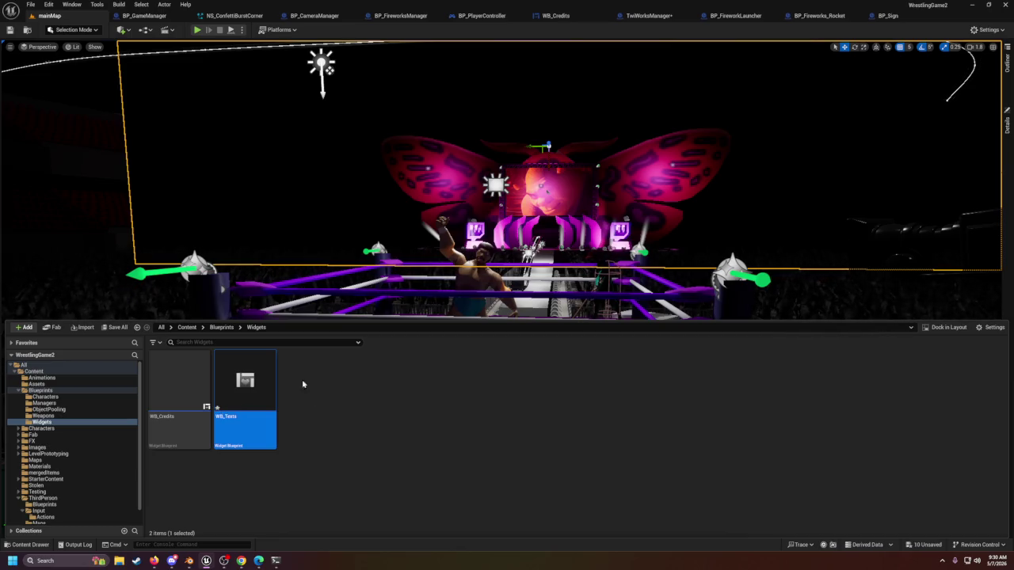
double_click(250, 365)
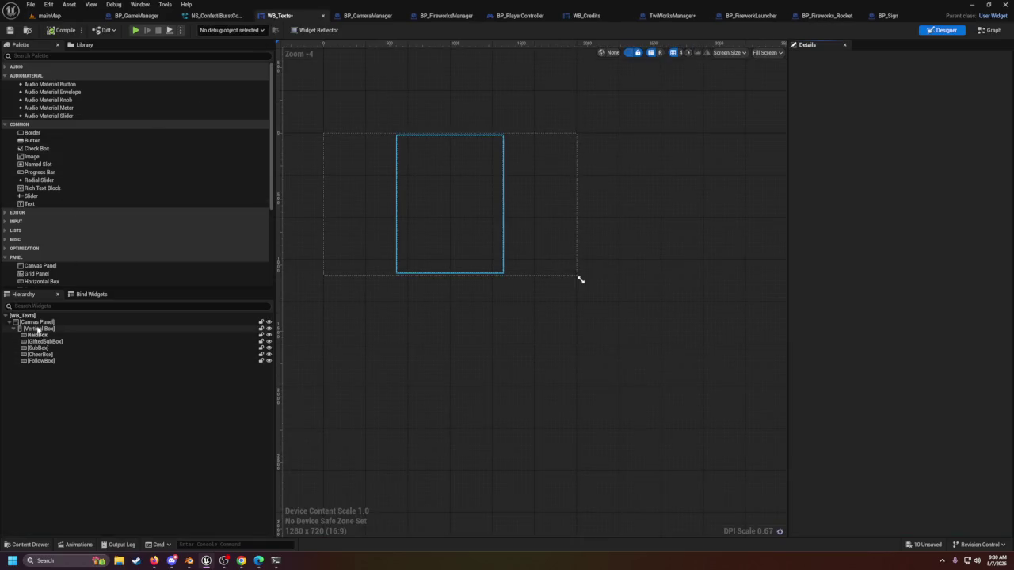
Step: Replace the Canvas Panel hierarchy with a centre-justified Text Block marked Is Variable
click(38, 323)
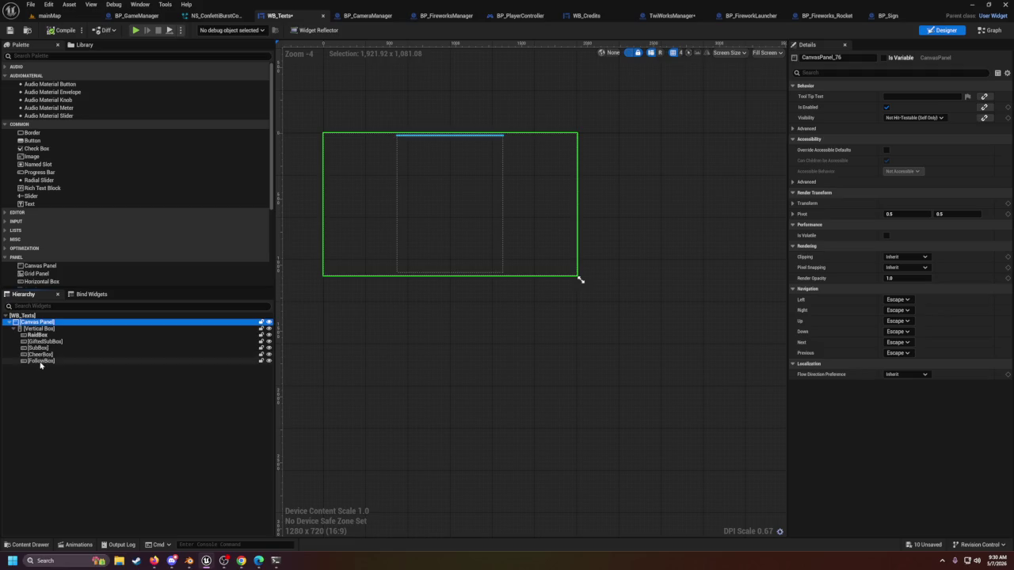
shift+click(51, 361)
key(Delete)
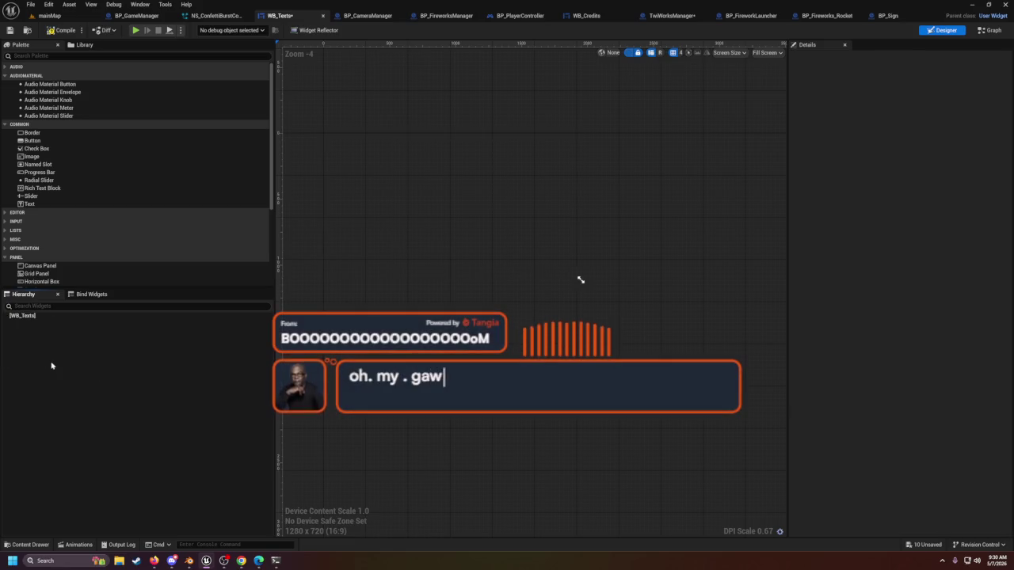
scroll(36, 198, down, 2)
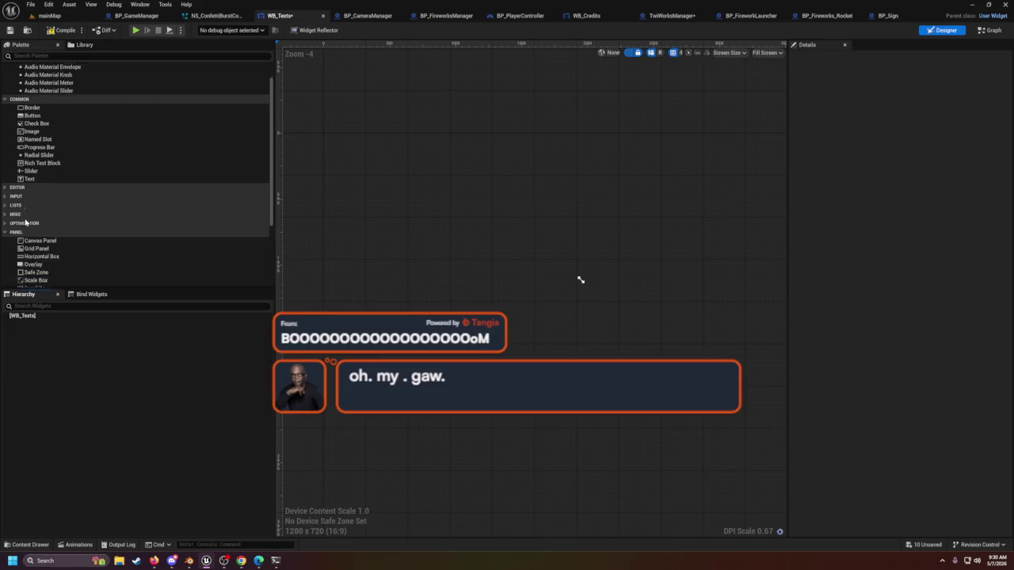
drag(37, 154, 48, 322)
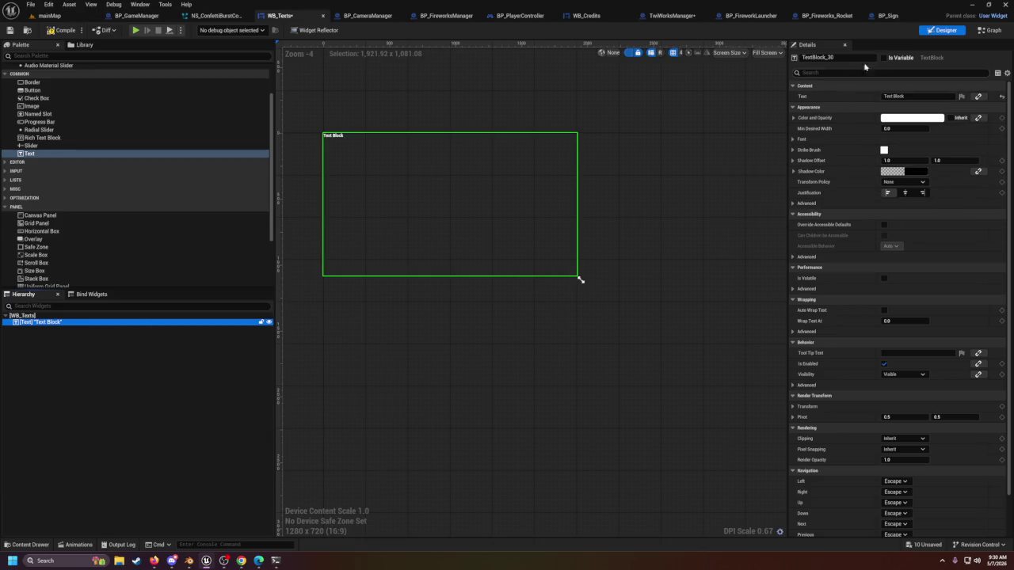
click(884, 58)
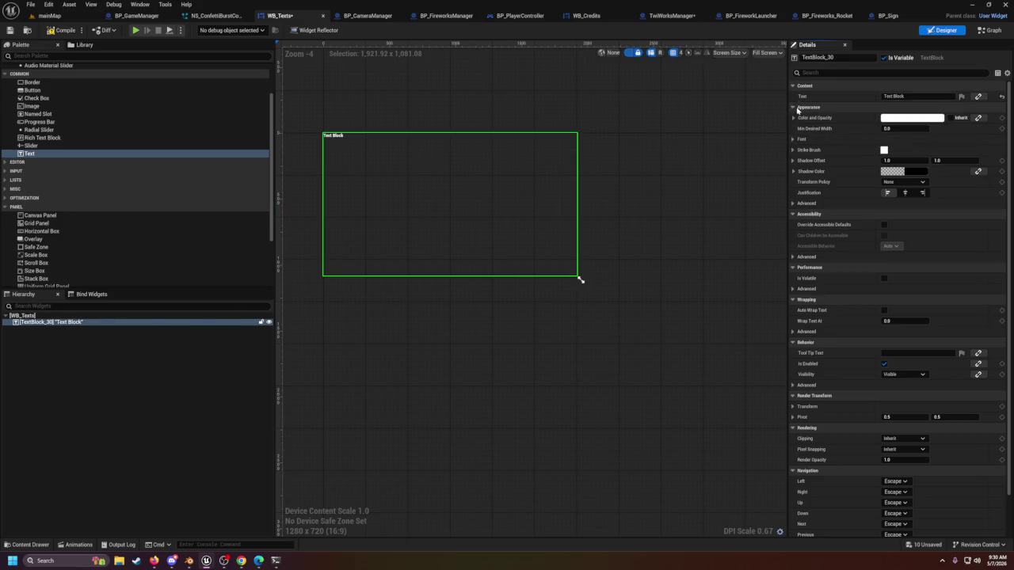
click(792, 139)
click(792, 139)
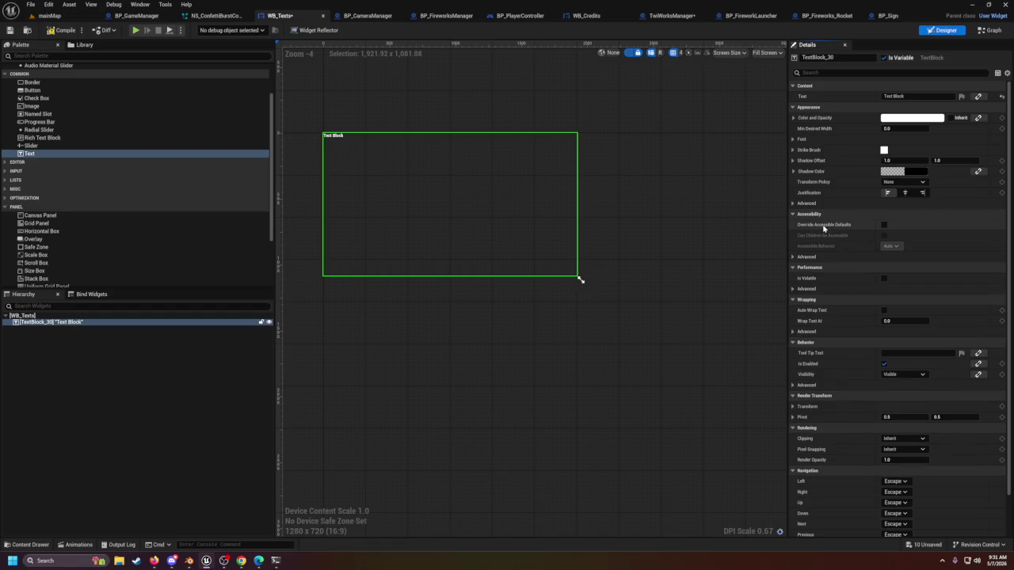
click(904, 194)
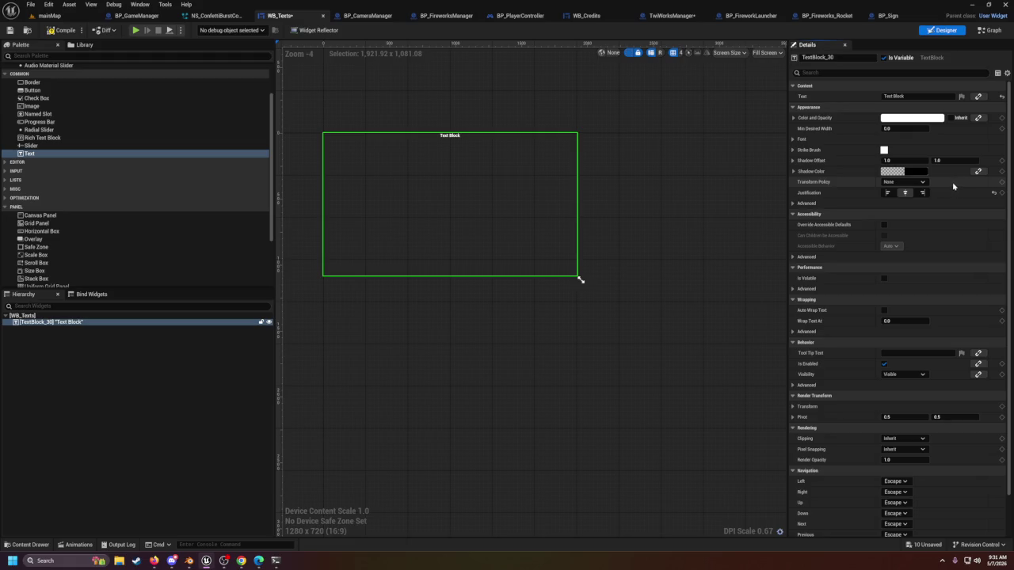
Step: Review the text block's font settings, save WB_Texts, and glance at TwiWorksManager and WB_Credits
click(24, 316)
click(26, 321)
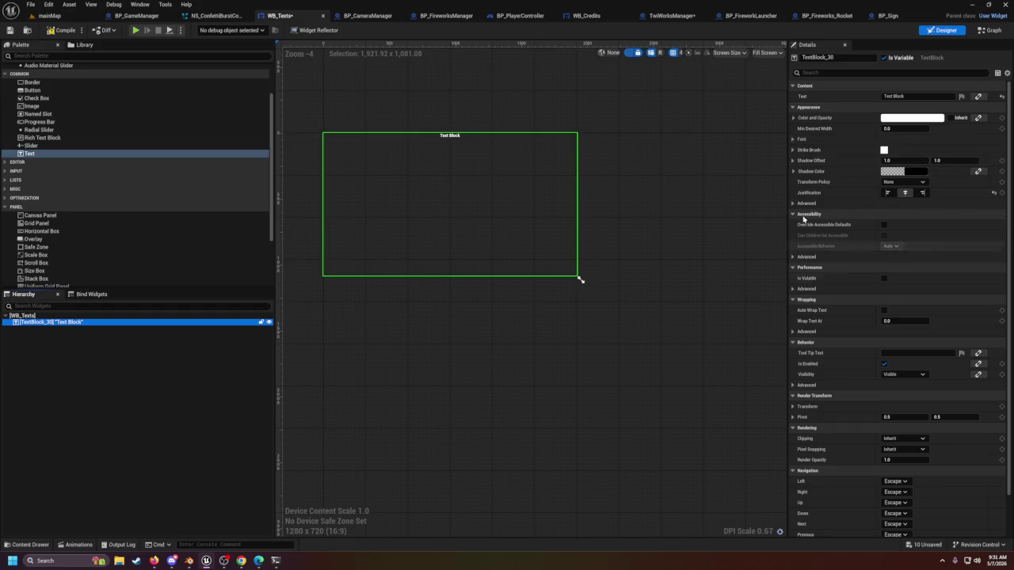
click(797, 143)
click(794, 141)
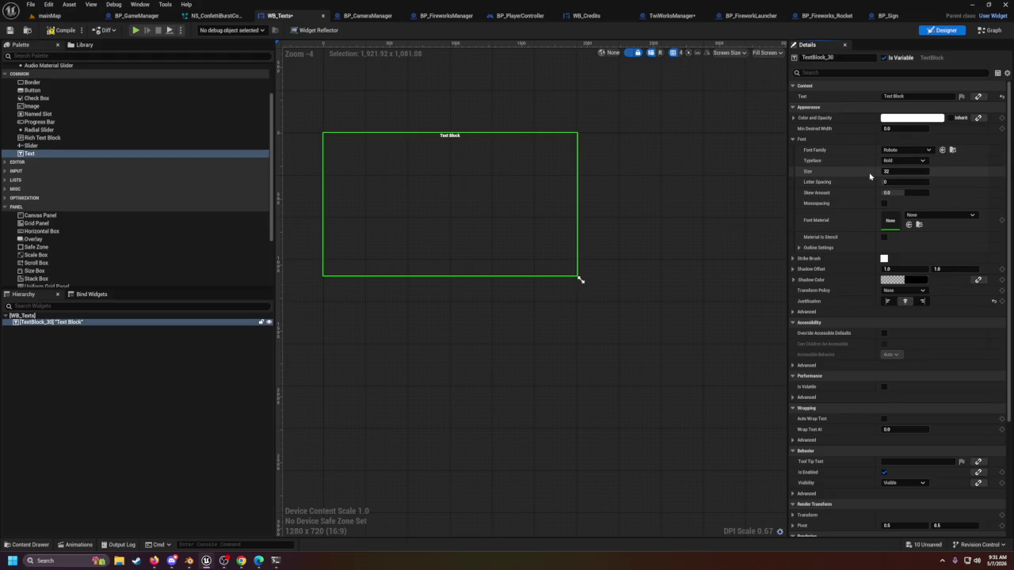
scroll(852, 234, down, 5)
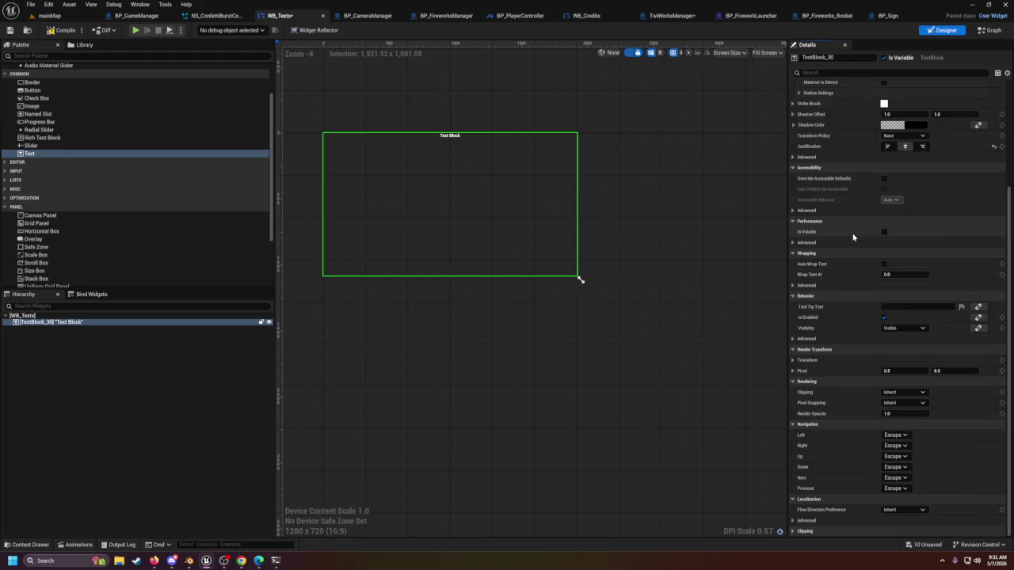
click(749, 238)
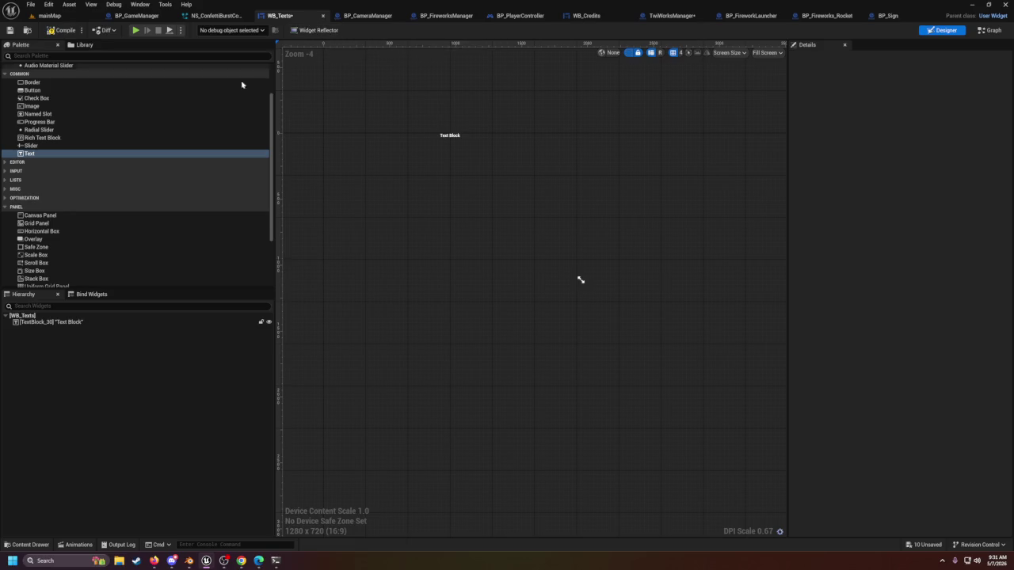
key(ctrl+s)
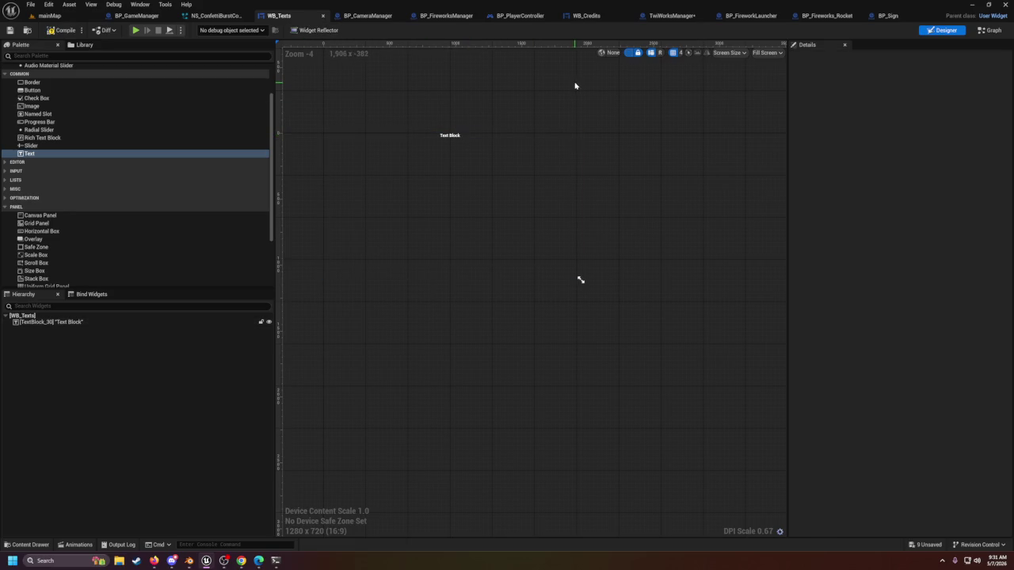
click(678, 16)
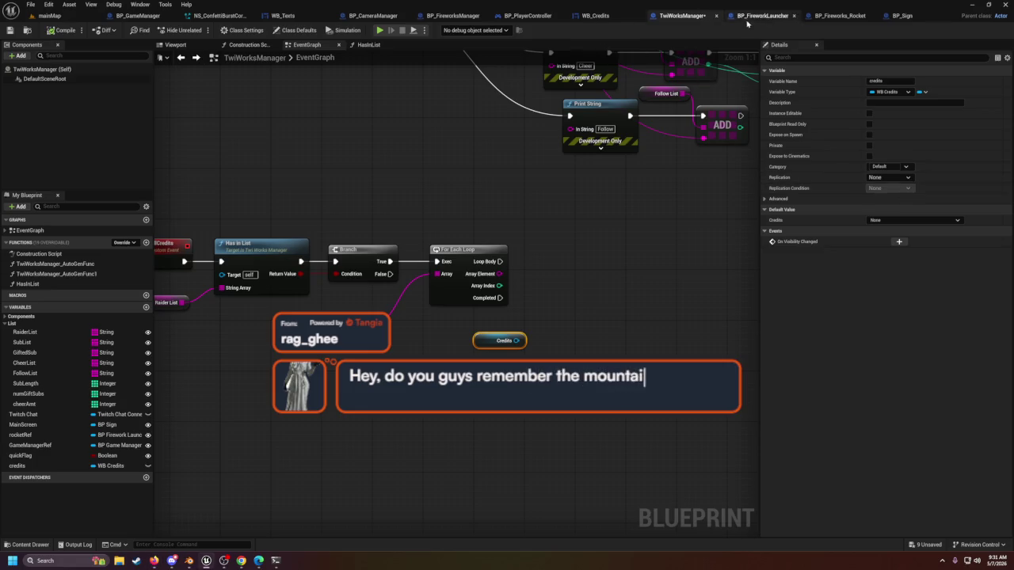
click(596, 16)
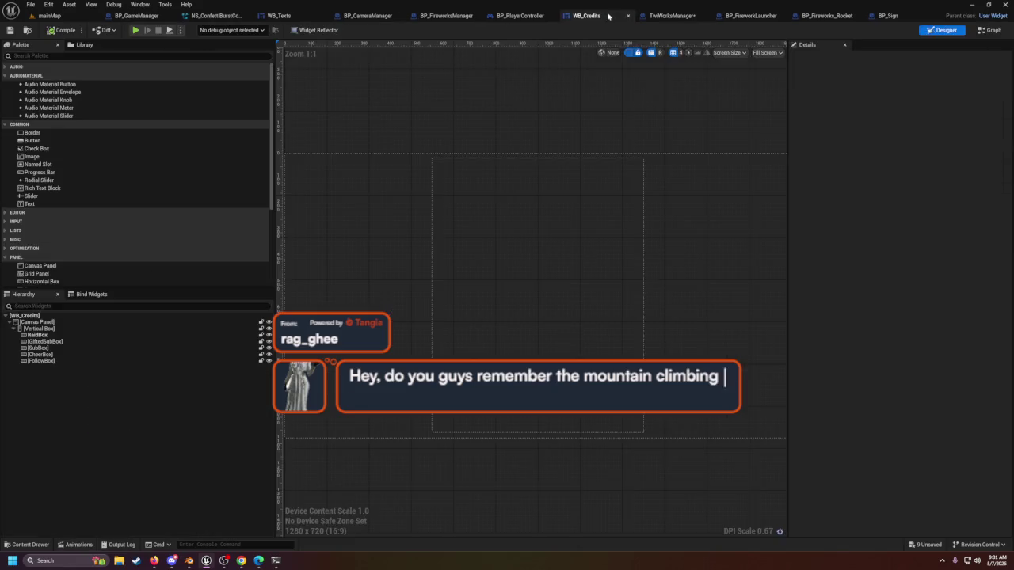
Step: Recheck the WB_Texts text block, then open the WB_Credits event graph
click(681, 16)
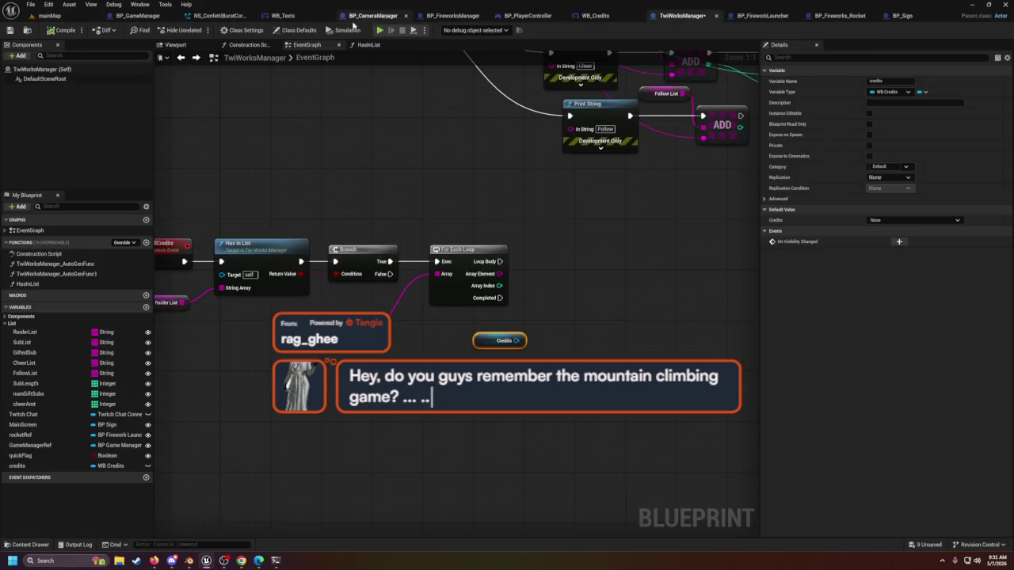
click(283, 15)
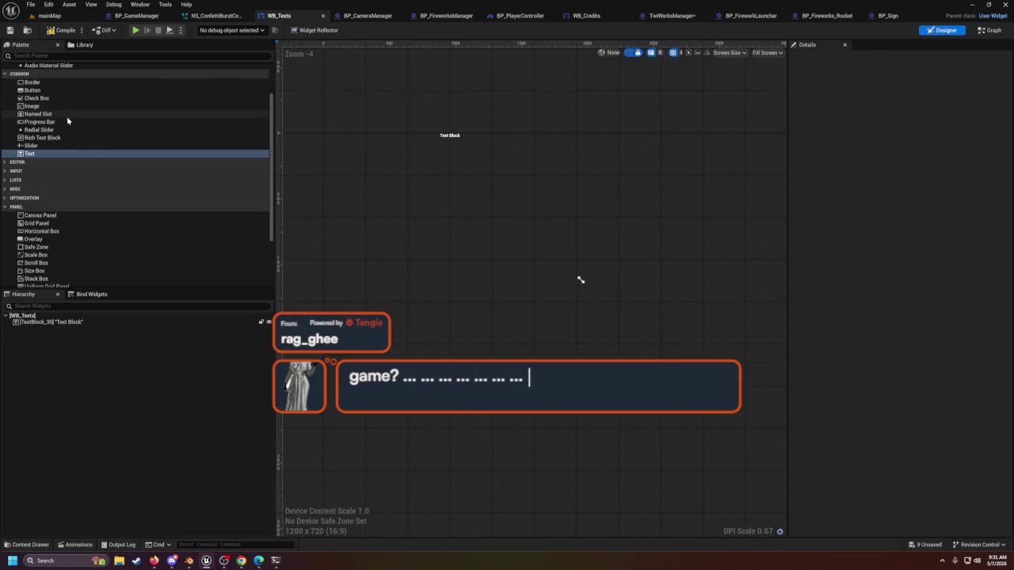
click(70, 322)
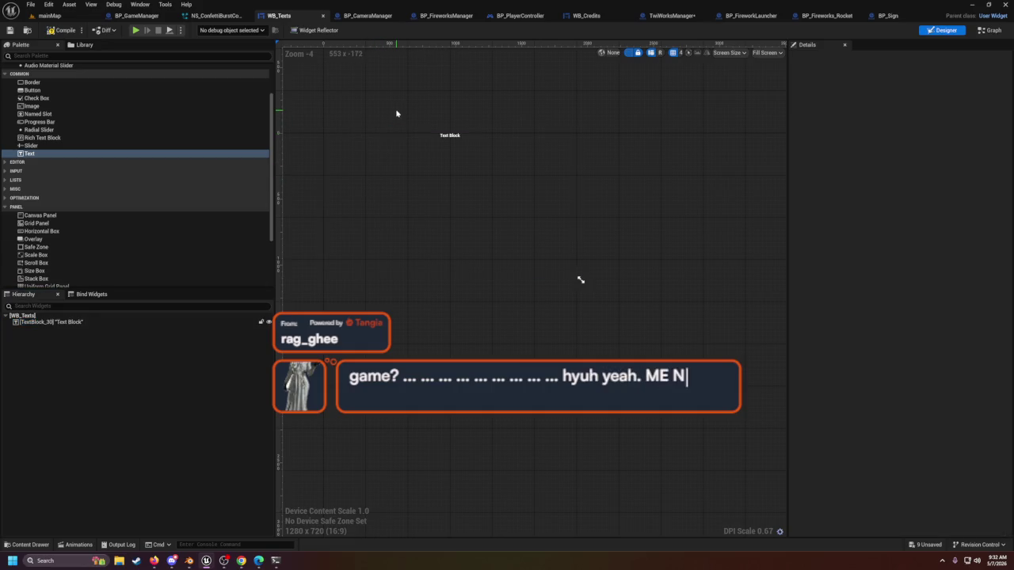
click(586, 16)
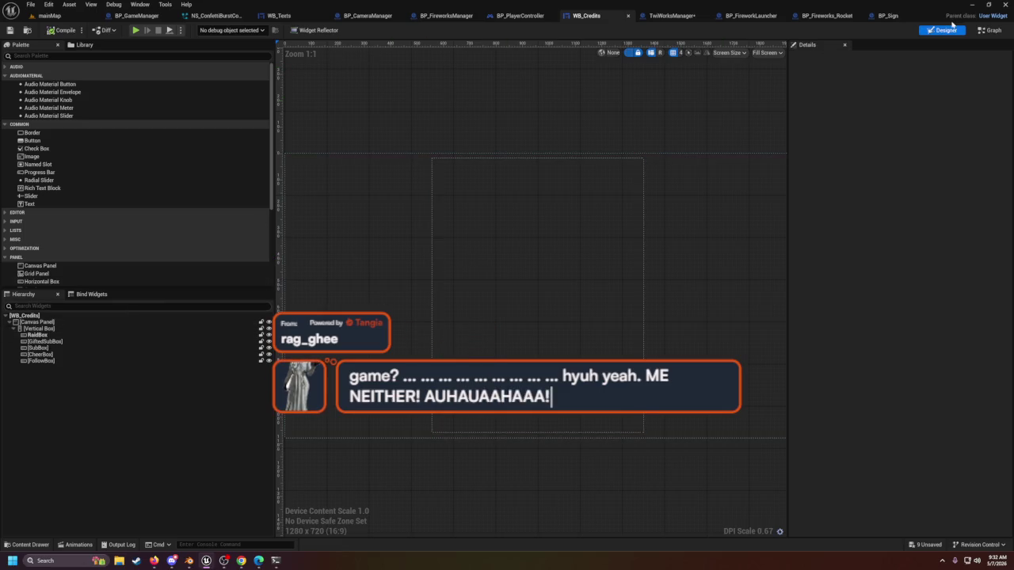
click(990, 30)
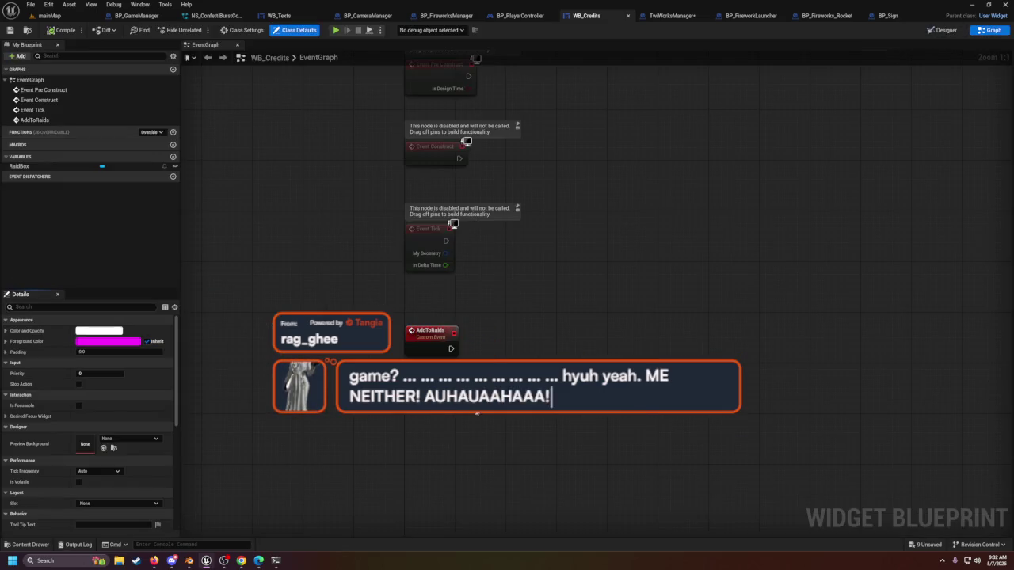
Step: Inspect the Raid Box reference's actions and select the AddToRaids custom event to show its details
mouse_move(460, 389)
mouse_down()
mouse_move(534, 385)
mouse_move(521, 380)
mouse_up()
click(512, 349)
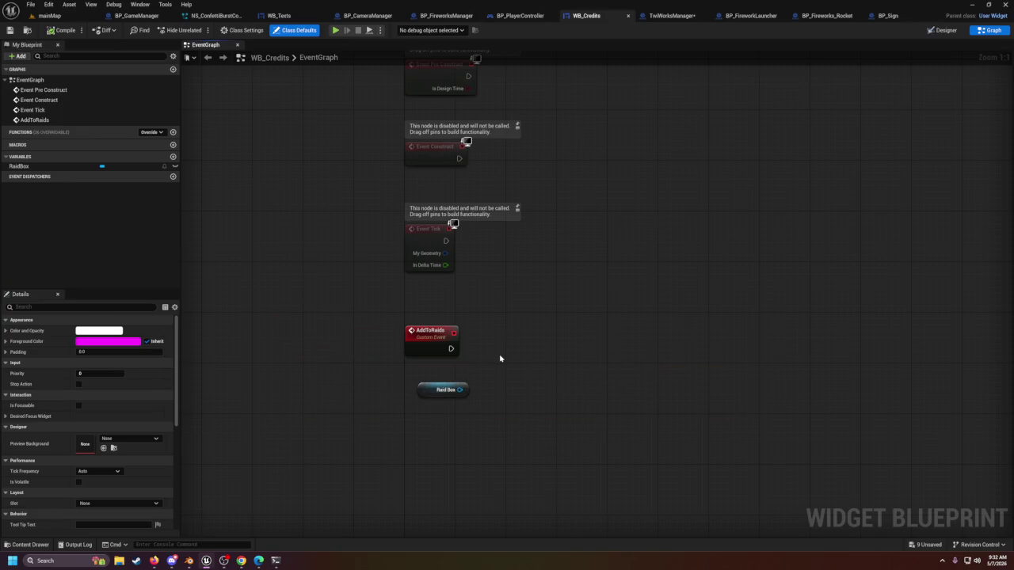
click(437, 342)
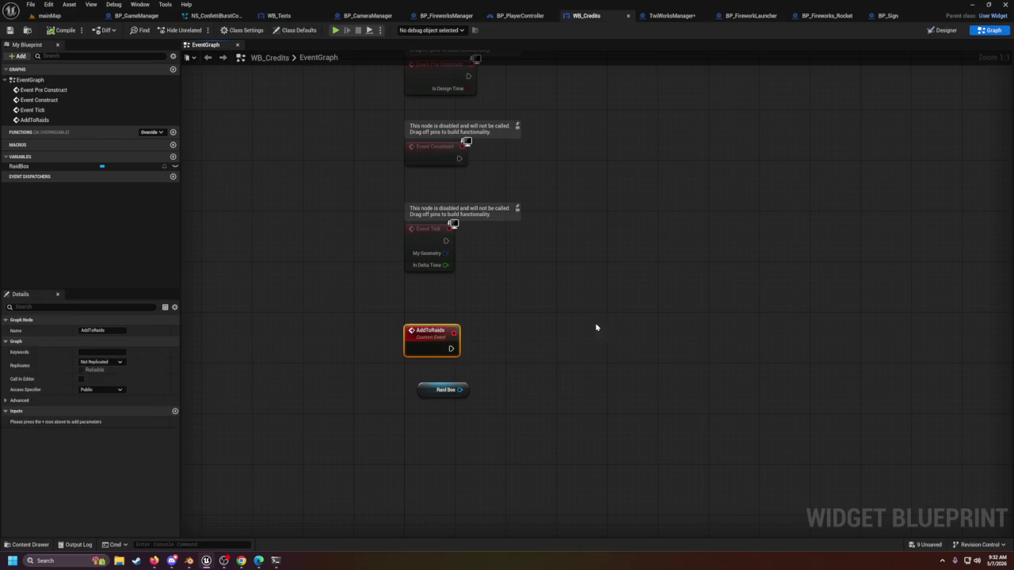
right_click(429, 341)
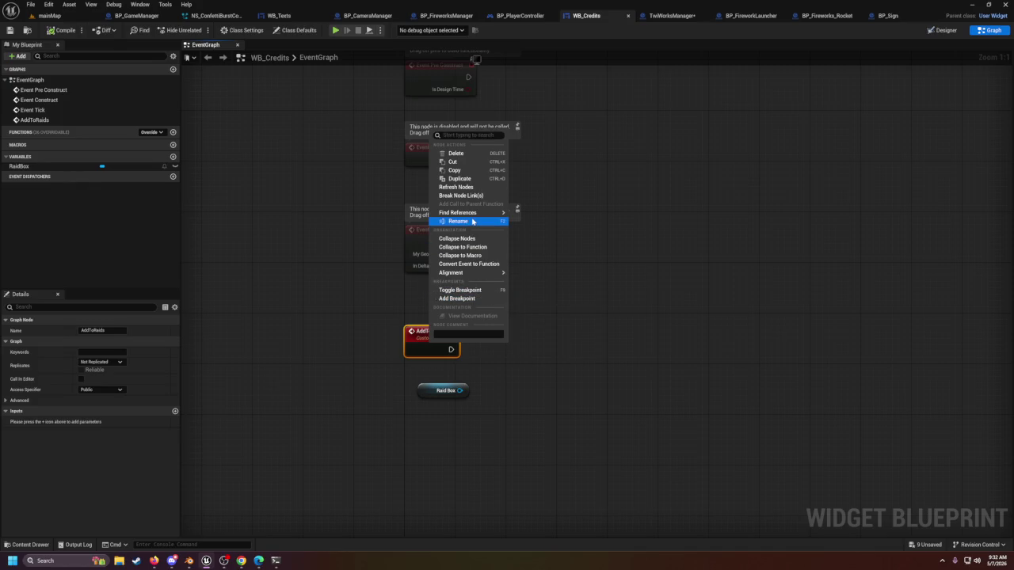
mouse_move(472, 219)
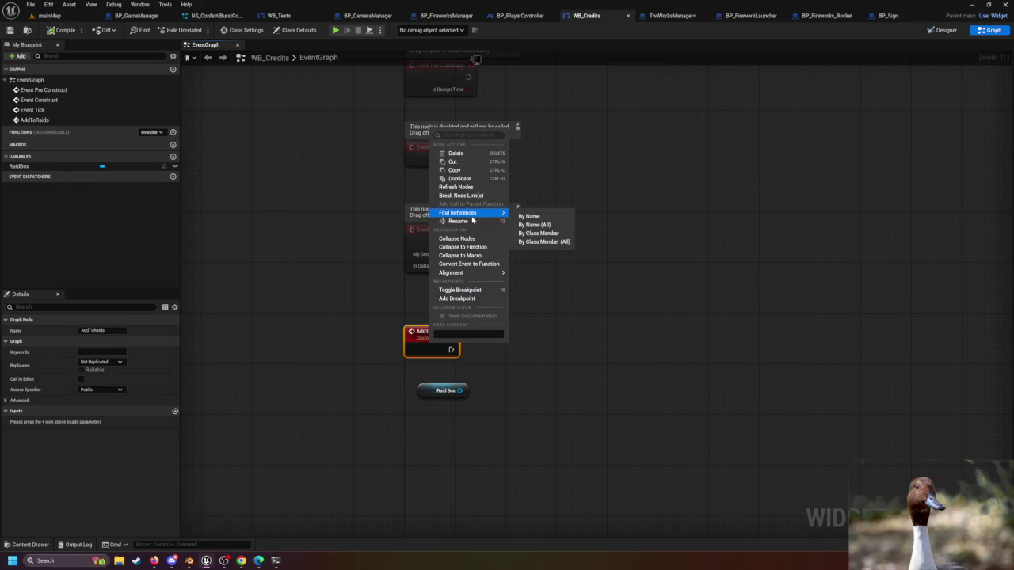
click(544, 181)
click(432, 333)
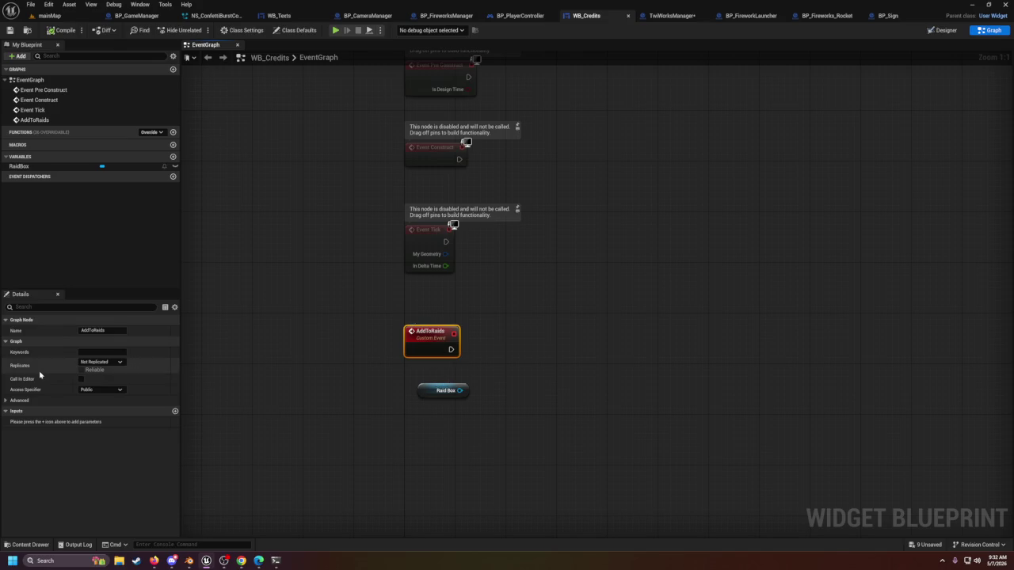
Step: Add a NewString input of String type to the AddToRaids event and drag out its pin
click(6, 400)
click(175, 433)
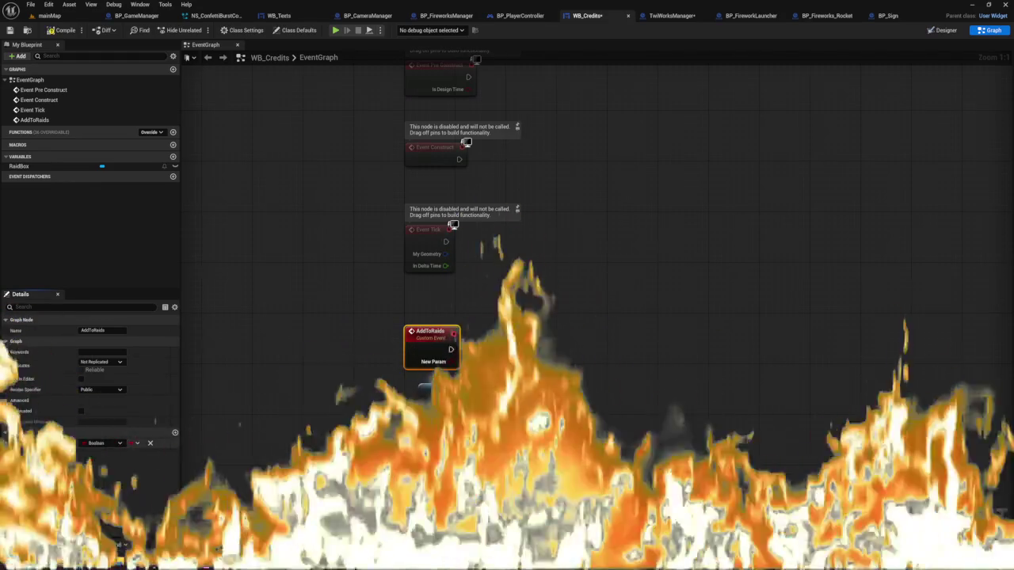
click(56, 445)
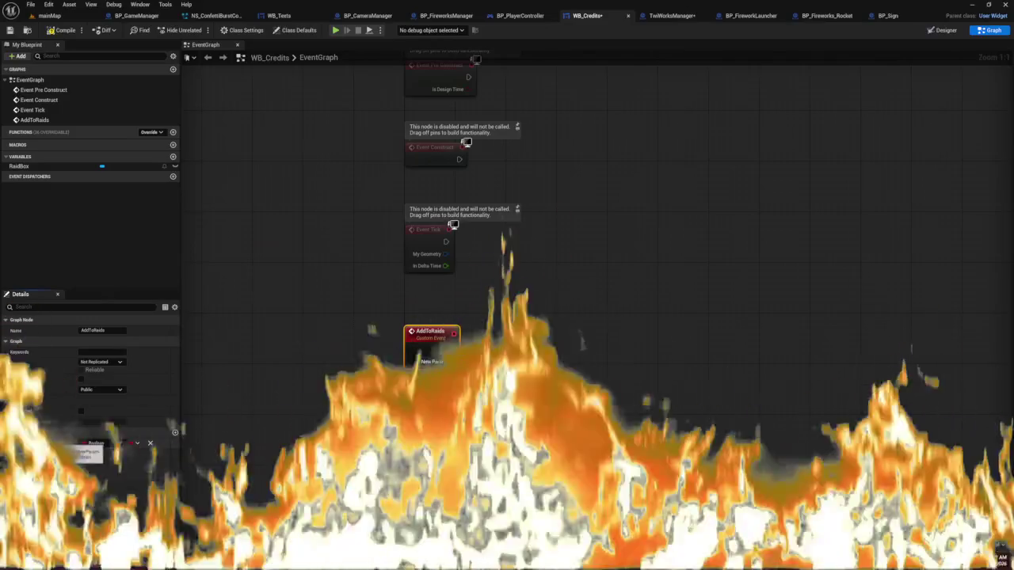
text(newString)
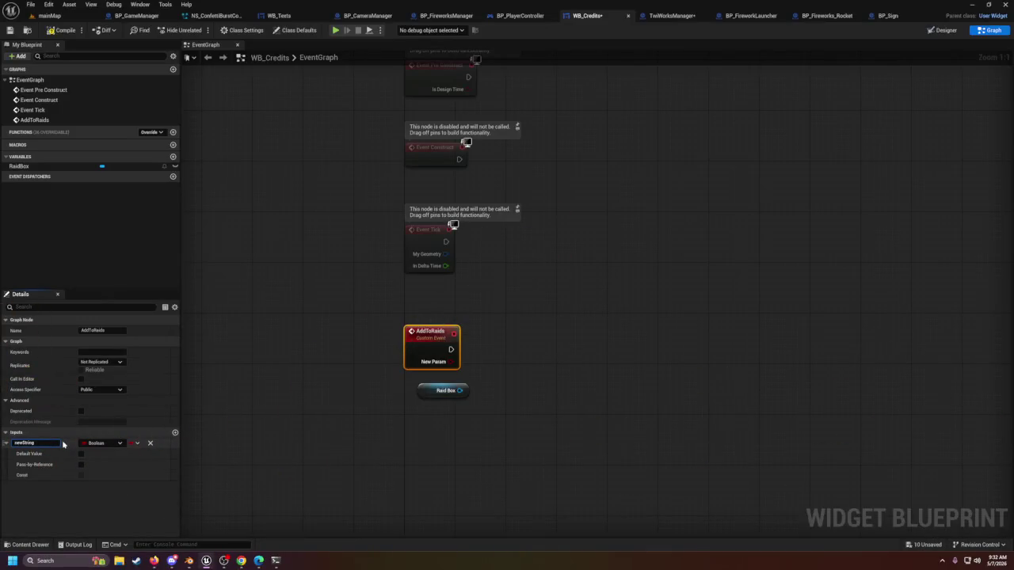
key(Return)
click(101, 443)
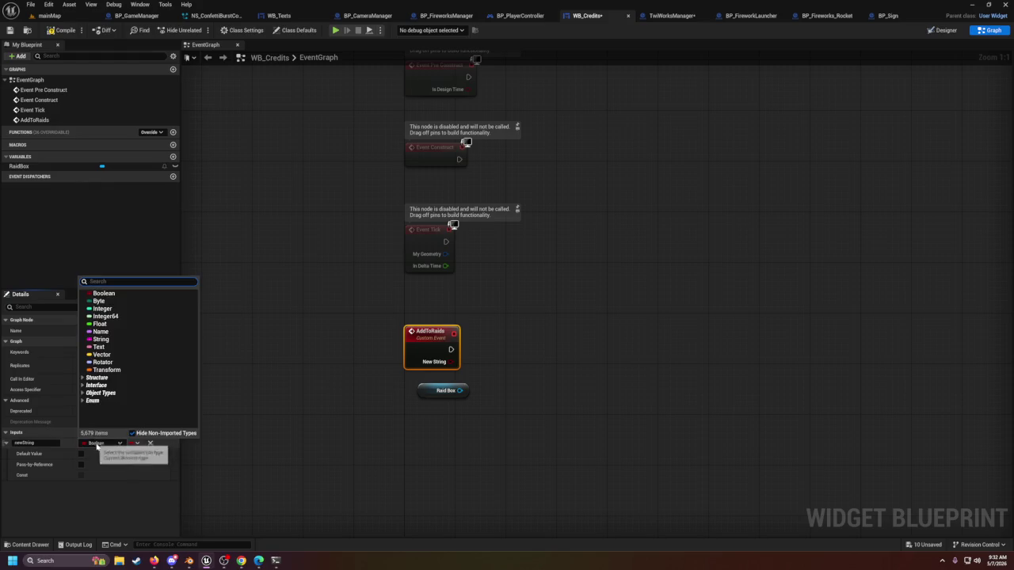
click(121, 339)
click(391, 445)
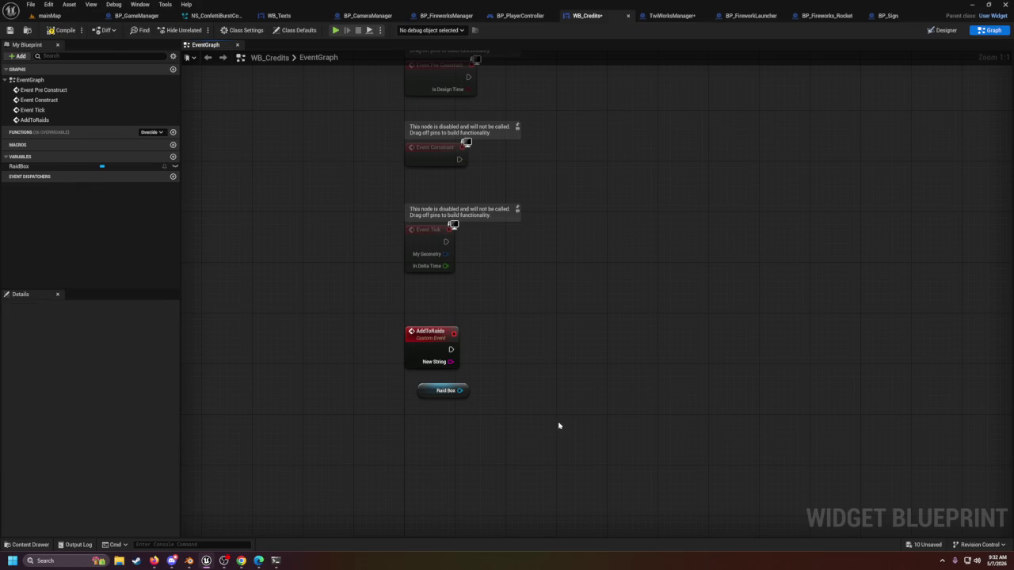
drag(450, 362, 518, 353)
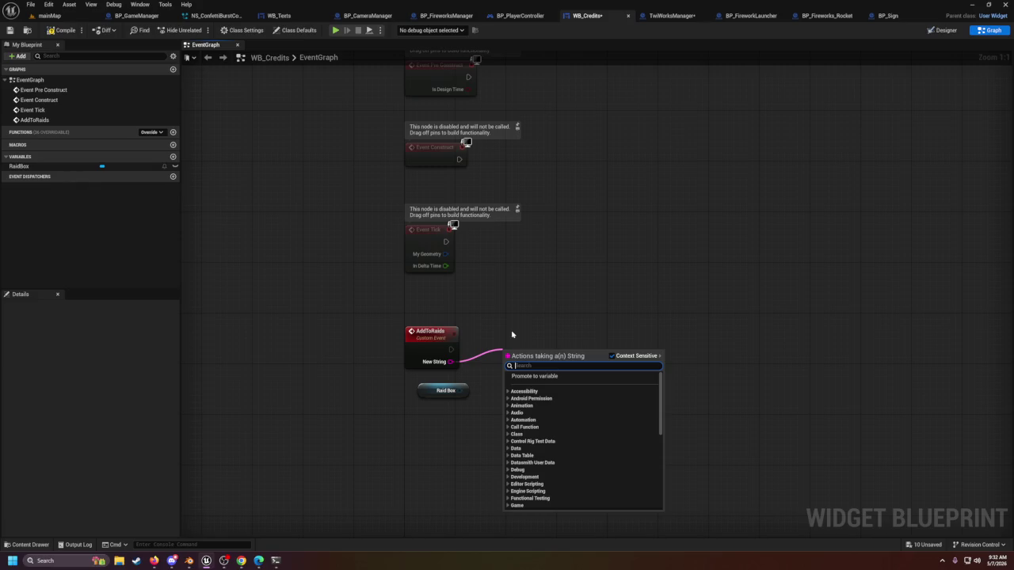
click(488, 342)
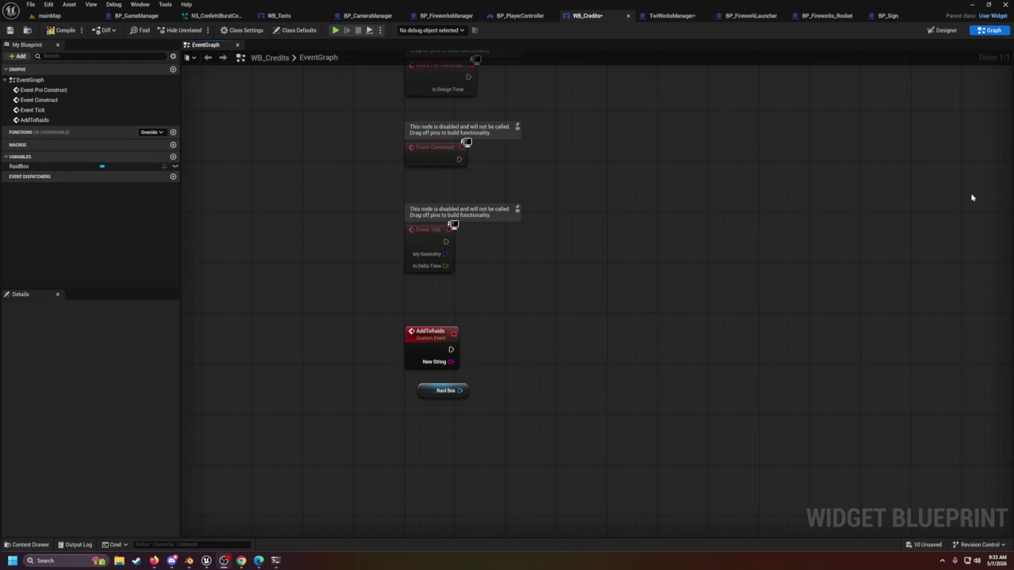
scroll(539, 357, down, 1)
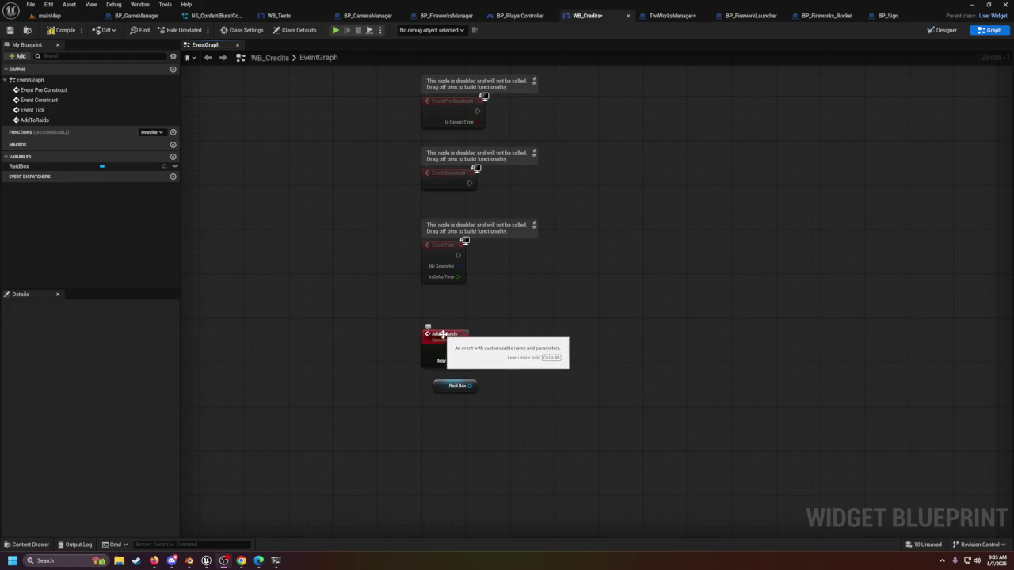
scroll(485, 371, up, 1)
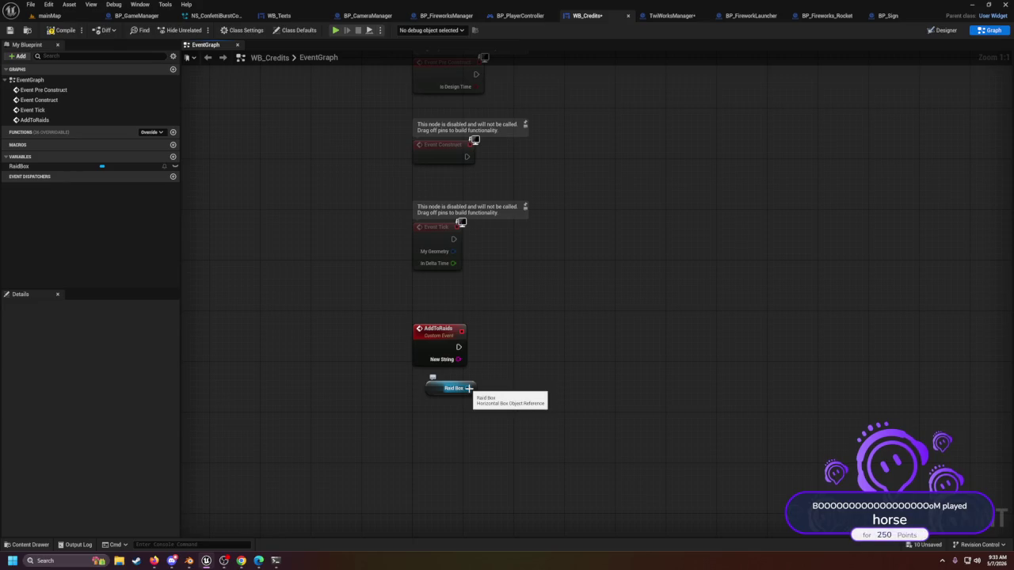
mouse_move(468, 388)
mouse_down()
mouse_move(500, 342)
mouse_move(517, 370)
mouse_up()
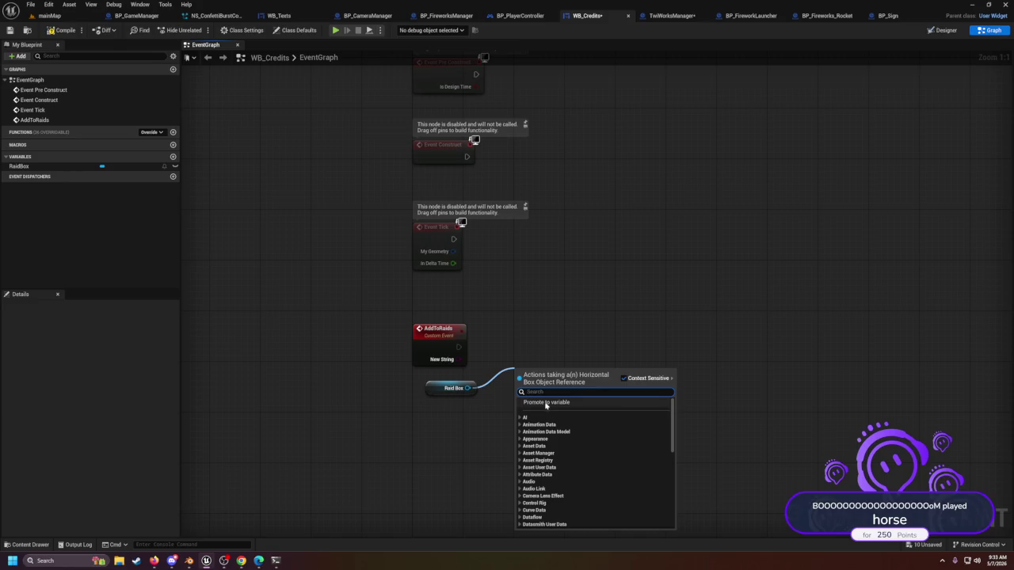
click(553, 354)
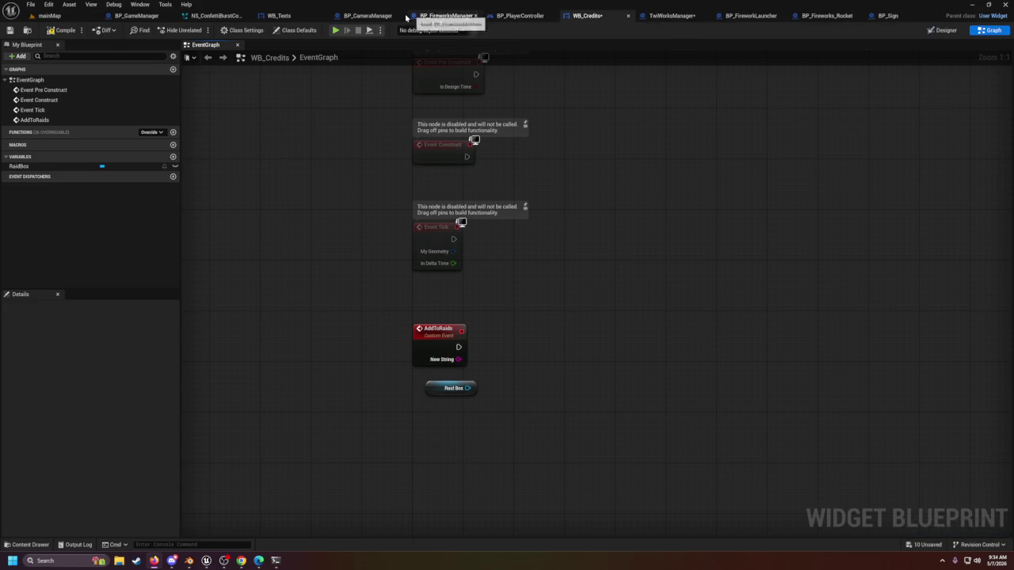
Step: In the WB_Texts graph add a String variable 'text', save, and return to WB_Credits
click(273, 15)
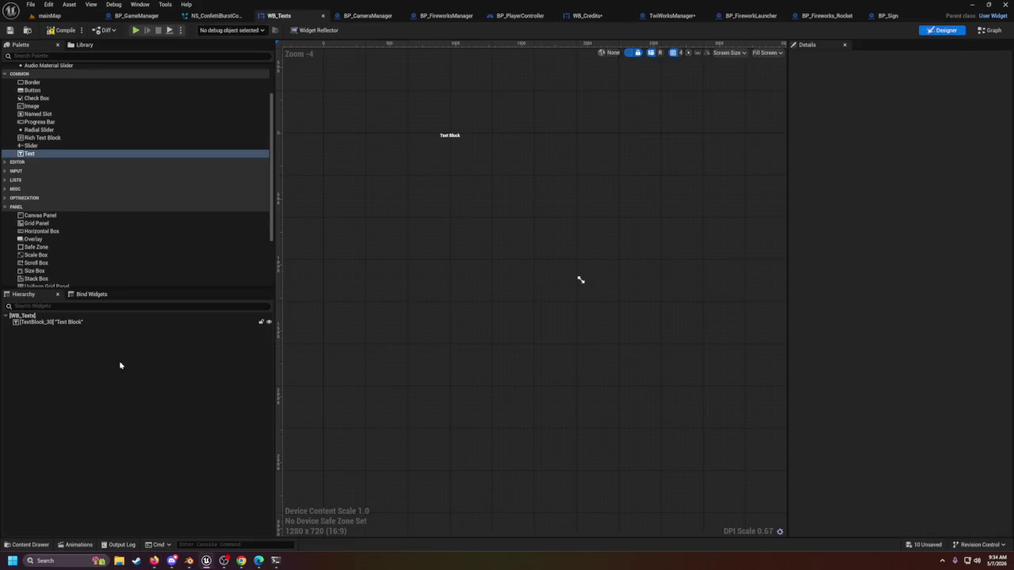
click(989, 31)
click(173, 156)
text(text)
key(Return)
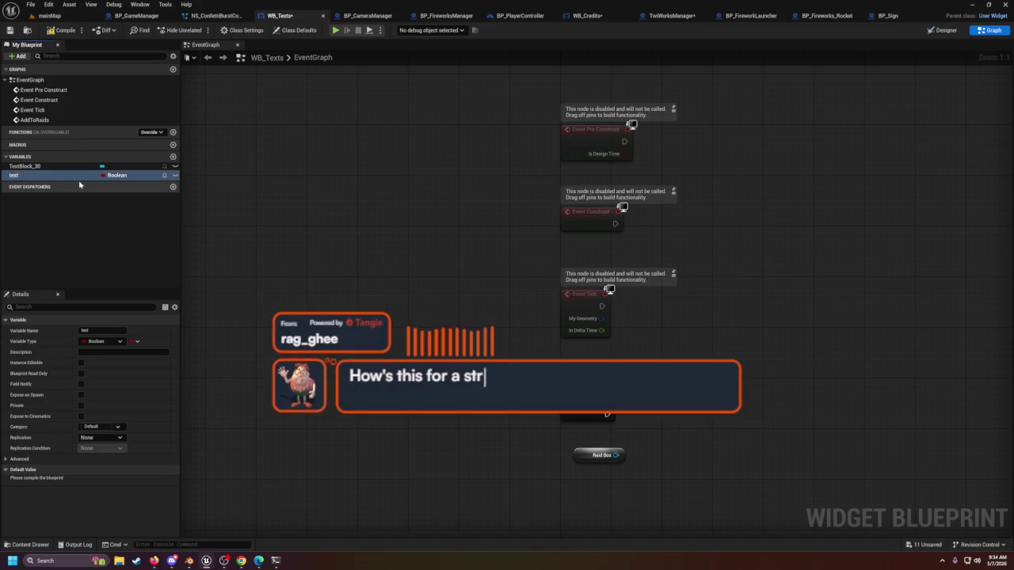
click(117, 175)
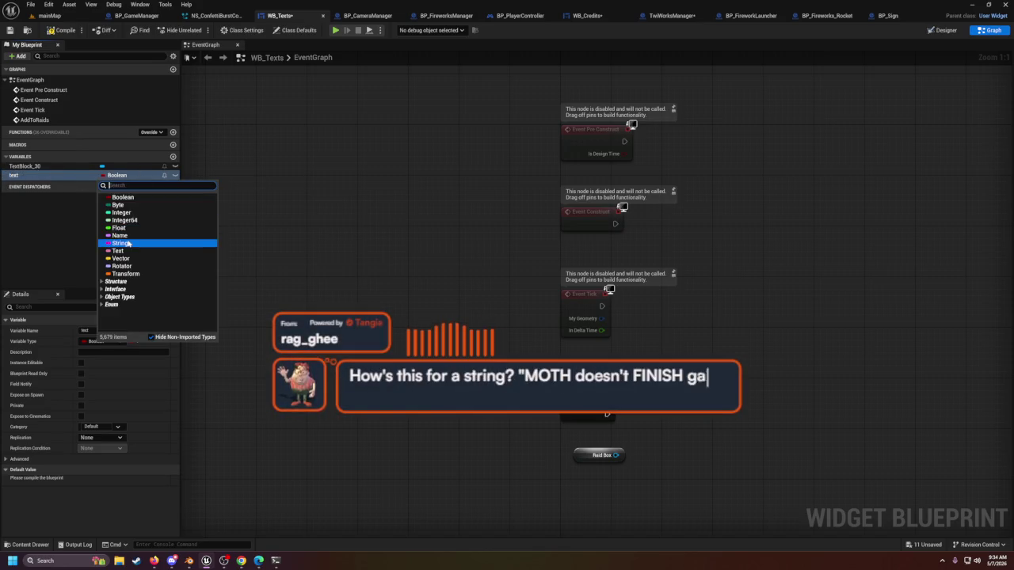
click(127, 243)
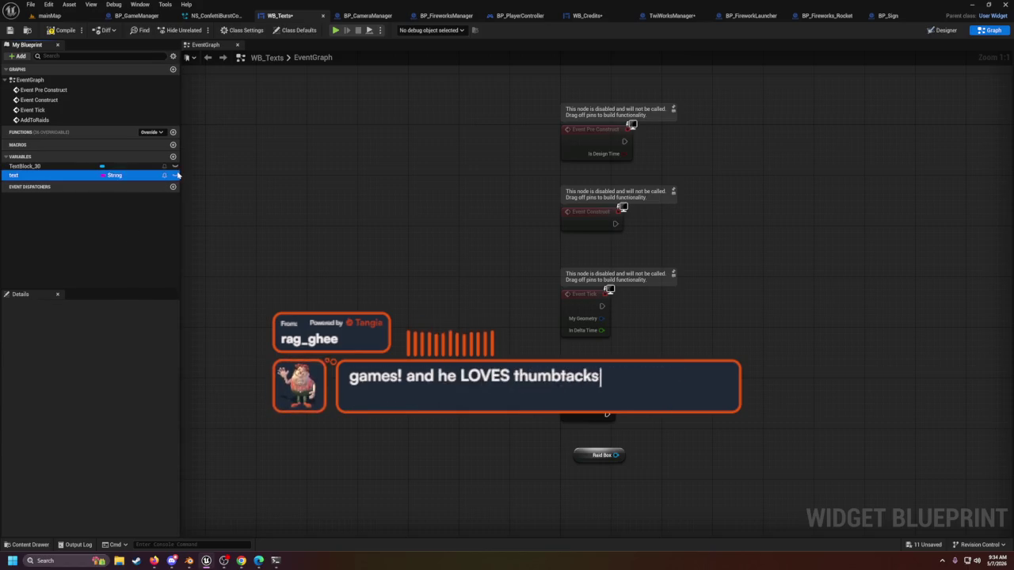
click(165, 271)
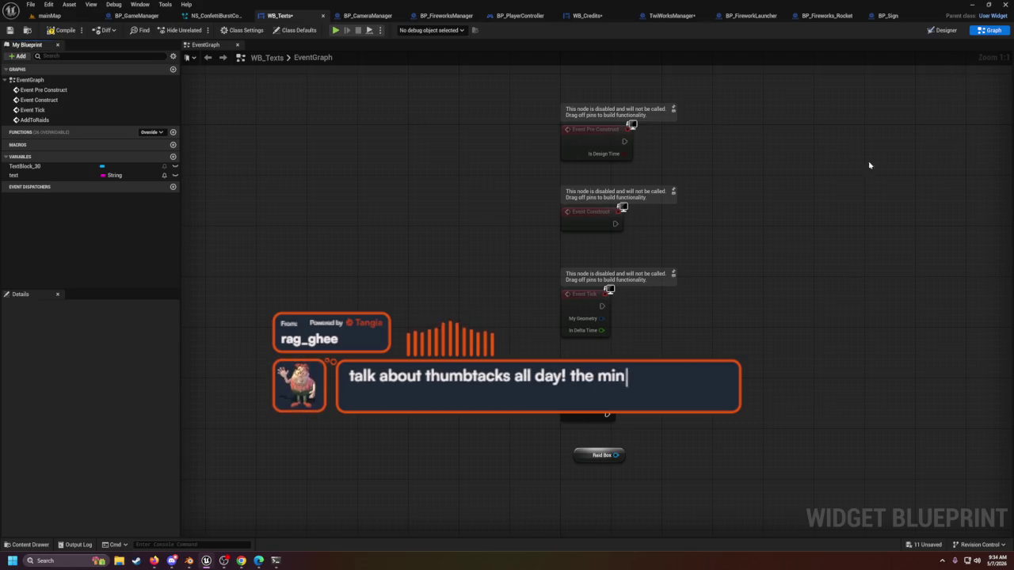
key(ctrl+s)
drag(707, 381, 613, 333)
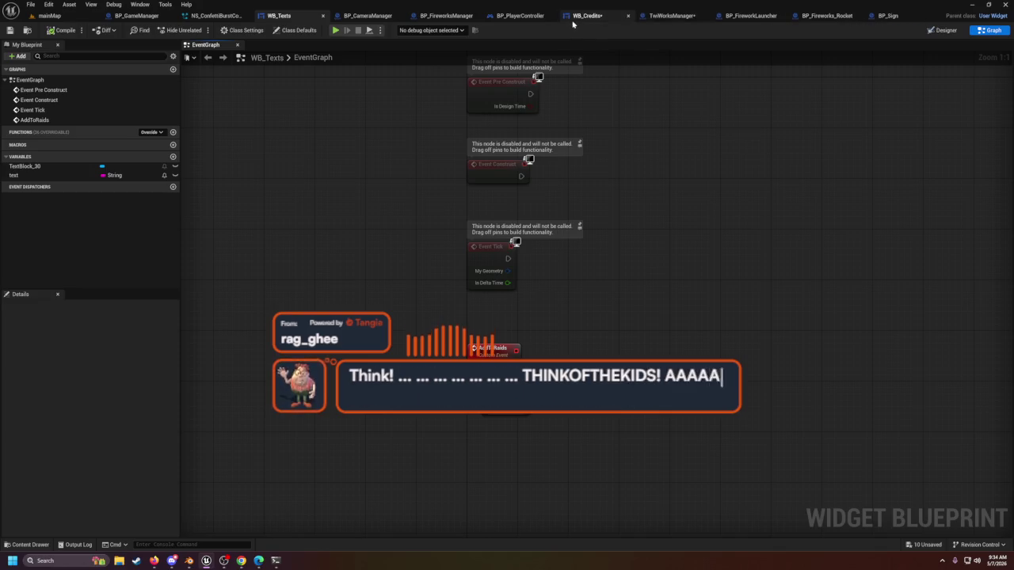
click(577, 18)
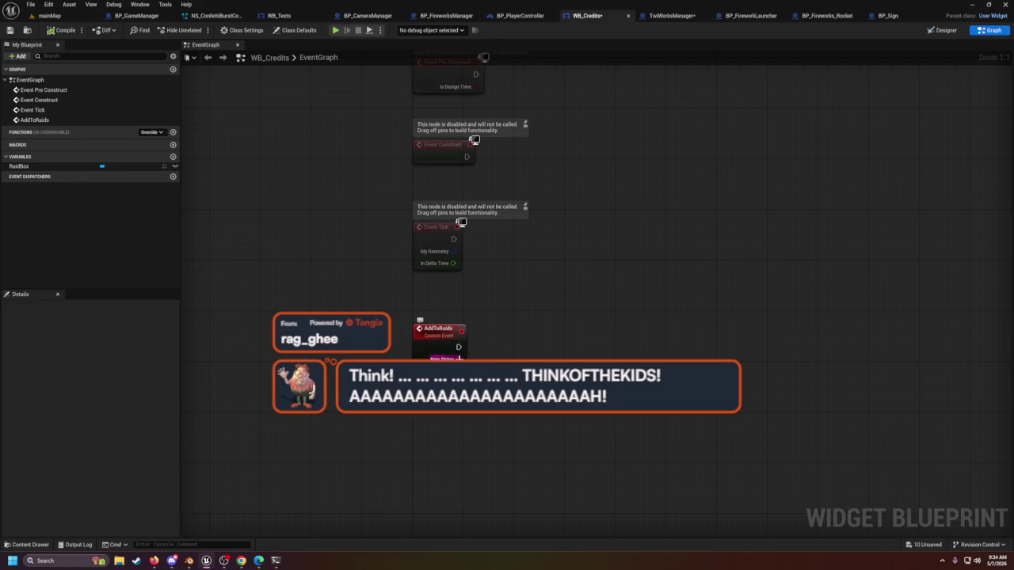
drag(458, 359, 431, 386)
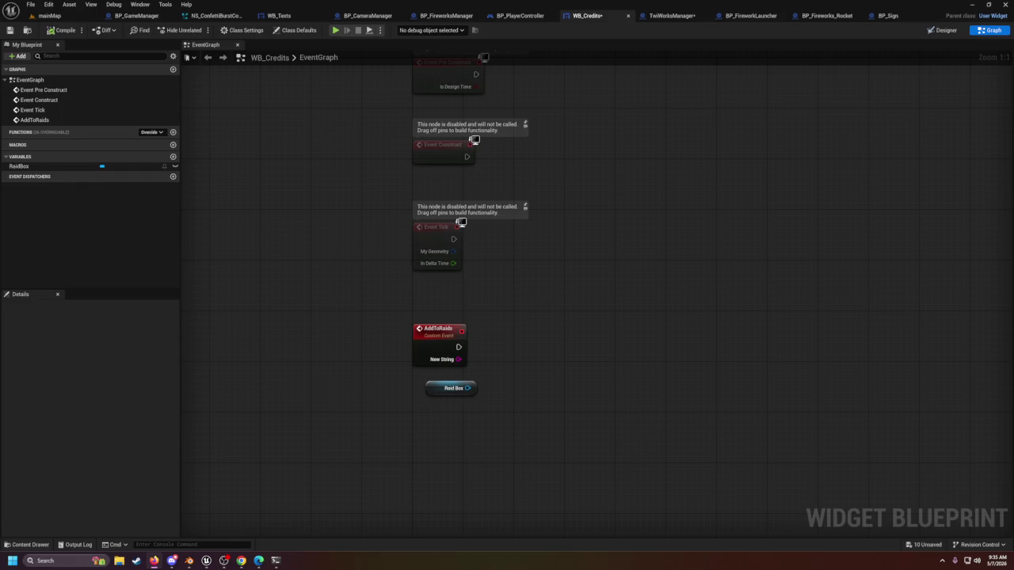
scroll(511, 228, down, 1)
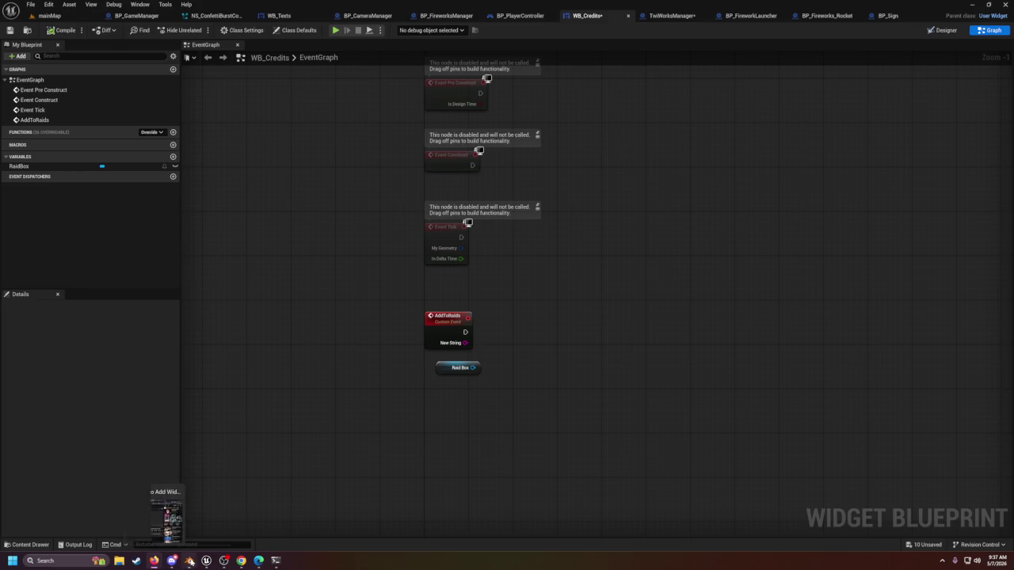
Step: Switch to Blender and load horseRace.blend from Open Recent, answering the save prompt
click(171, 561)
click(17, 14)
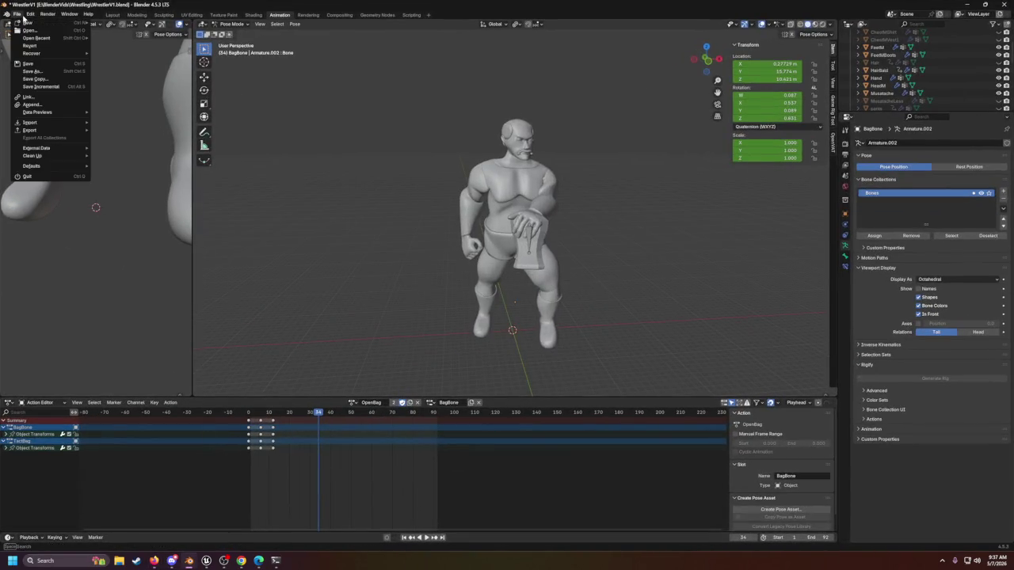
mouse_move(35, 40)
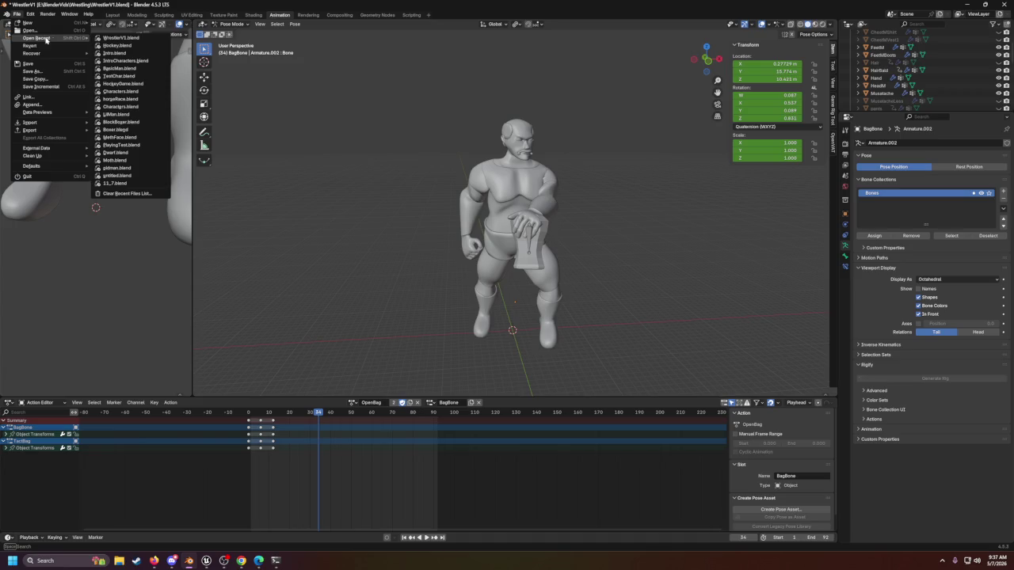
click(122, 102)
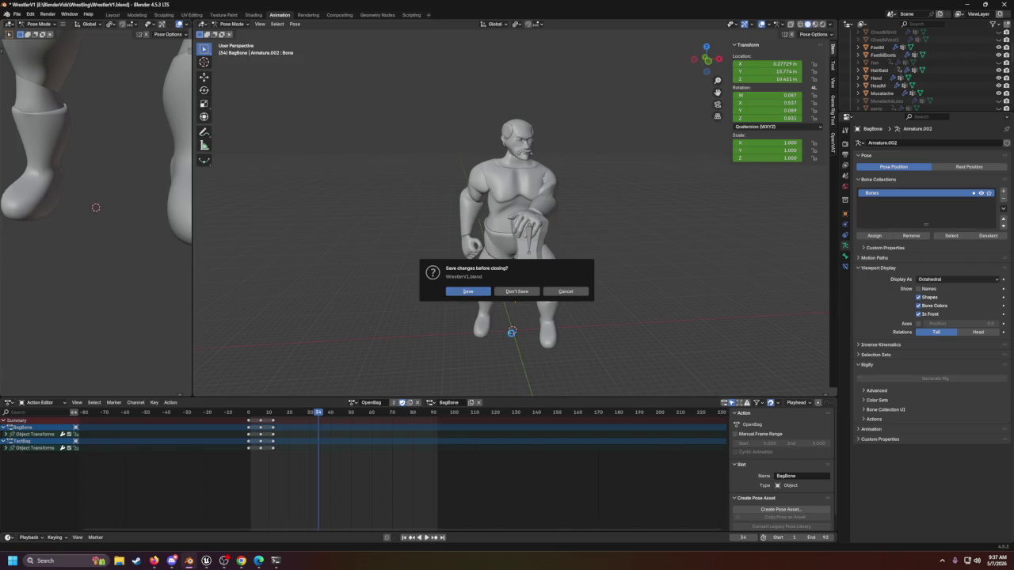
key(Return)
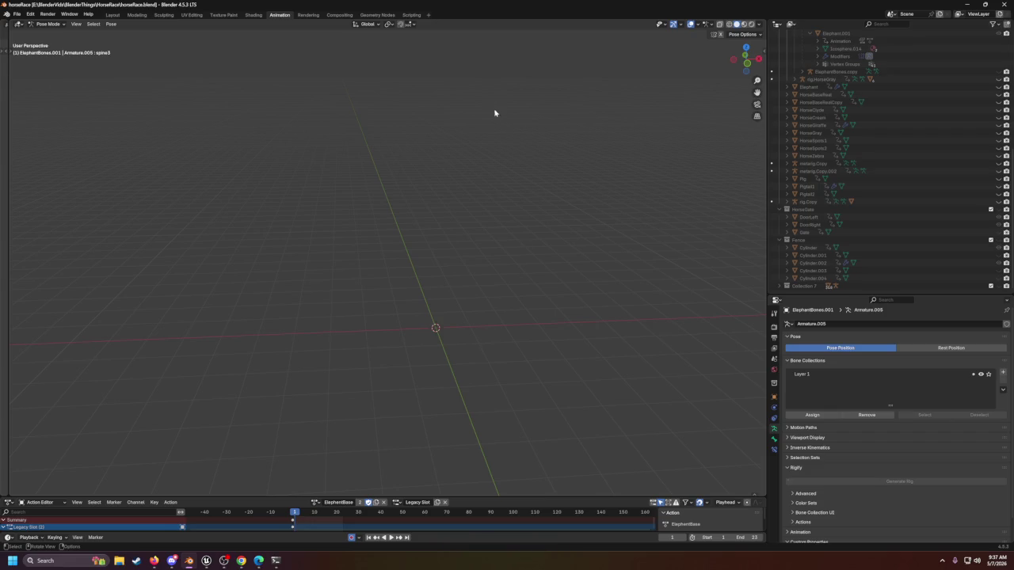
scroll(898, 185, up, 2)
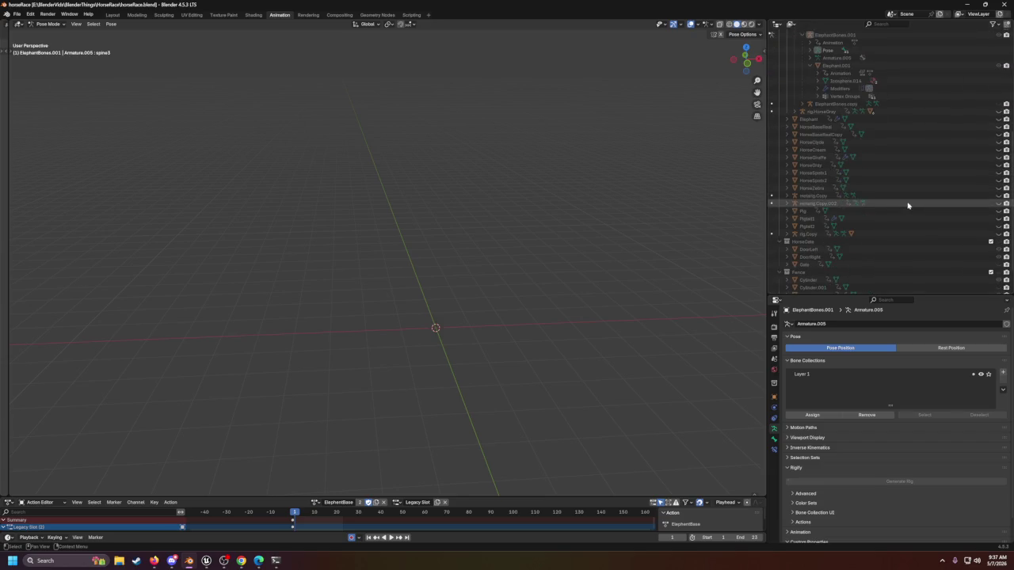
Step: Make the Elephant model visible in the Outliner and orbit around it
scroll(908, 206, up, 5)
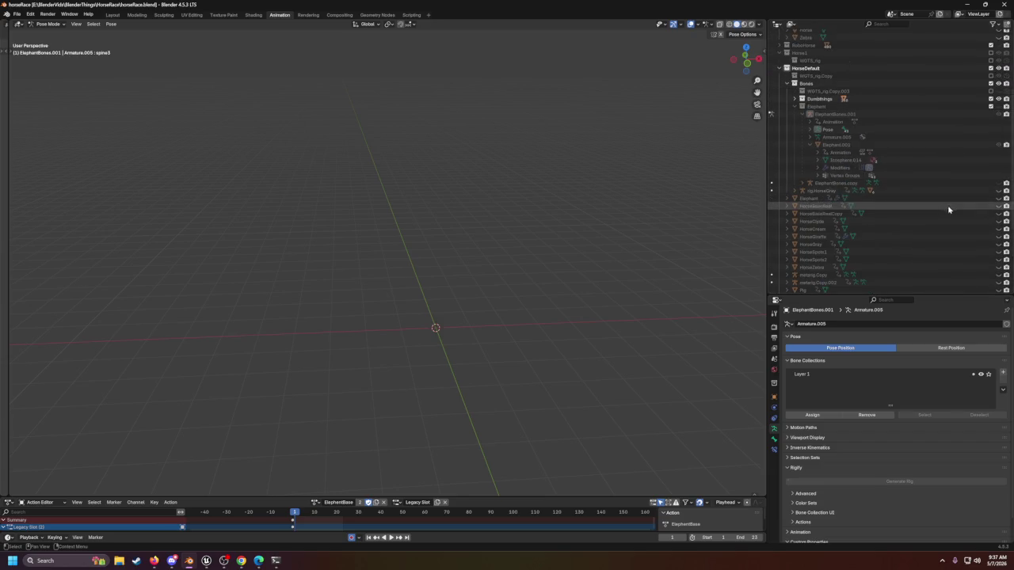
click(998, 198)
mouse_move(301, 269)
mouse_down()
mouse_move(243, 259)
mouse_move(545, 296)
mouse_move(407, 280)
mouse_move(439, 274)
mouse_move(312, 249)
mouse_up()
scroll(254, 256, down, 5)
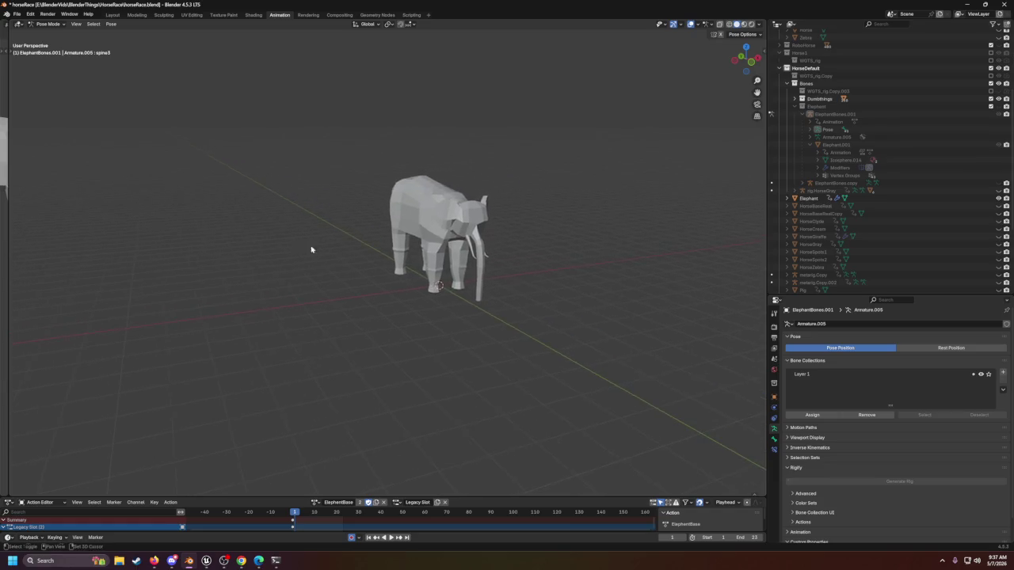
scroll(311, 249, up, 1)
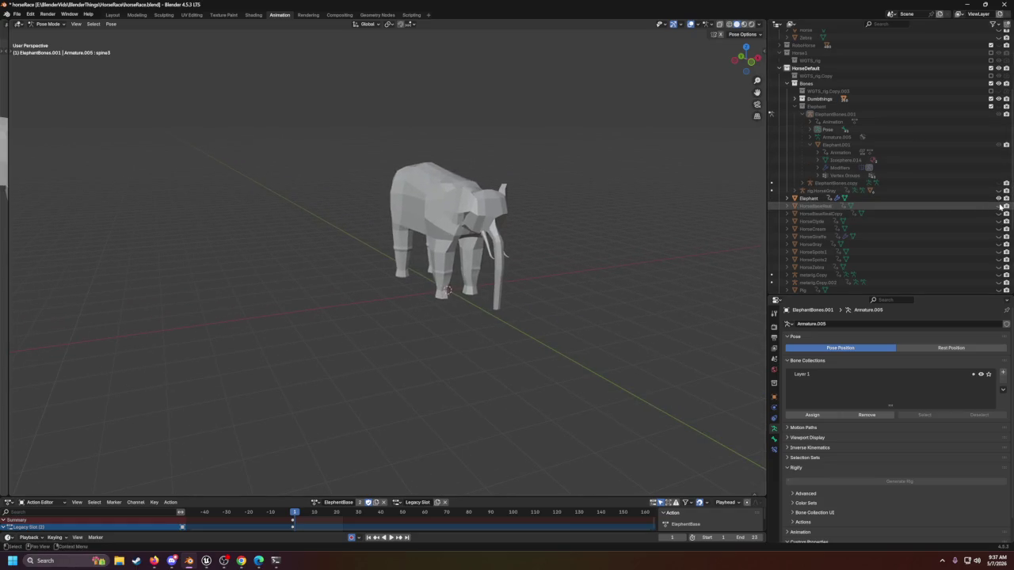
Step: Show HorseBaseReal, hide the Elephant, frame the horse, and make HorseSpots2 visible
click(998, 205)
click(998, 198)
mouse_move(423, 211)
mouse_down()
mouse_move(434, 220)
mouse_move(446, 199)
mouse_move(452, 211)
mouse_move(678, 255)
mouse_move(583, 281)
mouse_move(571, 264)
mouse_move(593, 251)
mouse_up()
mouse_move(527, 254)
mouse_down()
mouse_move(508, 256)
mouse_move(634, 292)
mouse_up()
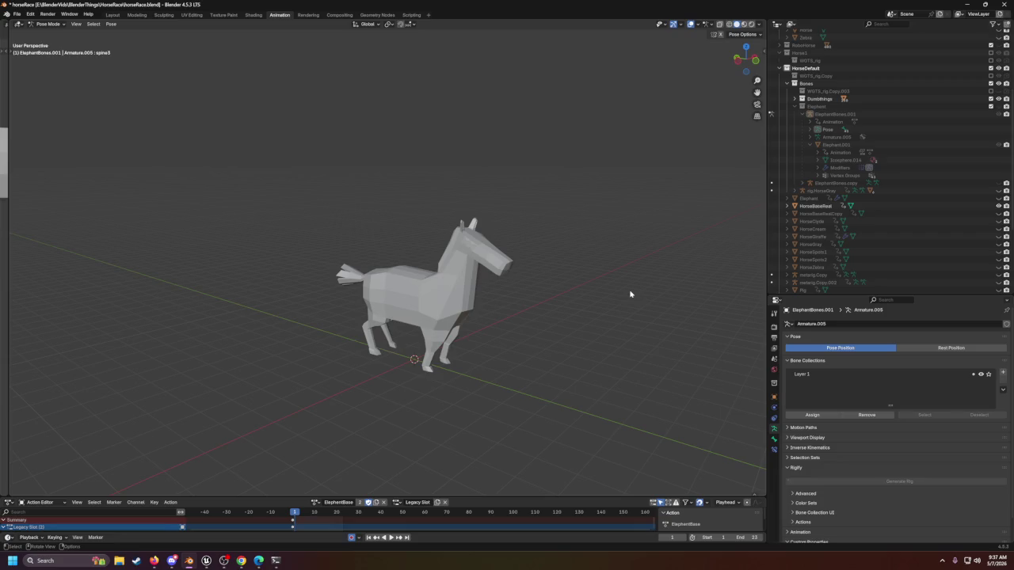
scroll(443, 305, up, 2)
scroll(437, 335, up, 3)
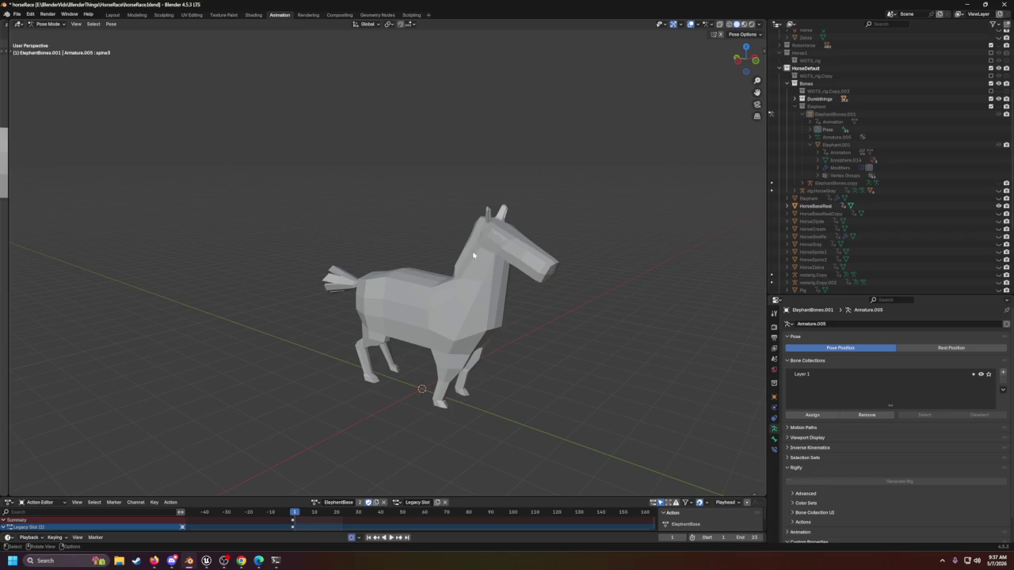
scroll(465, 263, left, 5)
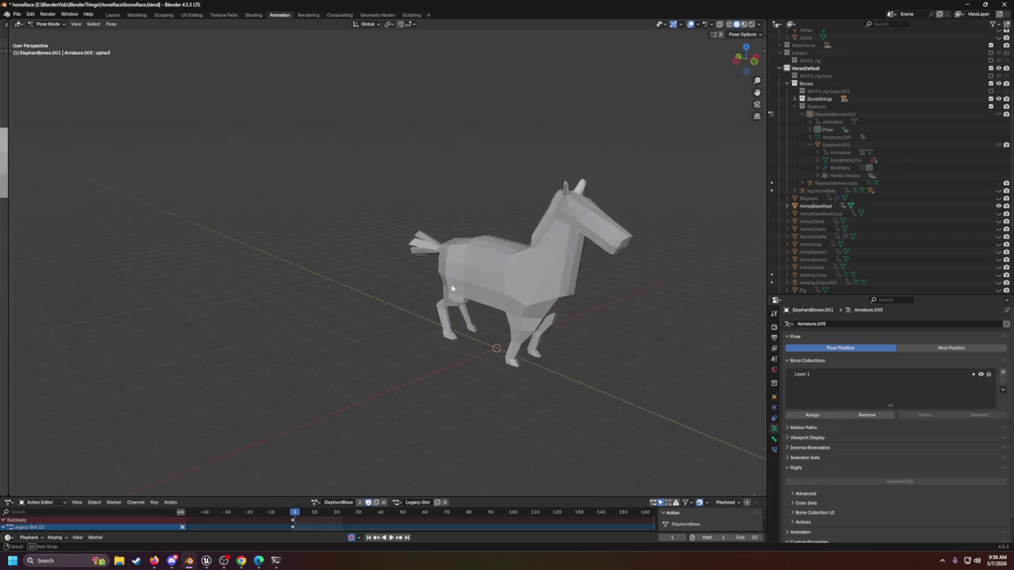
right_click(450, 288)
scroll(576, 262, right, 5)
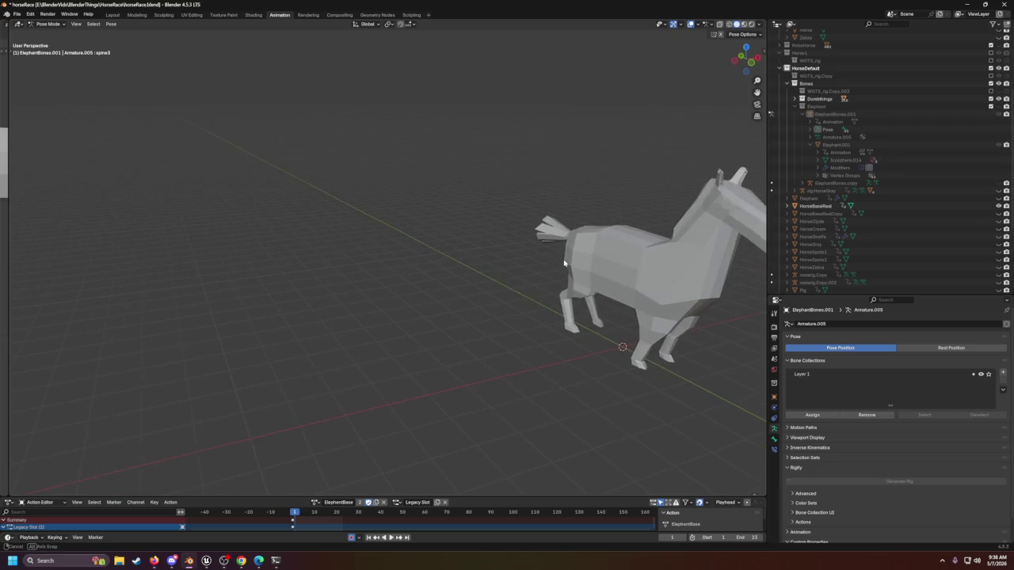
scroll(523, 268, left, 5)
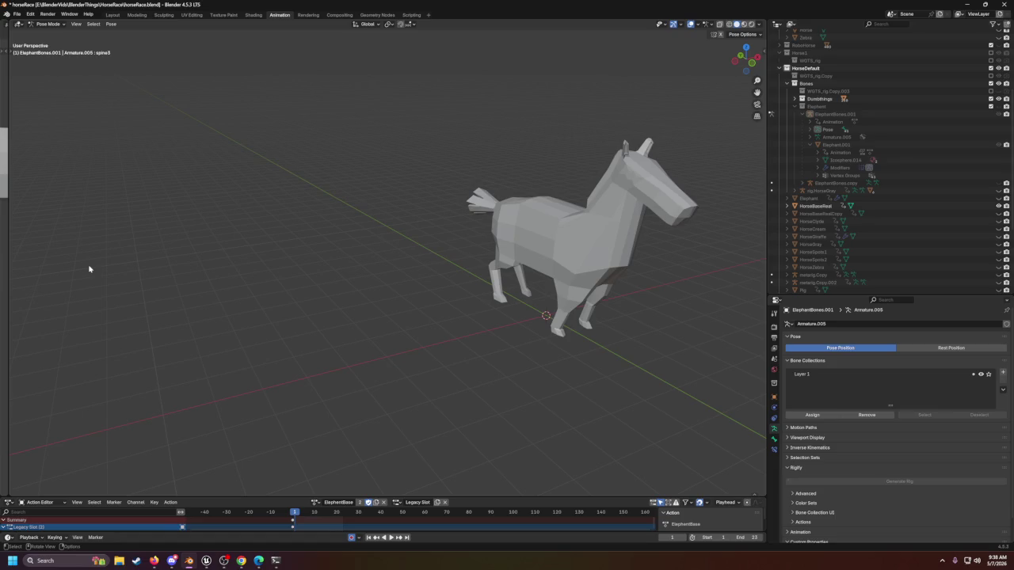
scroll(248, 264, right, 5)
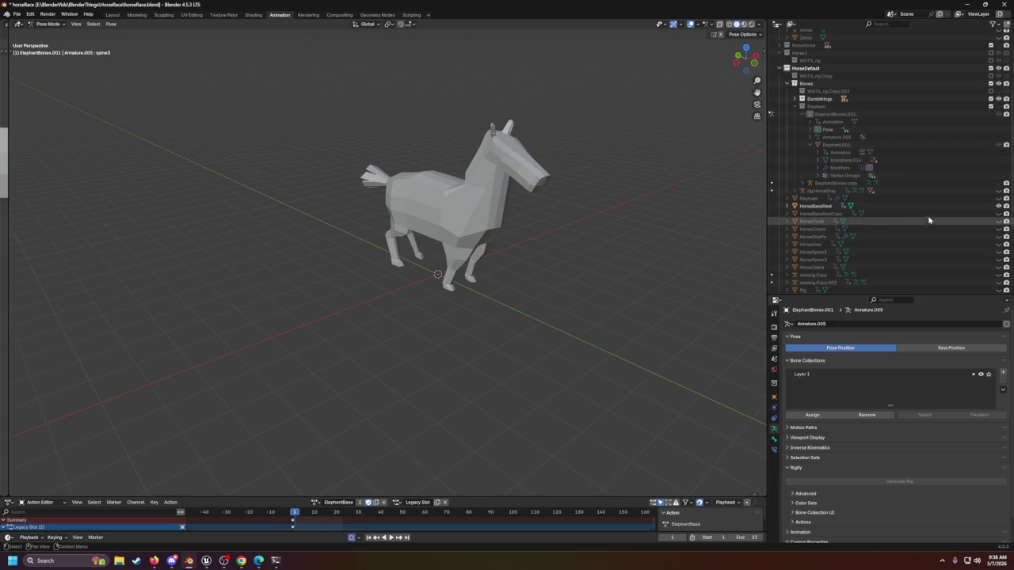
click(998, 259)
Step: In Blender's Outliner, hide the HorseBaseReal horse and HorseSpots2, and show the pig model
click(998, 206)
click(997, 260)
click(998, 260)
click(997, 260)
click(998, 290)
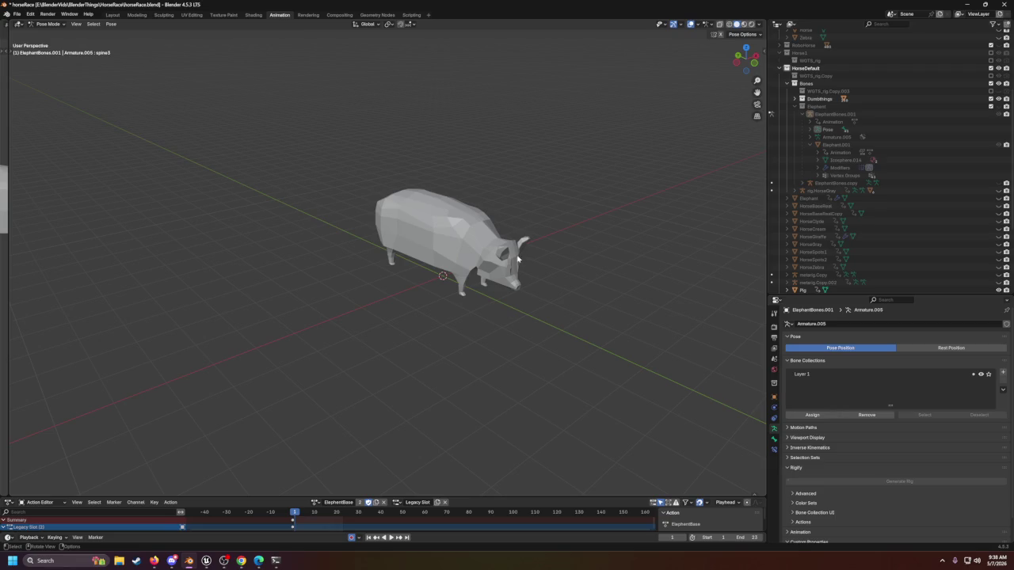
scroll(515, 255, down, 3)
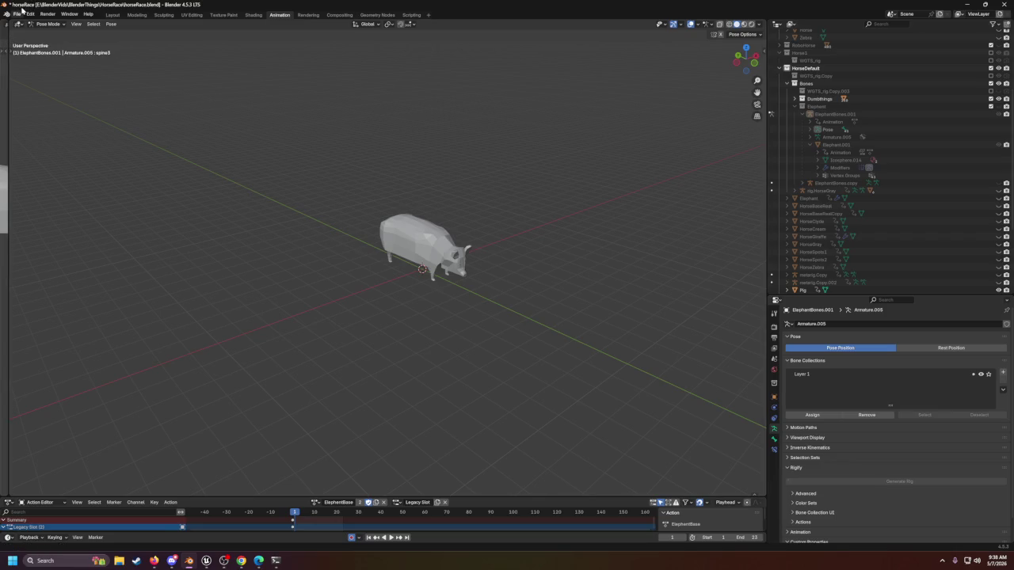
click(17, 16)
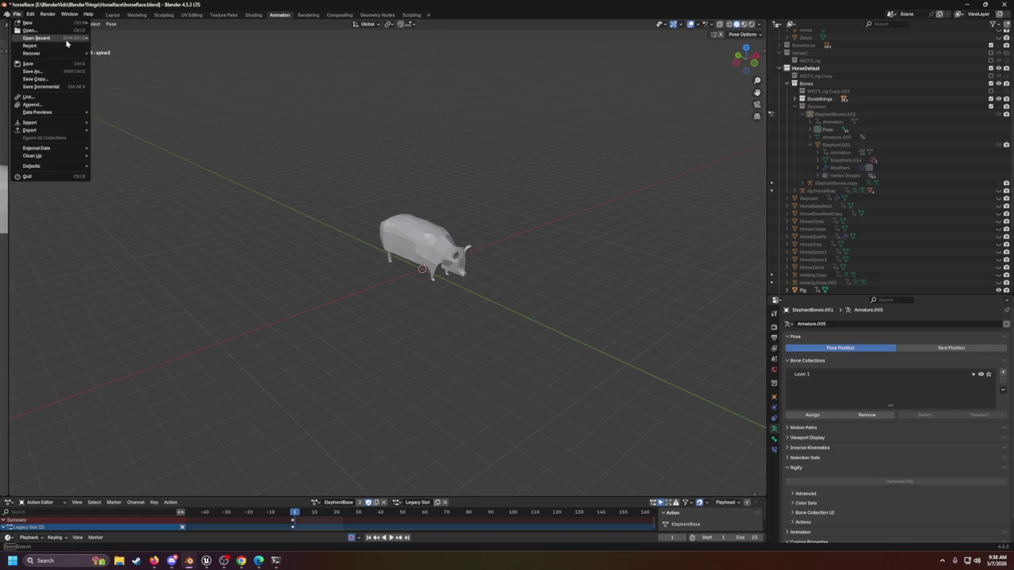
mouse_move(78, 39)
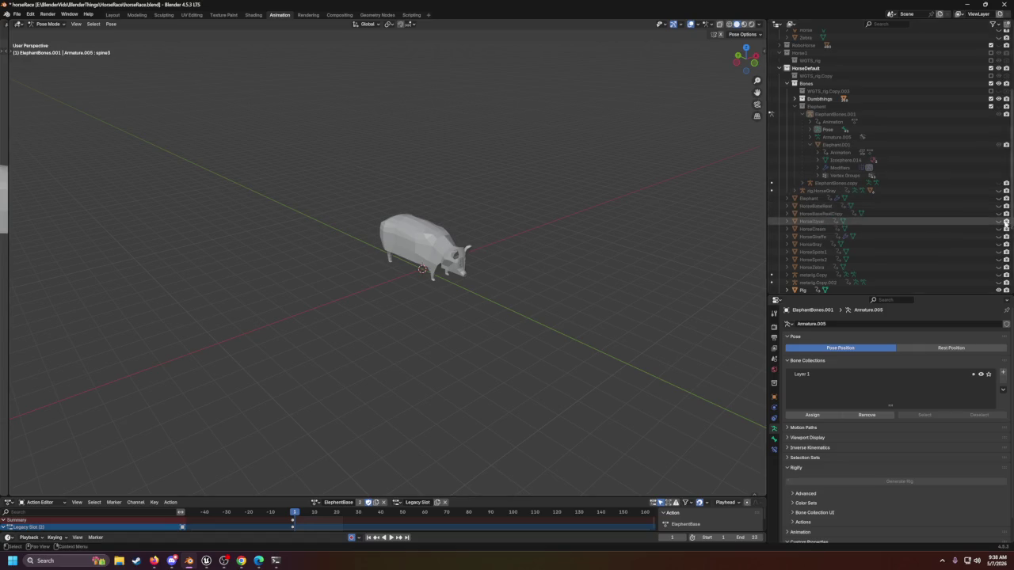
Step: Compare the horse, pig and elephant models, leaving only the pig visible, then return to Unreal
click(998, 206)
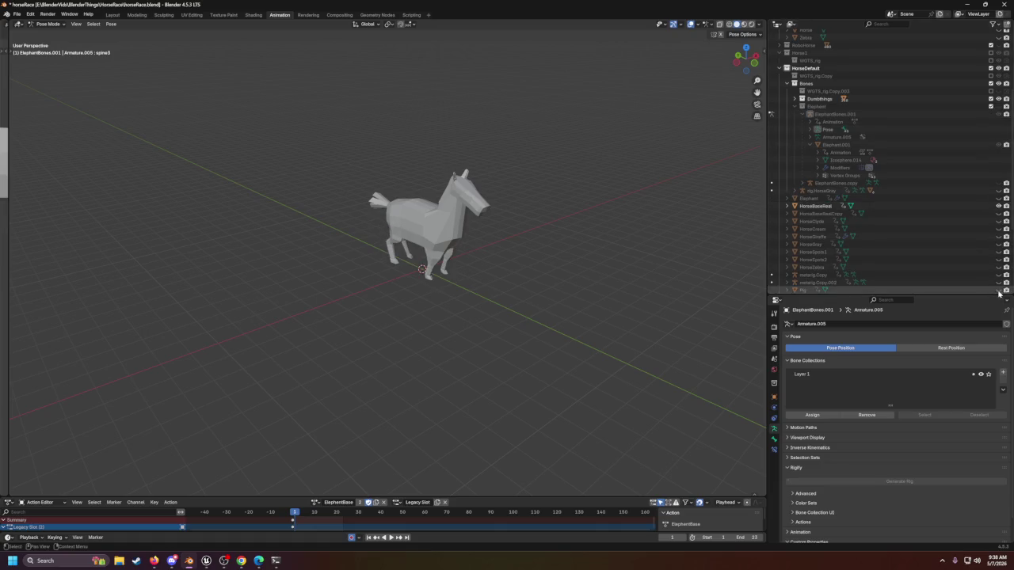
scroll(351, 263, up, 2)
mouse_move(351, 264)
mouse_down()
mouse_move(468, 240)
mouse_move(424, 252)
mouse_move(132, 222)
mouse_move(403, 235)
mouse_move(454, 263)
mouse_up()
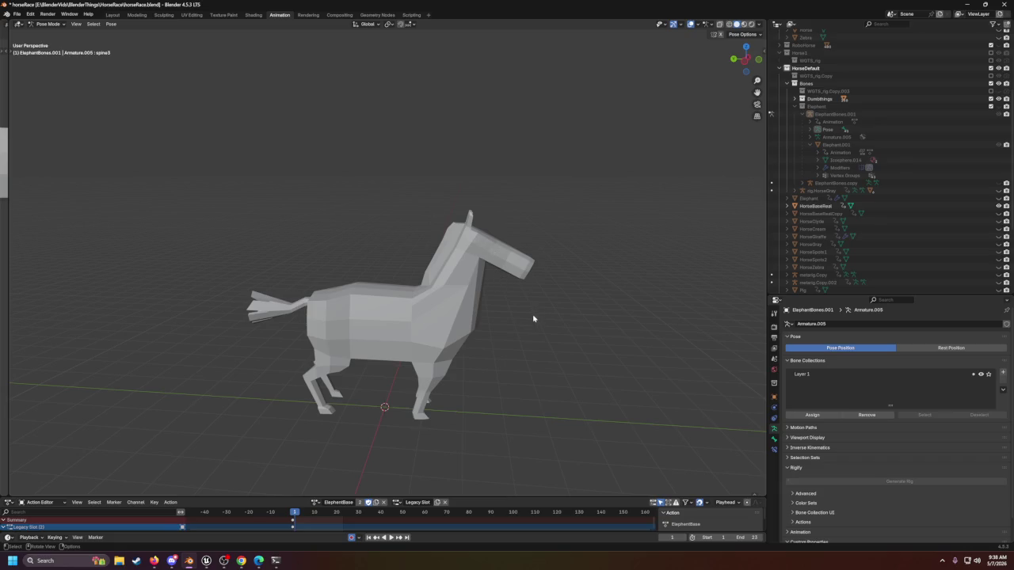
click(998, 291)
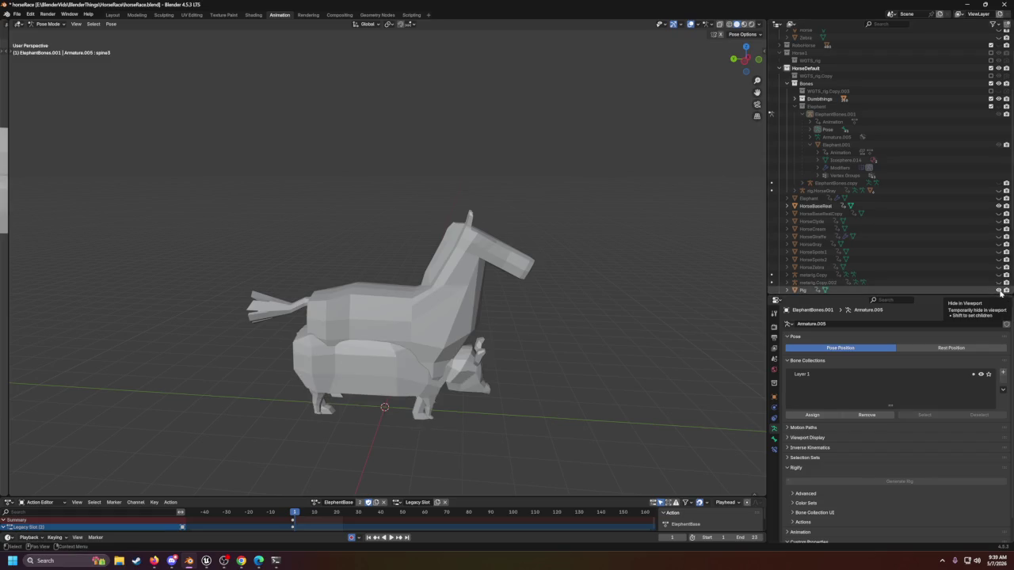
click(998, 291)
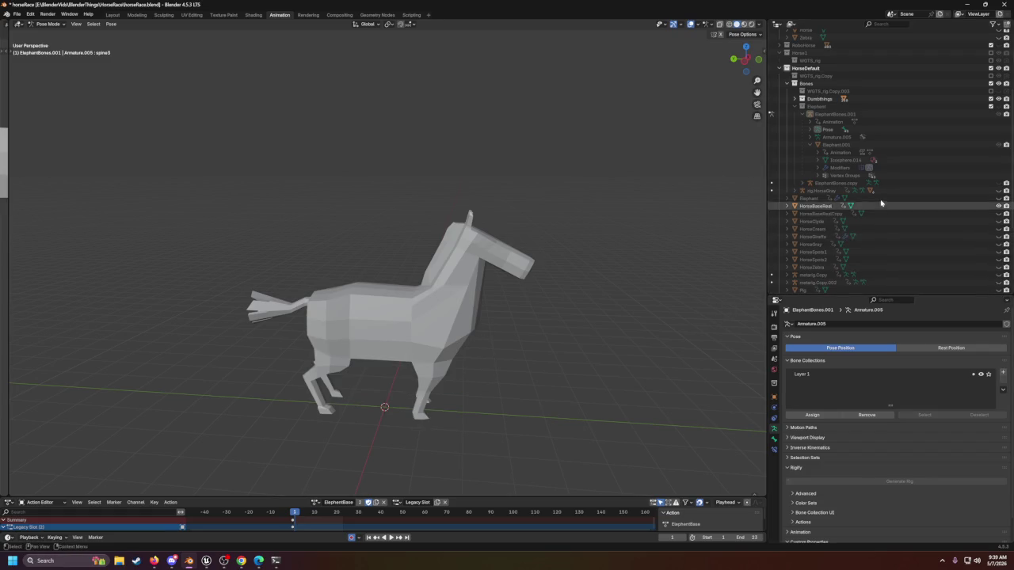
click(998, 199)
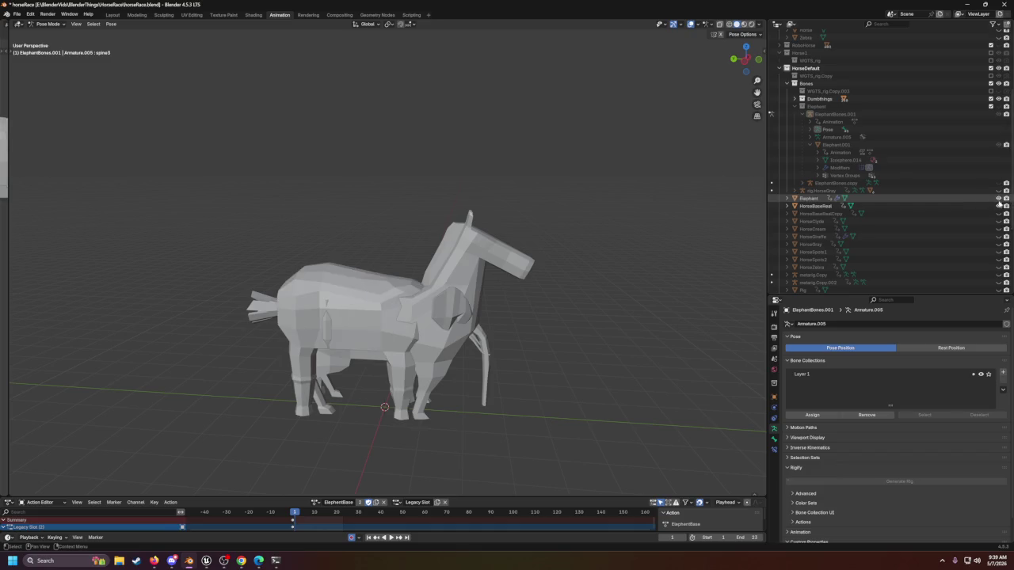
click(998, 206)
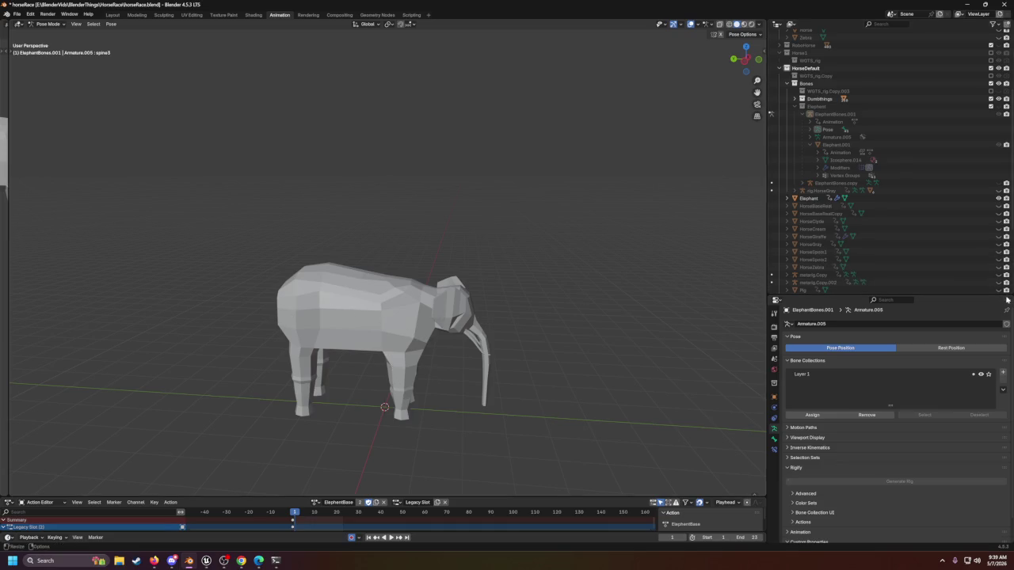
click(998, 229)
click(998, 198)
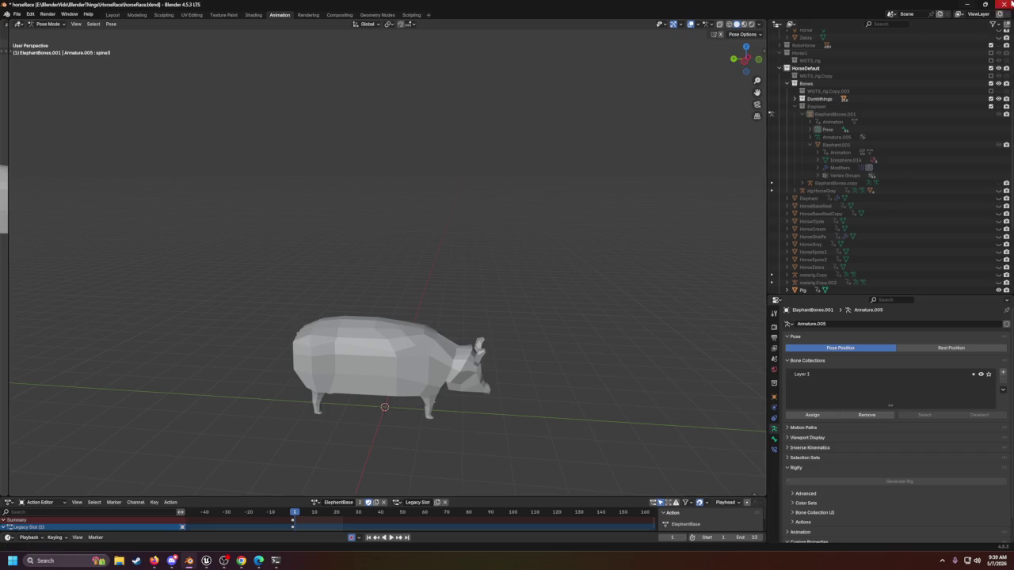
click(965, 4)
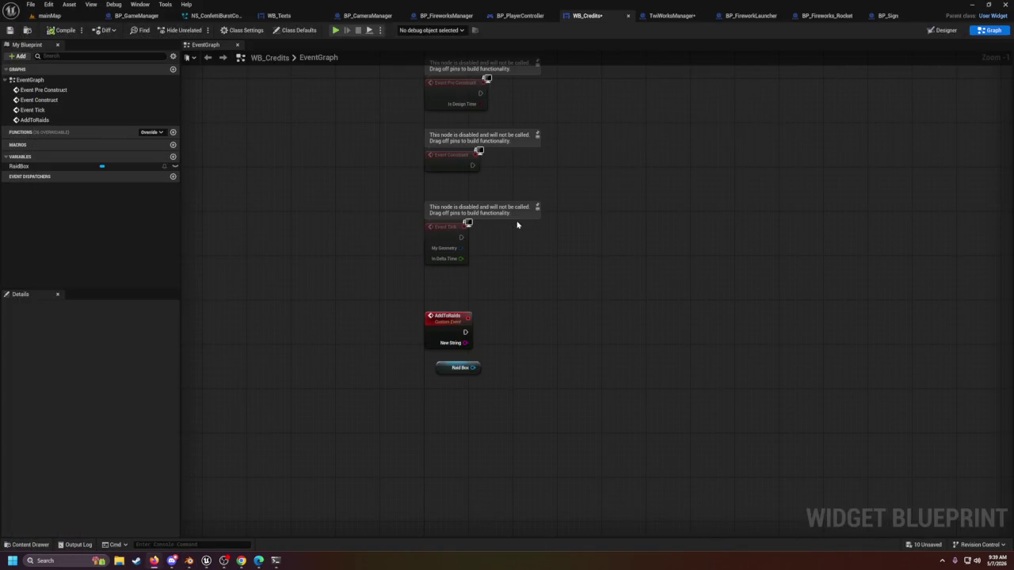
Step: Add a Create Widget node after the AddToRaids event with its Class set to WB_Texts
scroll(565, 299, up, 1)
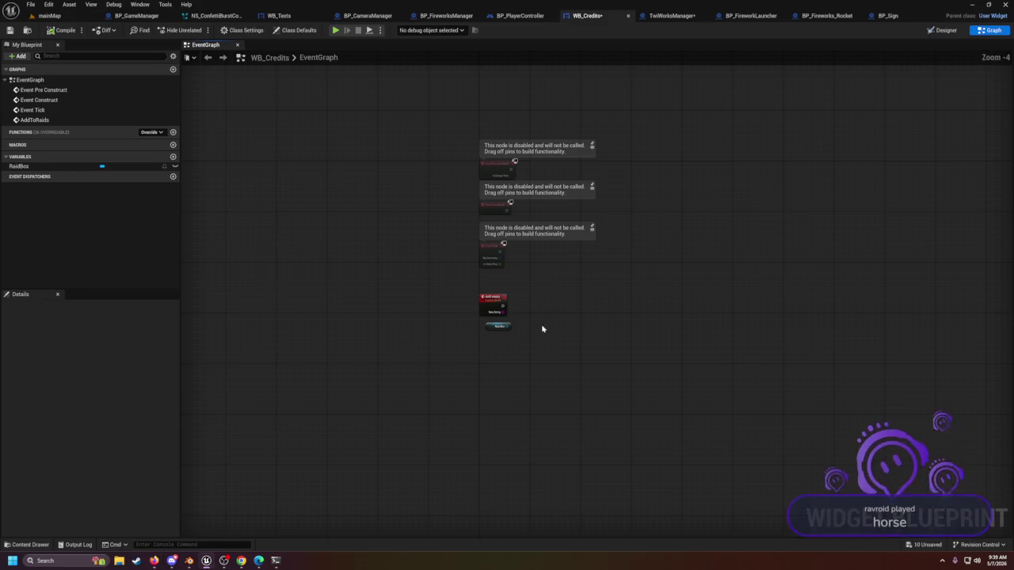
mouse_move(555, 306)
mouse_down()
mouse_move(554, 367)
mouse_move(454, 337)
mouse_up()
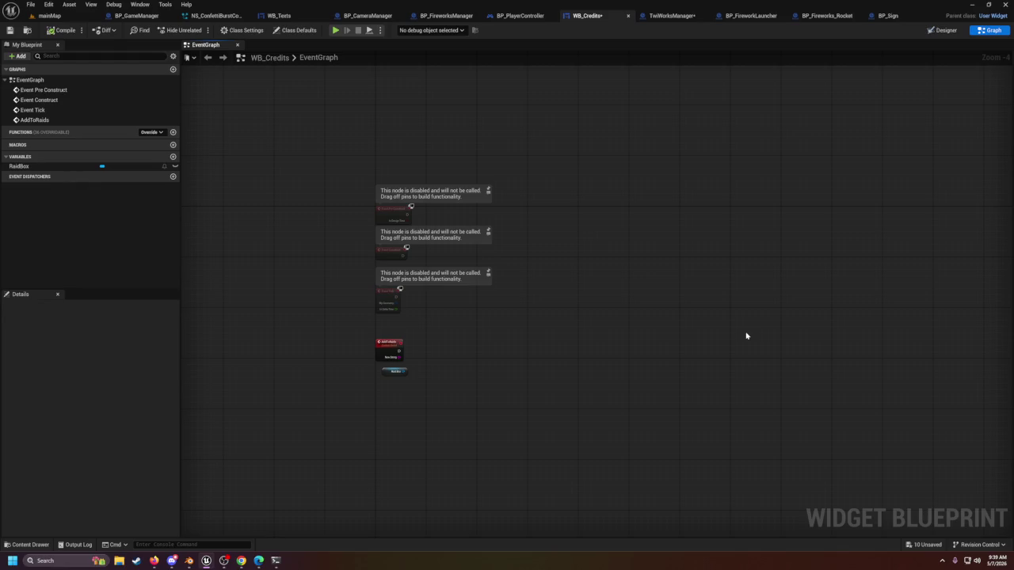
scroll(399, 339, up, 4)
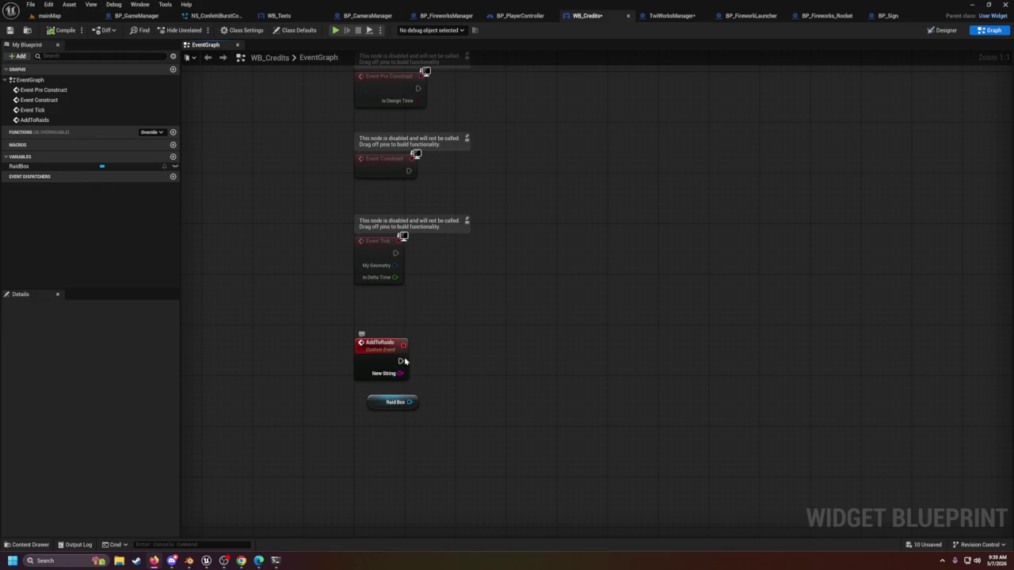
mouse_move(400, 361)
mouse_down()
mouse_move(498, 351)
mouse_move(484, 358)
mouse_up()
text(create w)
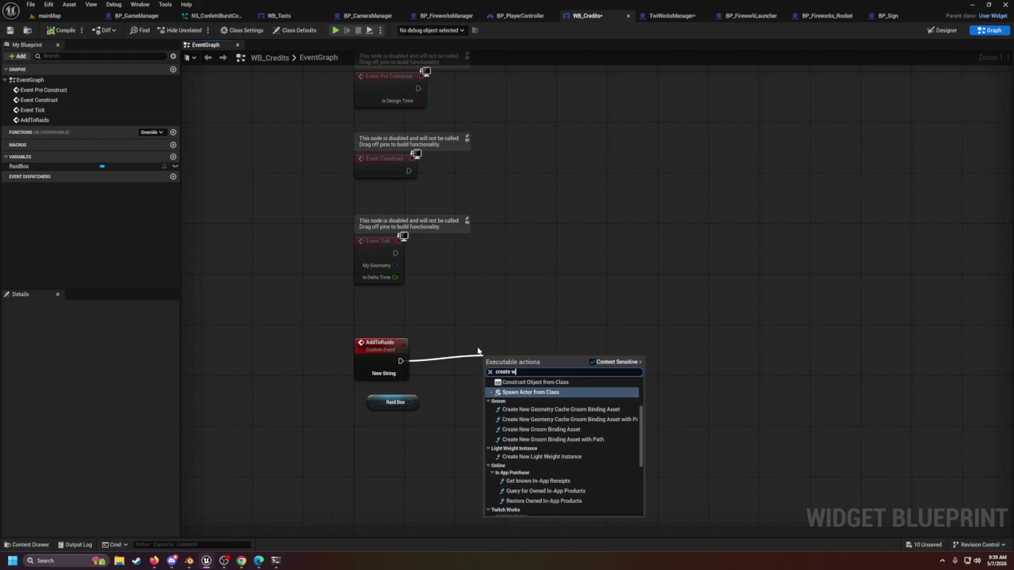
text(id)
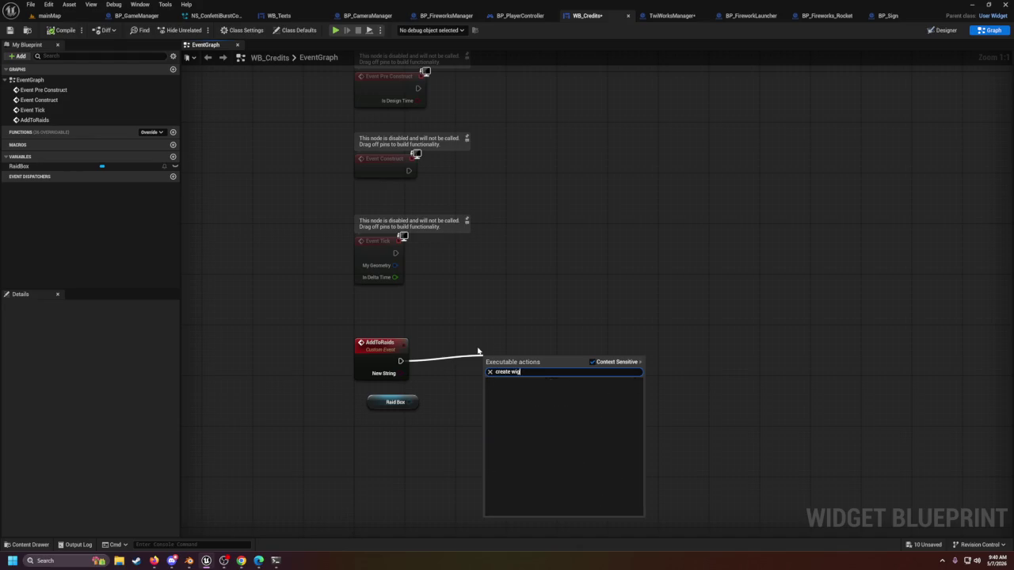
key(Return)
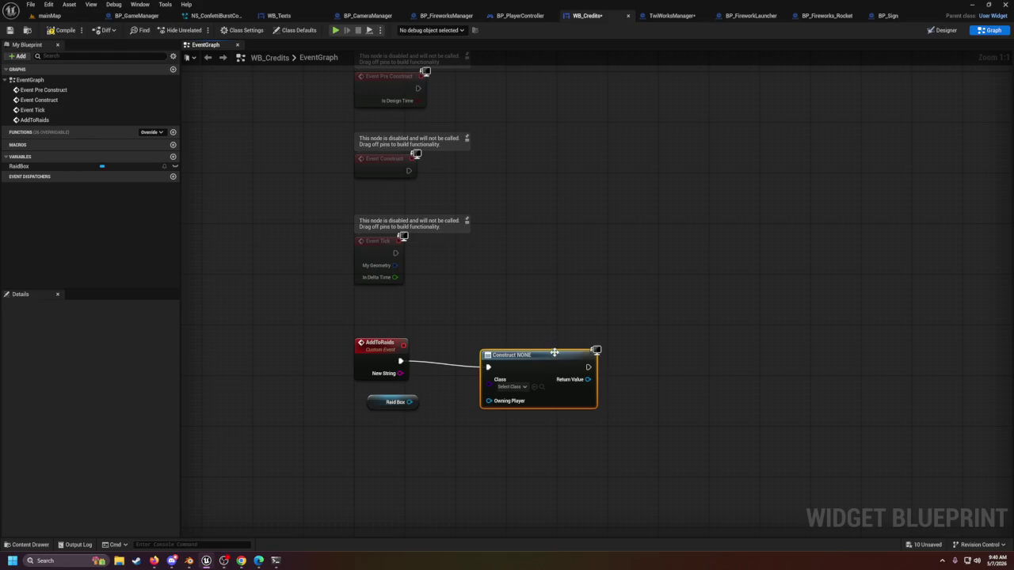
drag(554, 353, 542, 347)
click(497, 382)
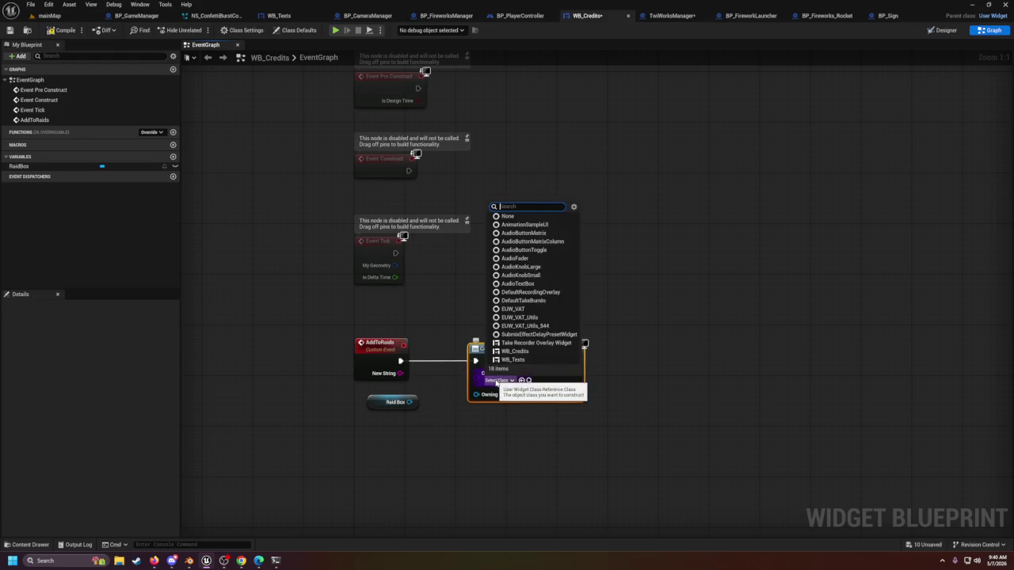
text(wb)
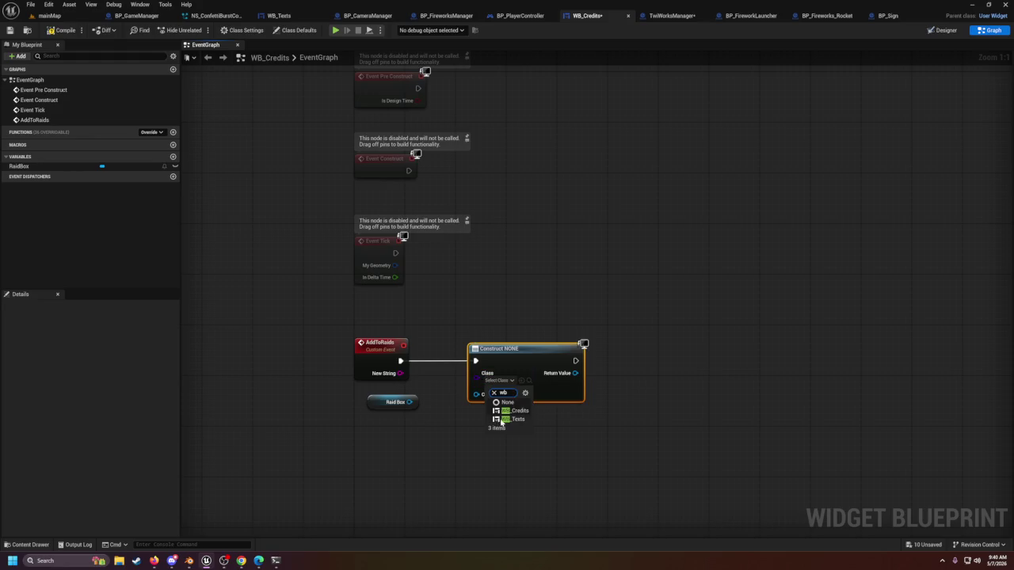
click(507, 418)
drag(529, 355, 530, 356)
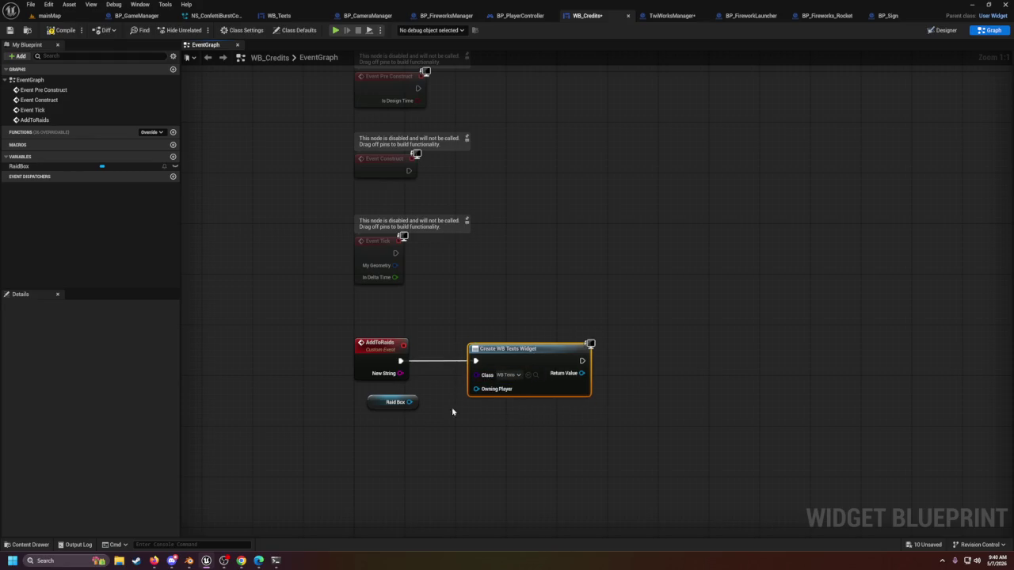
Step: Add a SET Text node on the created widget, fed by New String
mouse_move(372, 401)
mouse_down()
mouse_move(512, 432)
mouse_move(690, 384)
mouse_move(729, 361)
mouse_up()
drag(582, 373, 625, 388)
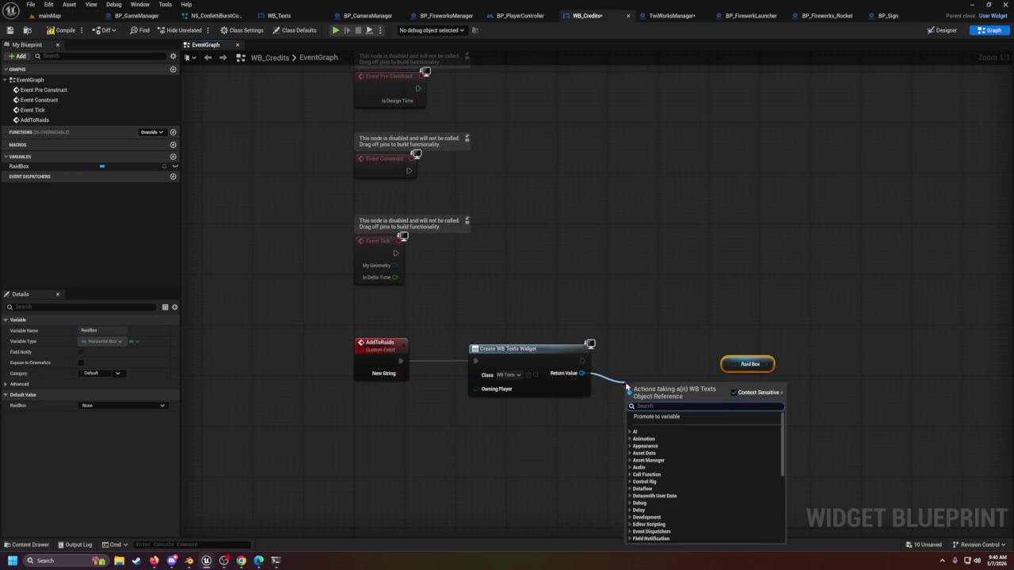
text(set tex)
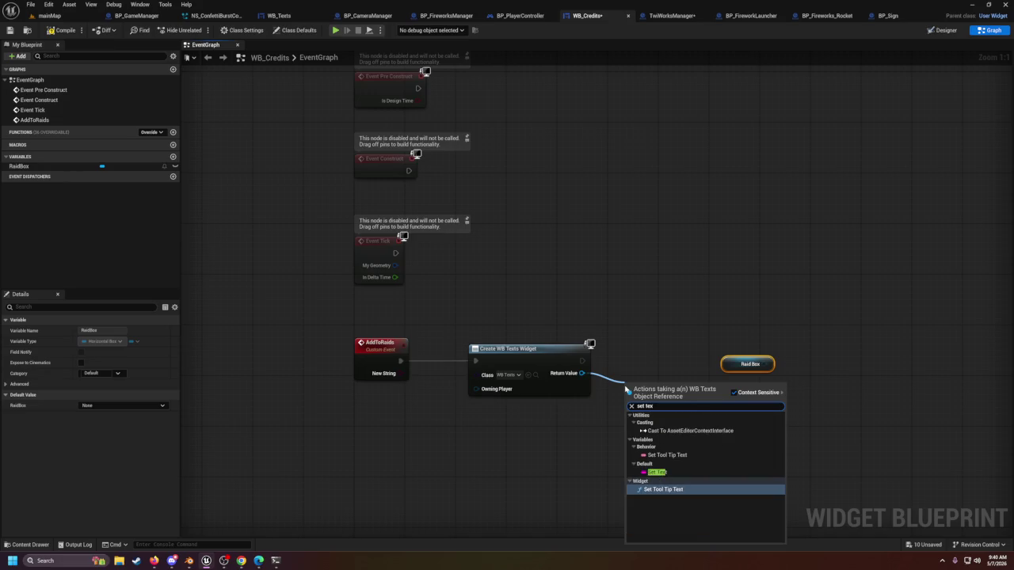
key(Return)
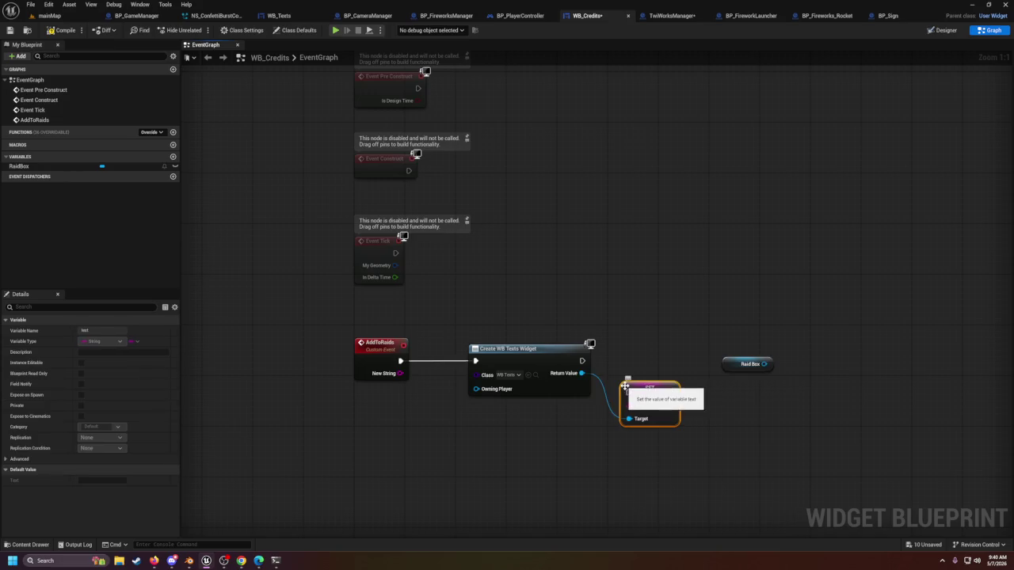
mouse_move(643, 380)
mouse_down()
mouse_move(666, 361)
mouse_move(666, 388)
mouse_move(661, 352)
mouse_up()
mouse_move(582, 361)
mouse_down()
mouse_move(640, 369)
mouse_move(638, 361)
mouse_up()
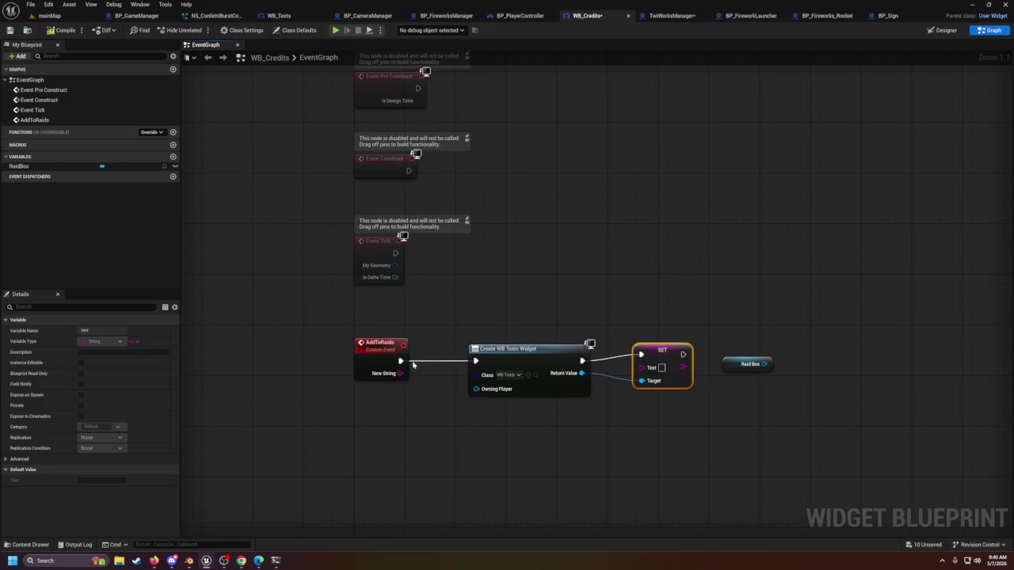
drag(399, 373, 641, 367)
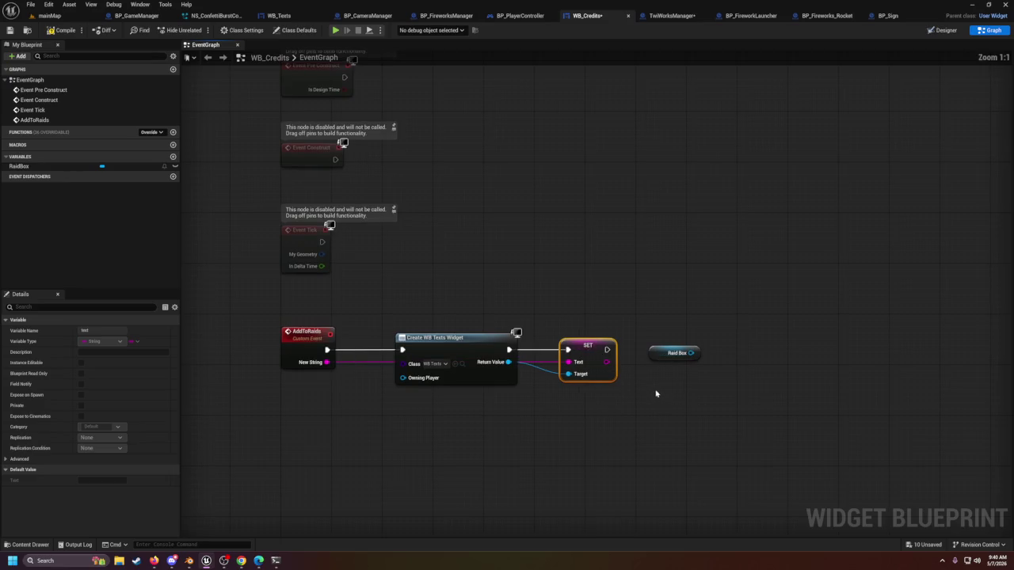
Step: Add an Add Child to Horizontal Box node on Raid Box after SET, with the widget as Content
drag(659, 350, 629, 317)
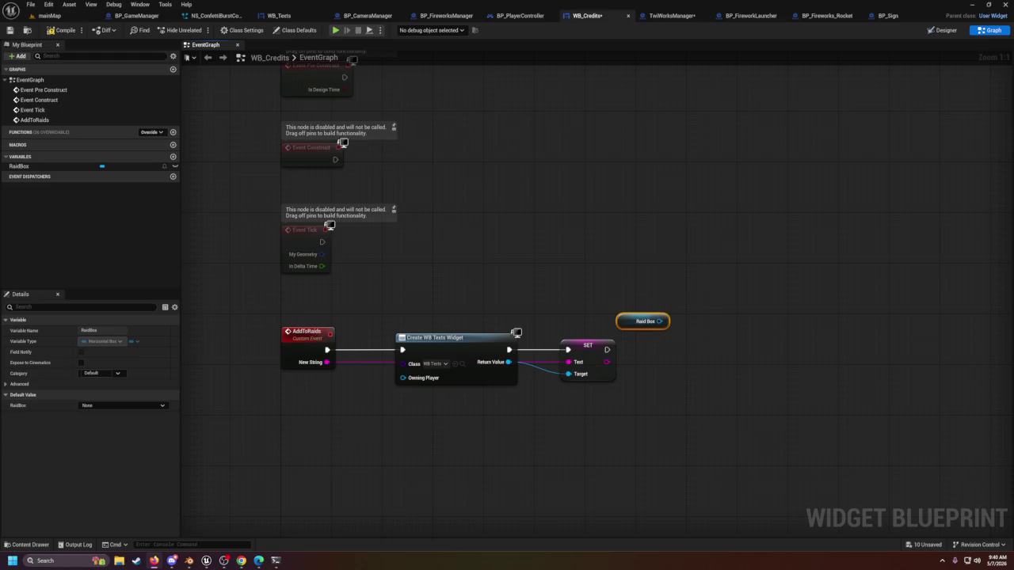
mouse_move(657, 320)
mouse_down()
mouse_move(644, 385)
mouse_move(606, 404)
mouse_move(672, 384)
mouse_up()
text(add ch)
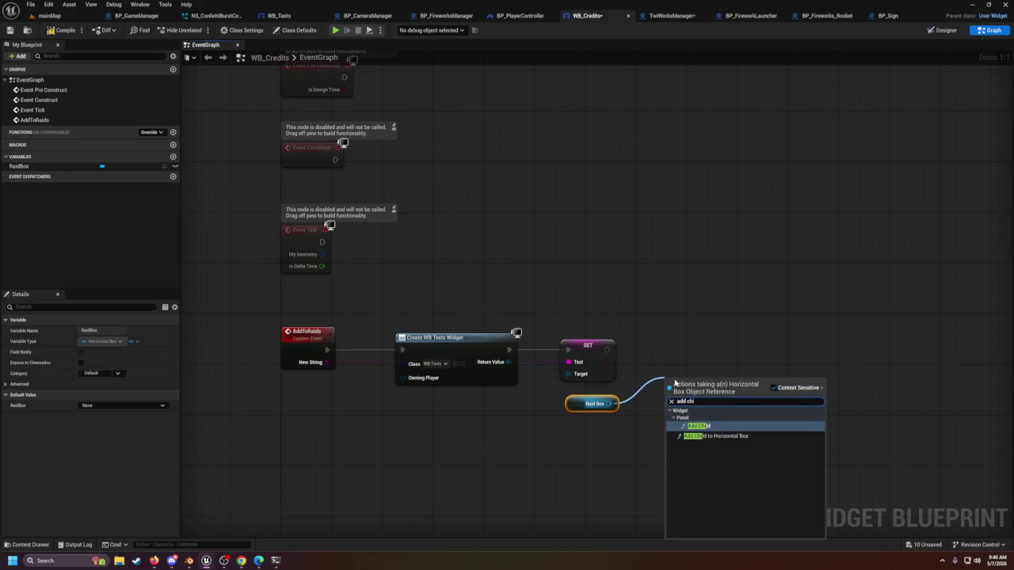
text(i)
key(Return)
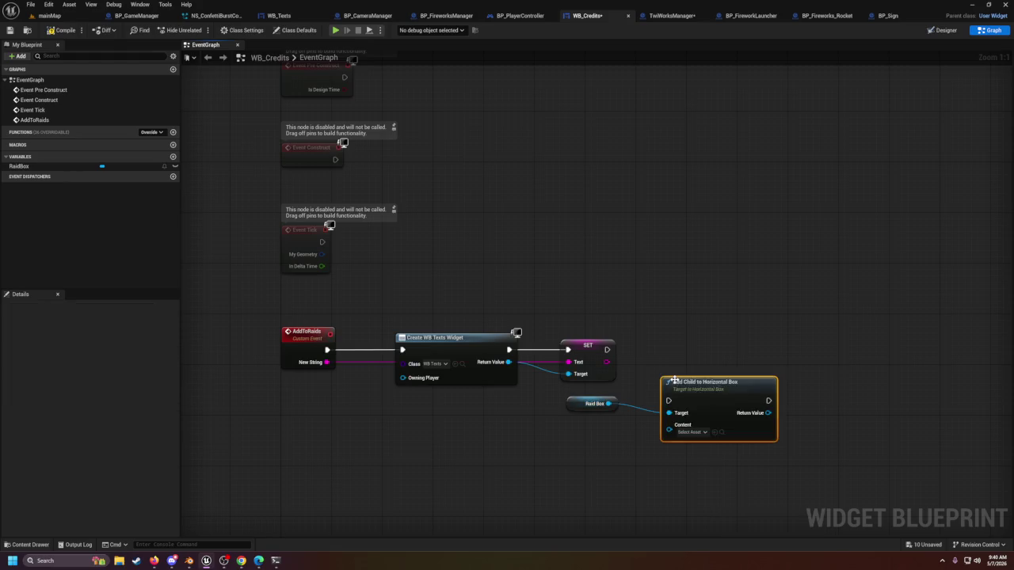
drag(743, 404, 735, 353)
mouse_move(607, 349)
mouse_down()
mouse_move(630, 360)
mouse_move(662, 349)
mouse_up()
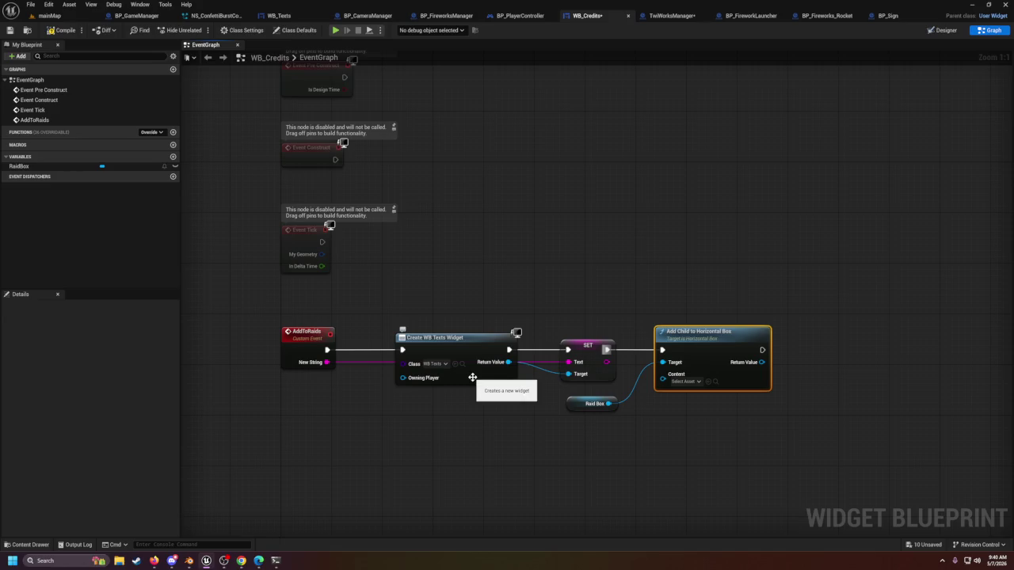
double_click(543, 369)
mouse_move(535, 363)
mouse_down()
mouse_move(536, 375)
mouse_move(670, 396)
mouse_move(662, 374)
mouse_up()
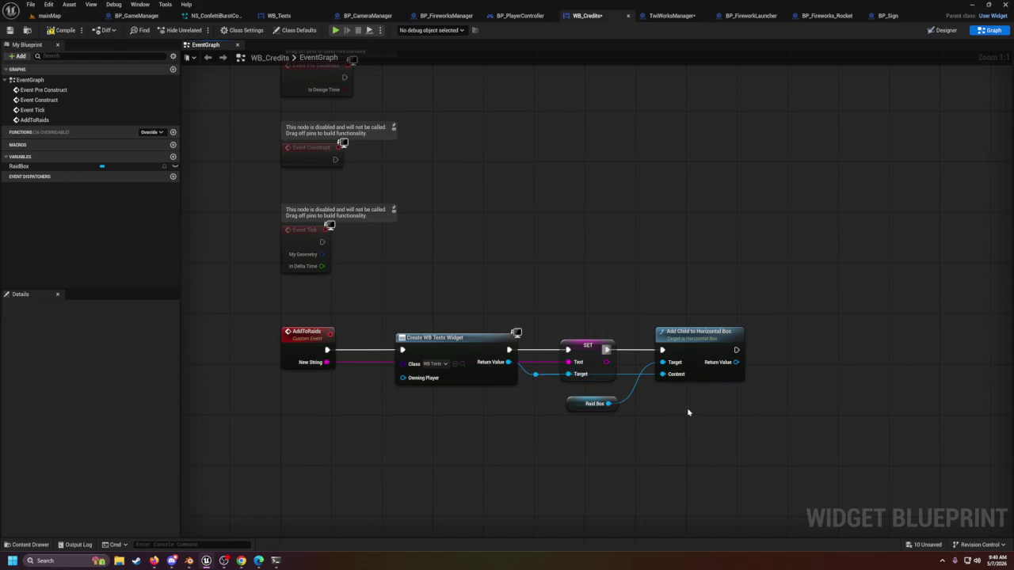
drag(735, 403, 734, 326)
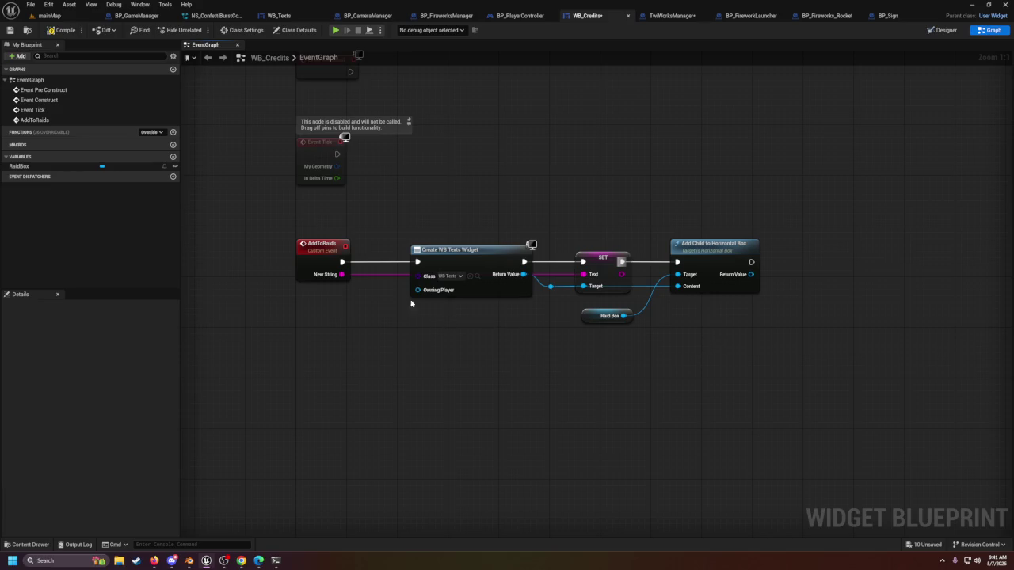
click(941, 30)
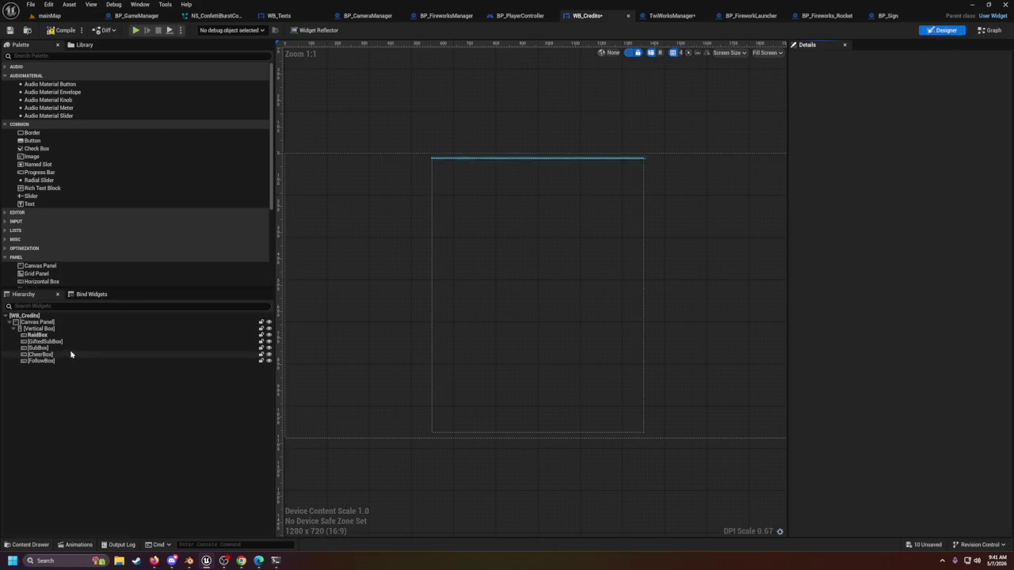
Step: Tick Is Variable for GiftedSubBox, SubBox, CheerBox and FollowBox in the WB_Credits hierarchy
right_click(41, 341)
mouse_move(87, 425)
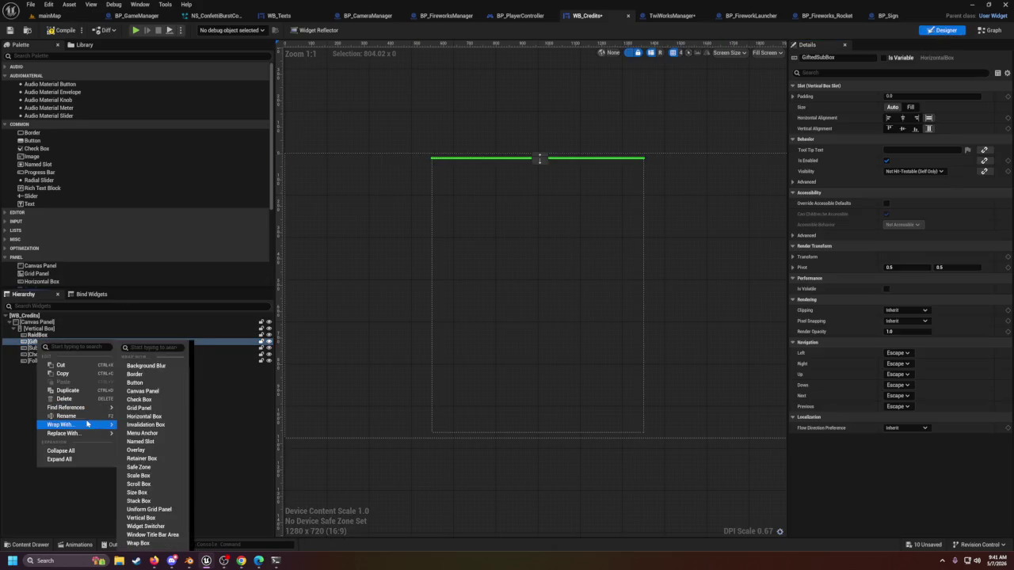
key(Escape)
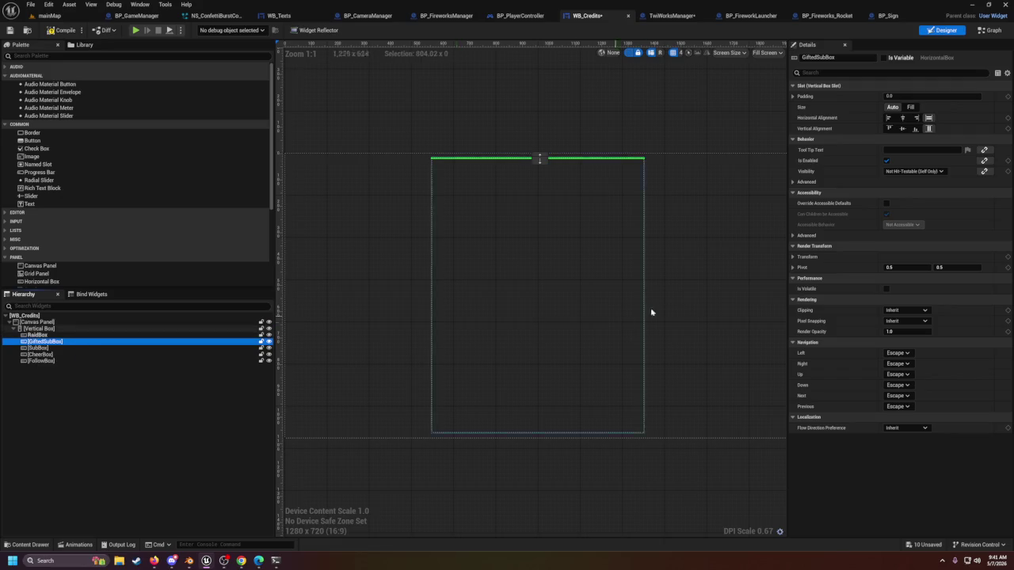
click(884, 57)
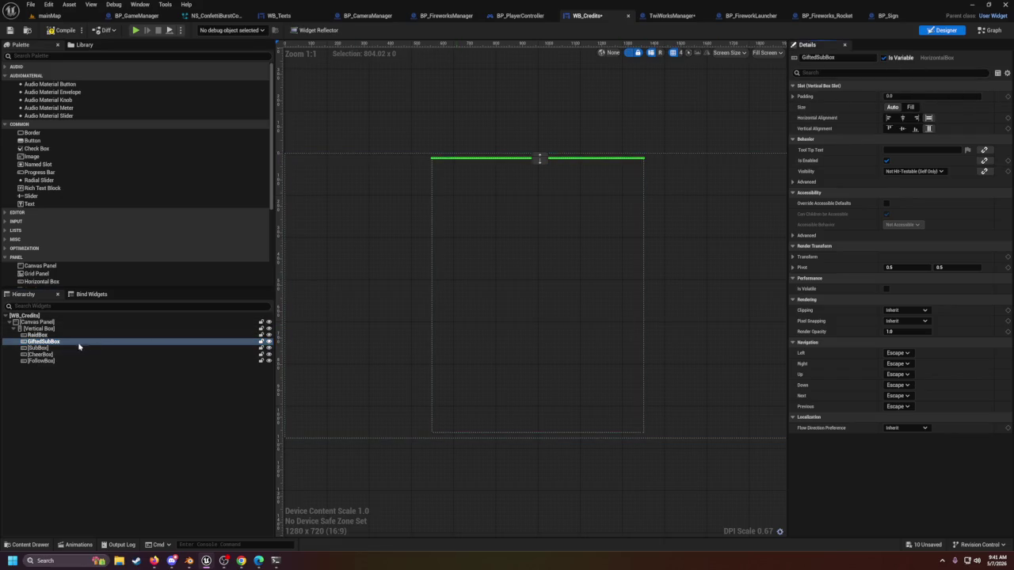
click(37, 347)
click(884, 58)
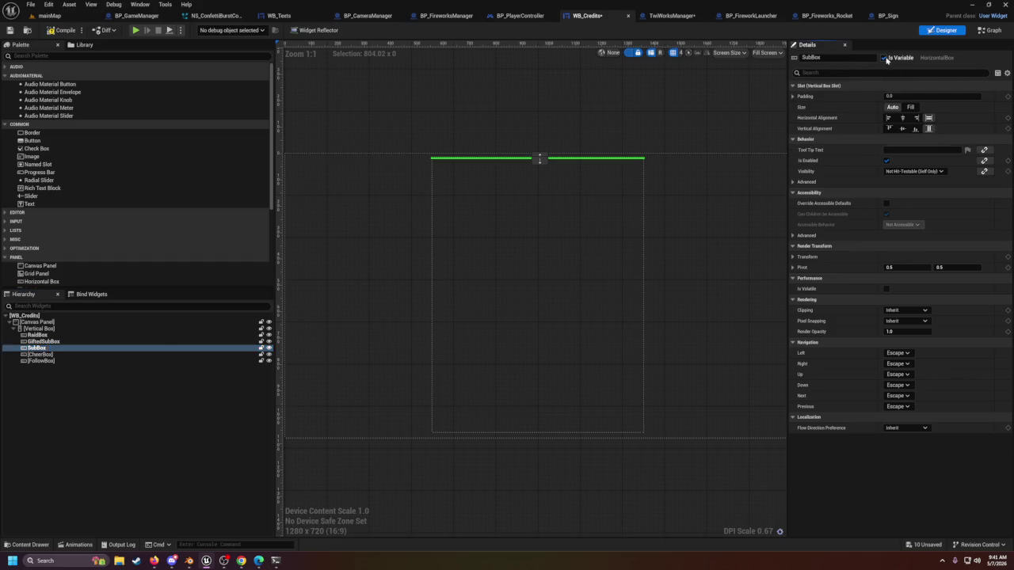
click(39, 354)
click(883, 58)
click(75, 360)
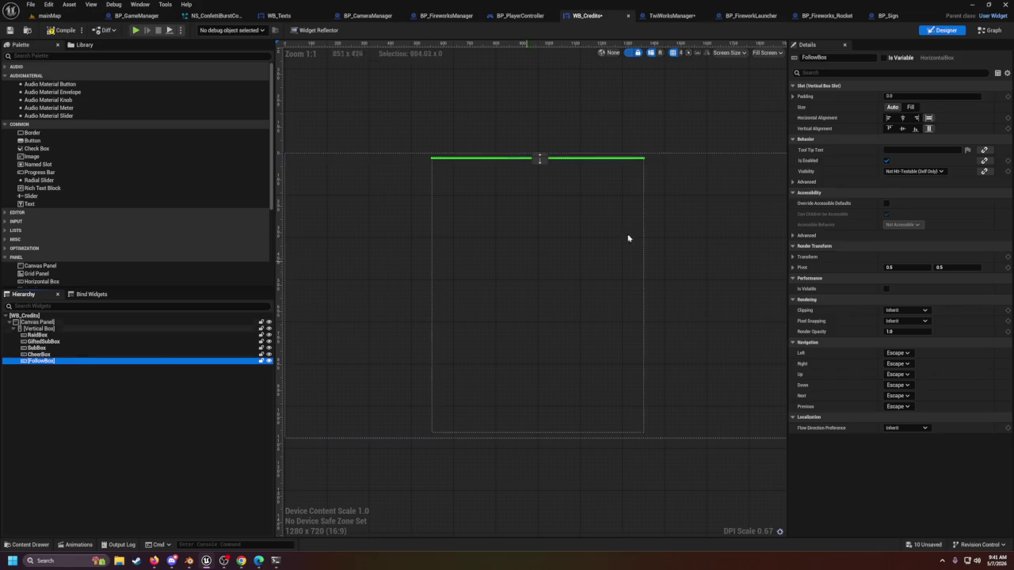
click(884, 58)
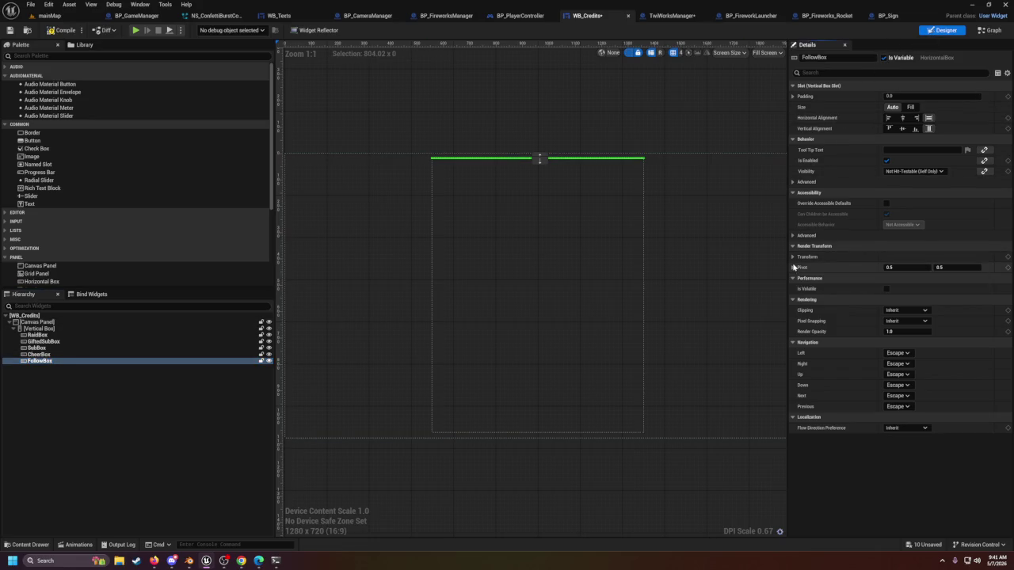
click(163, 516)
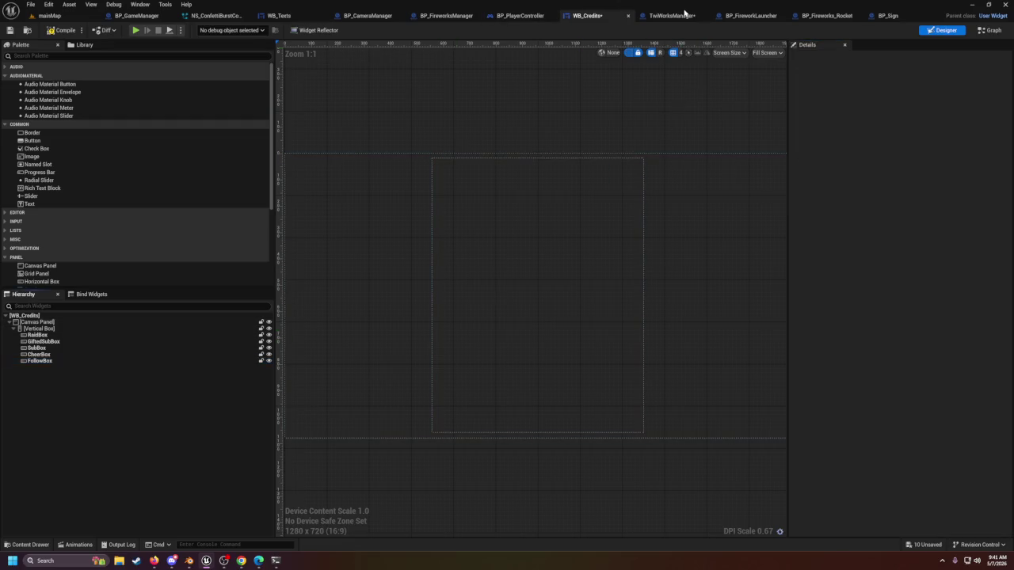
Step: Save the TwiWorksManager blueprint and go back to WB_Credits
click(677, 17)
click(11, 30)
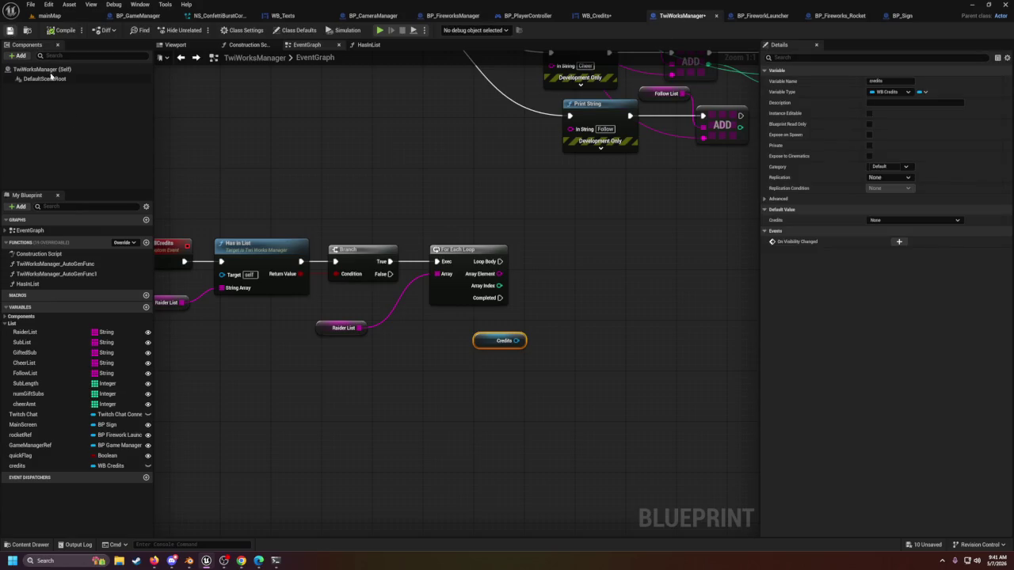
drag(407, 362, 550, 353)
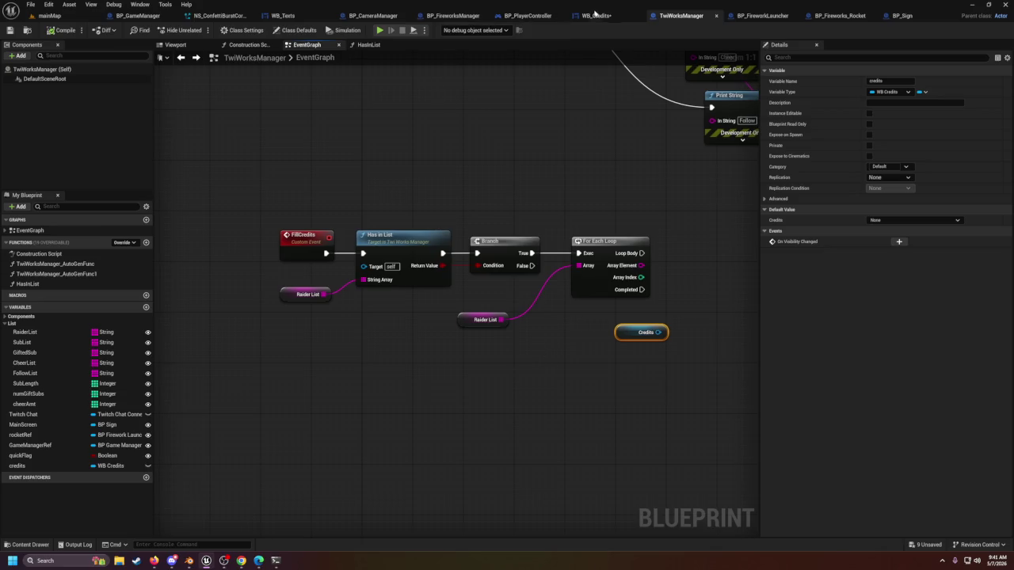
click(597, 16)
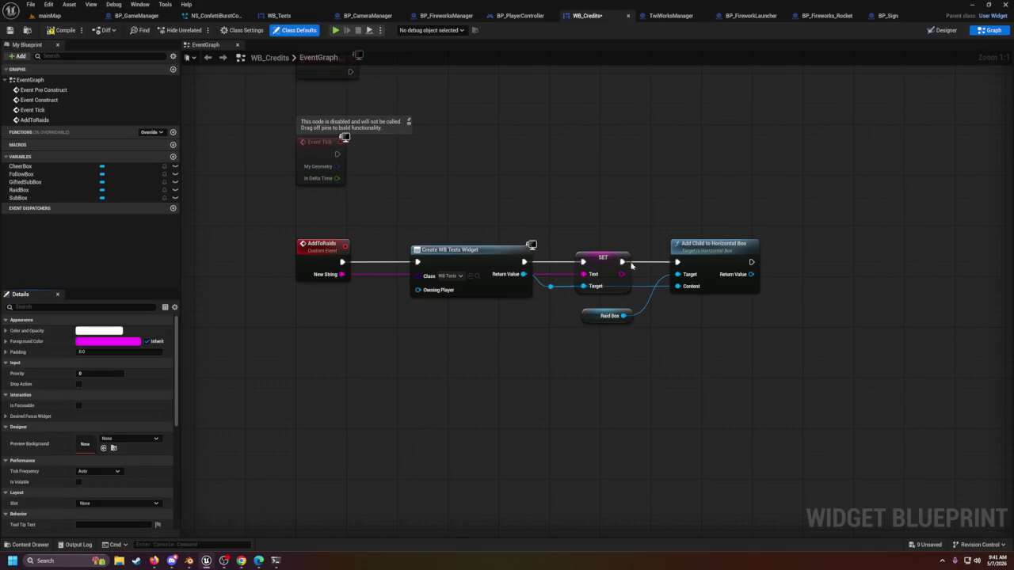
Step: Duplicate the AddToRaids node chain and rename the copied event to AddToFollows
drag(420, 215, 896, 329)
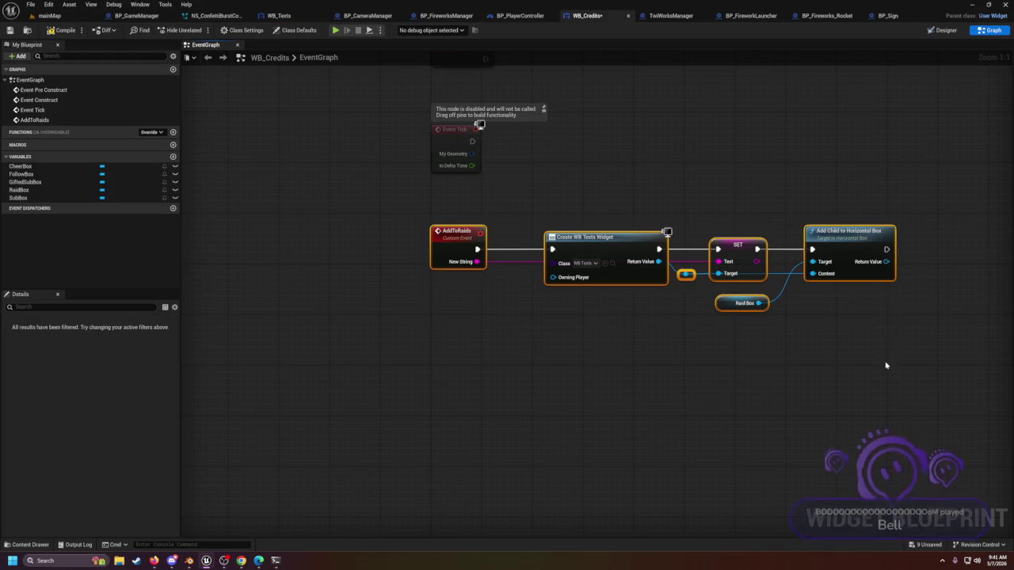
key(ctrl+c)
key(ctrl+v)
mouse_move(685, 339)
mouse_down()
mouse_move(438, 320)
mouse_move(457, 326)
mouse_up()
click(457, 325)
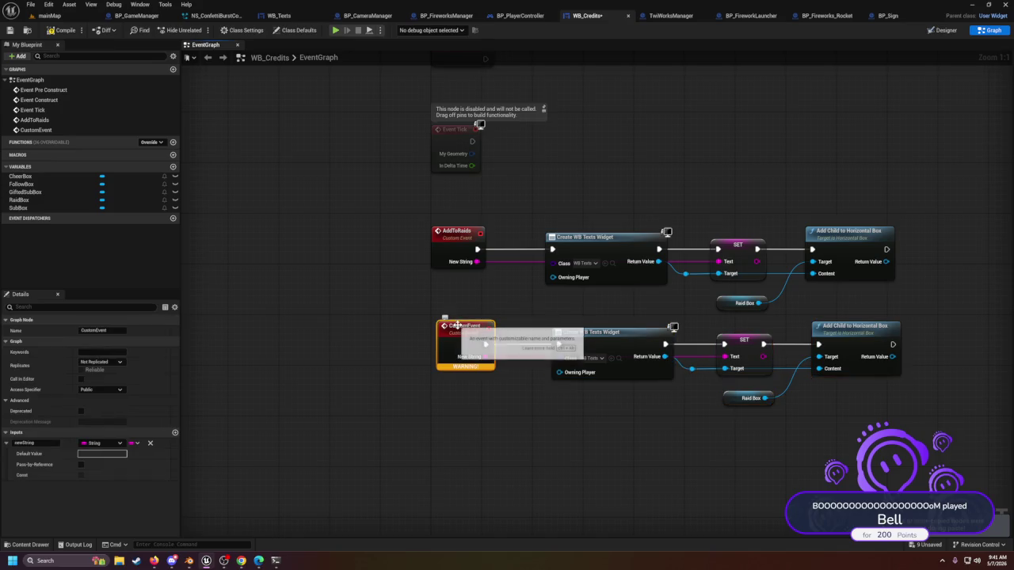
double_click(459, 326)
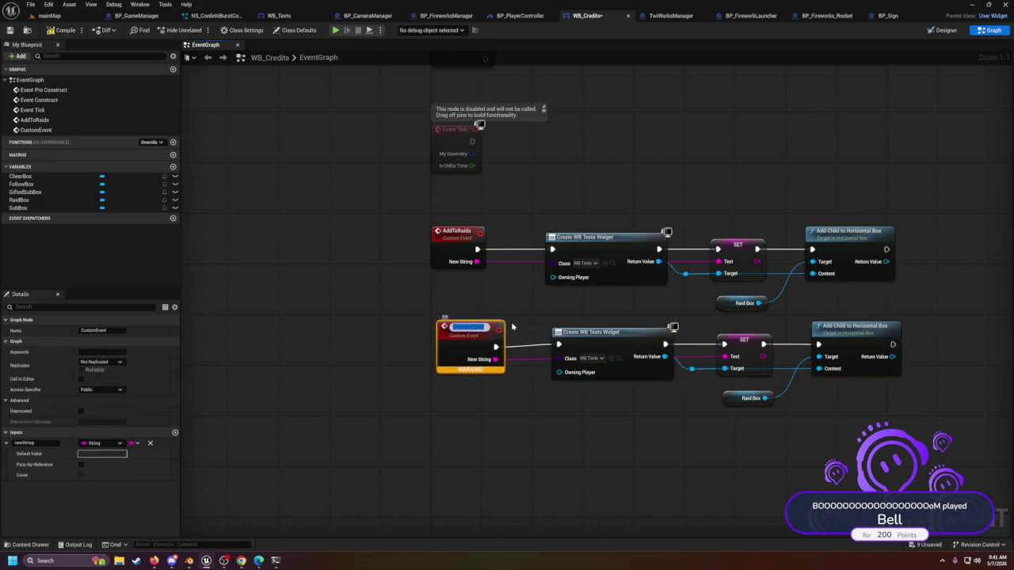
text(Add)
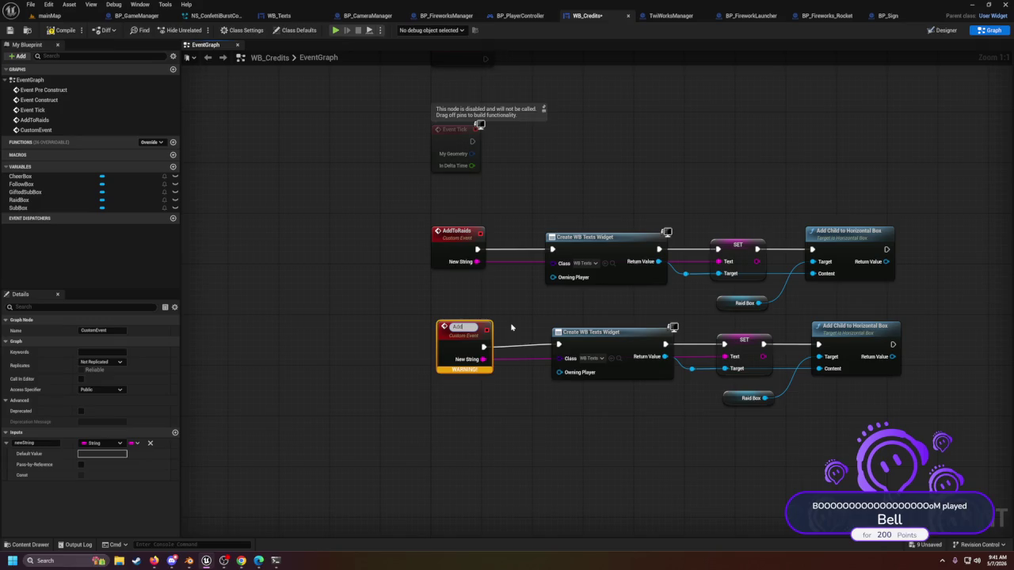
text(To)
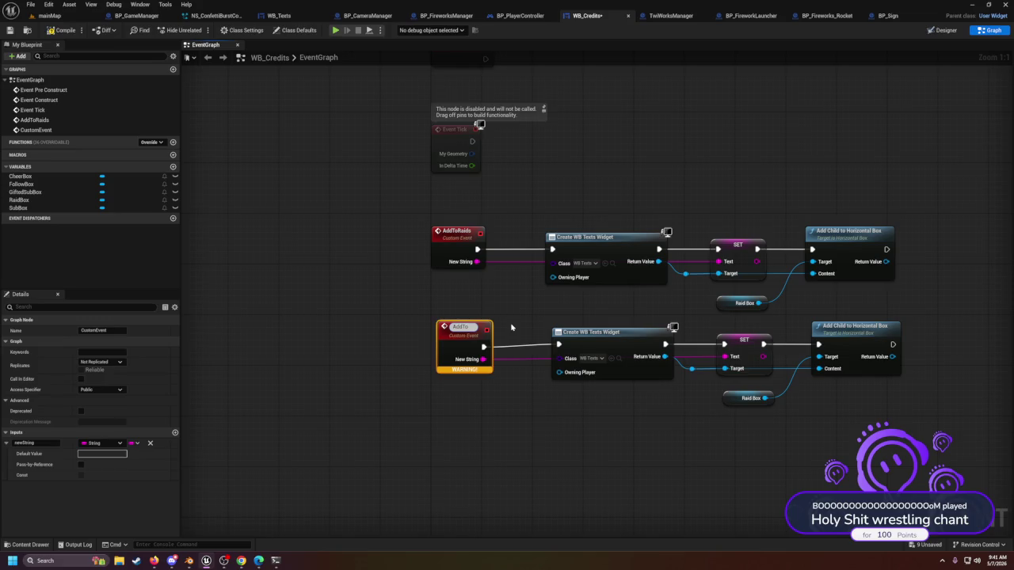
text(Fo)
text(ws)
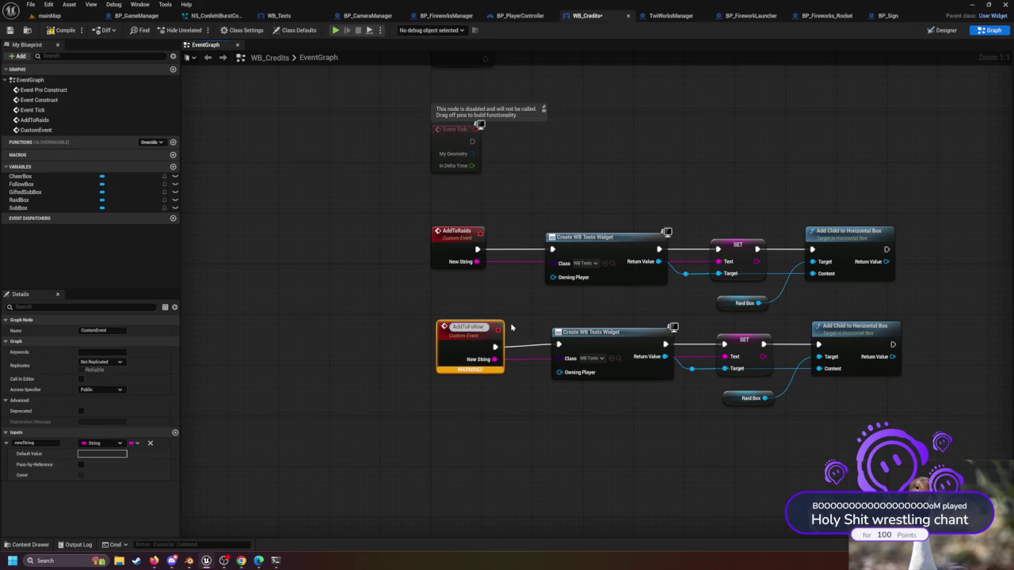
key(Return)
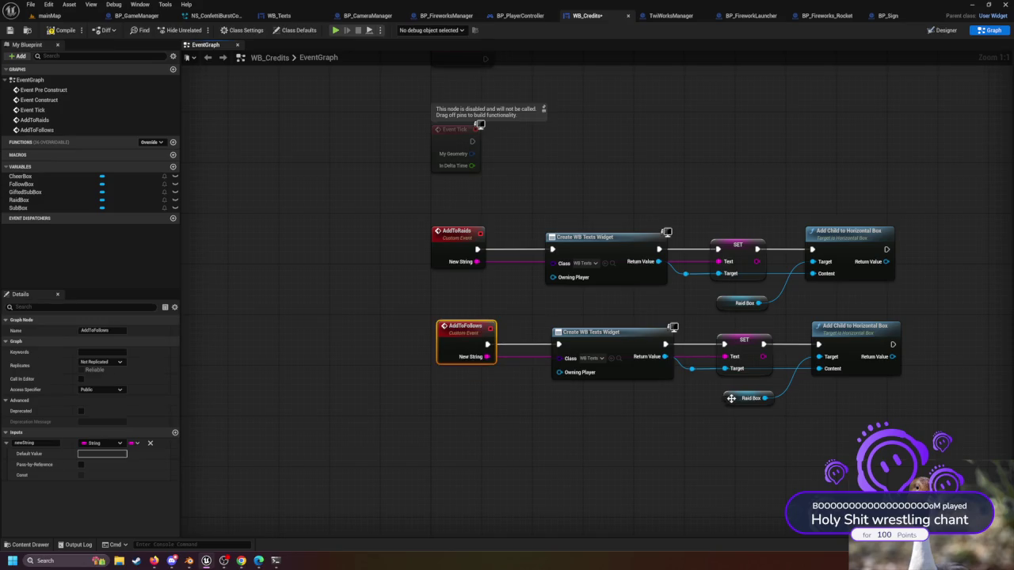
Step: Wire a Follow Box getter into the copy's Add Child Target and delete the Raid Box getter
mouse_move(22, 184)
mouse_down()
mouse_move(396, 304)
mouse_move(710, 427)
mouse_move(833, 360)
mouse_up()
click(730, 430)
click(746, 398)
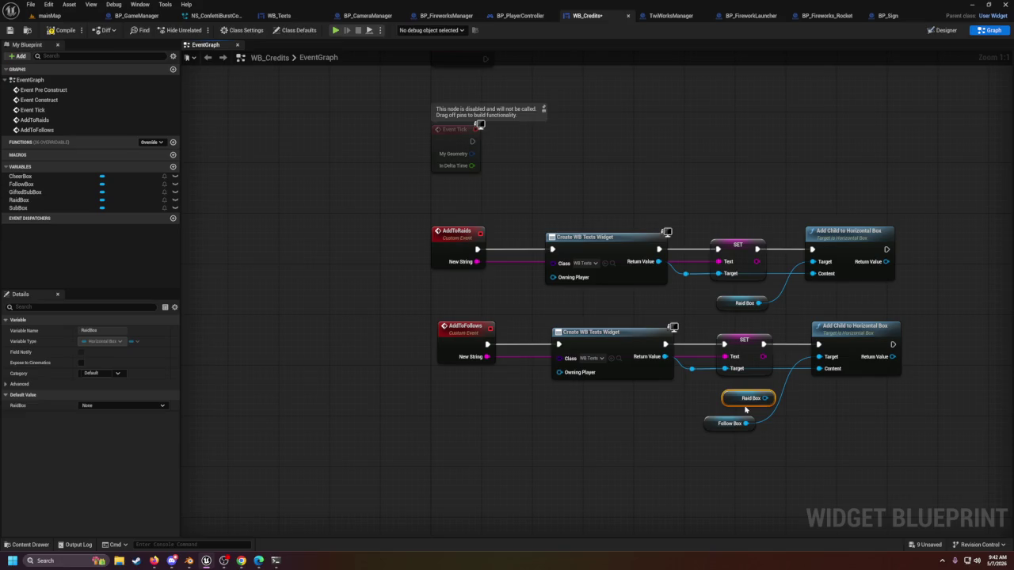
key(Delete)
drag(714, 426, 740, 394)
click(415, 317)
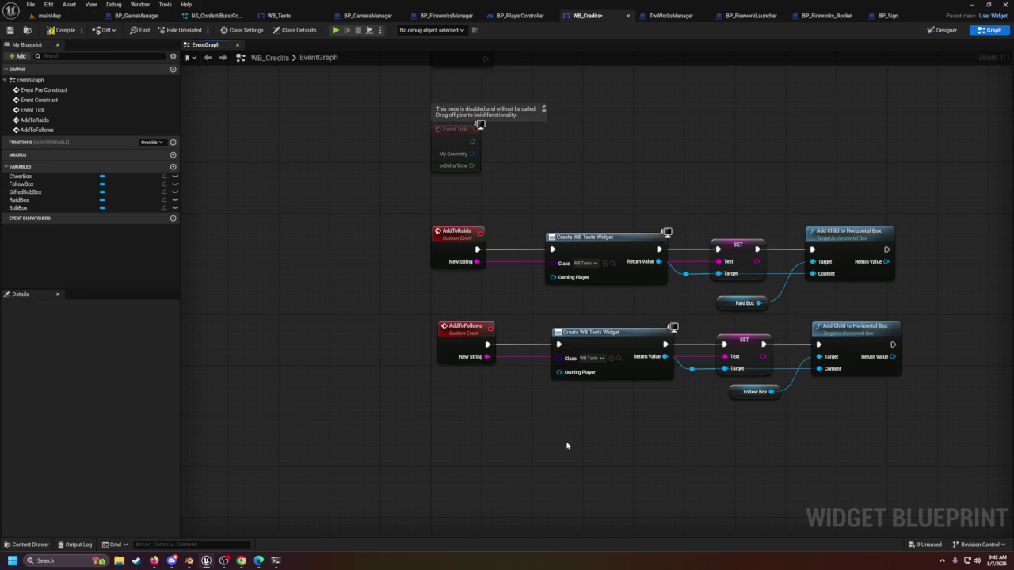
mouse_move(608, 442)
mouse_down()
mouse_move(602, 300)
mouse_move(617, 308)
mouse_move(631, 295)
mouse_up()
Step: Paste another copy of the event chain and rename its event to AddToGiftedSubs
key(ctrl+v)
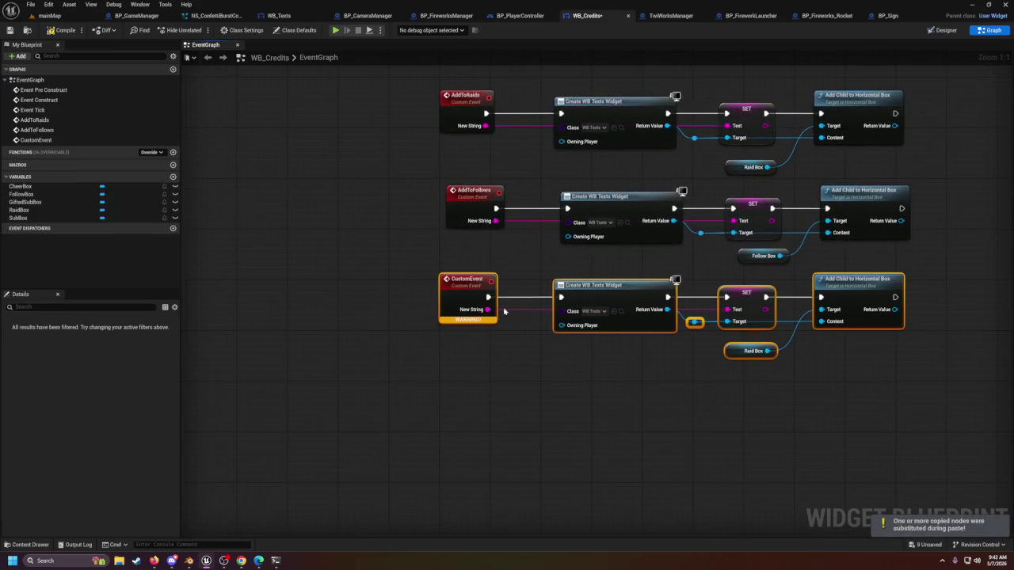
click(482, 296)
key(F2)
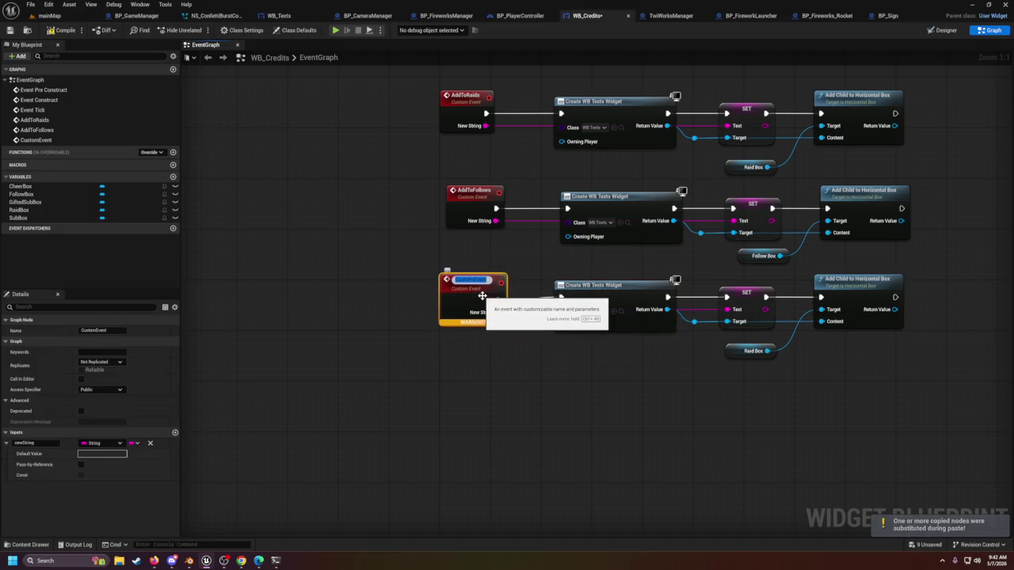
text(Ad)
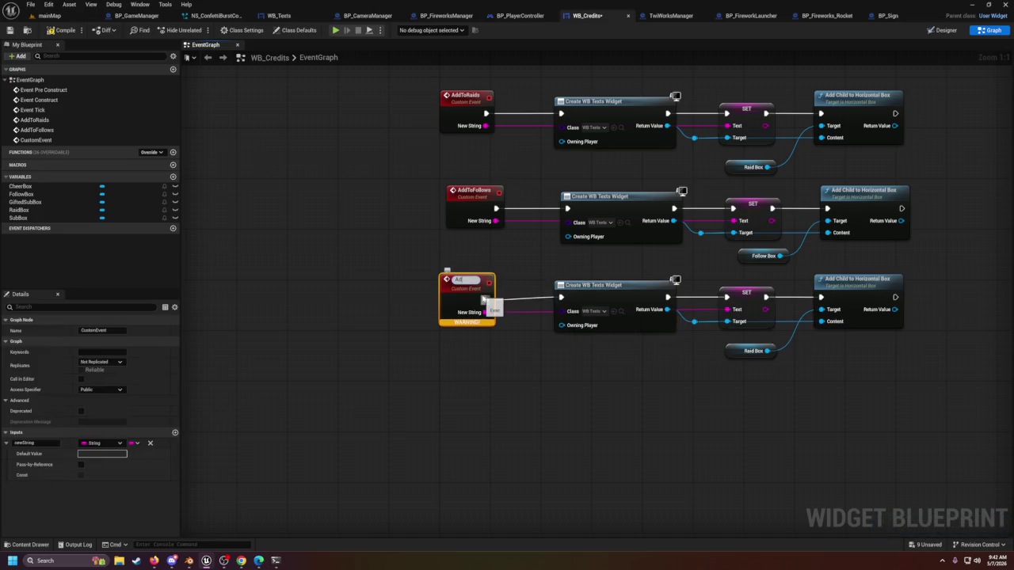
text(dToGi)
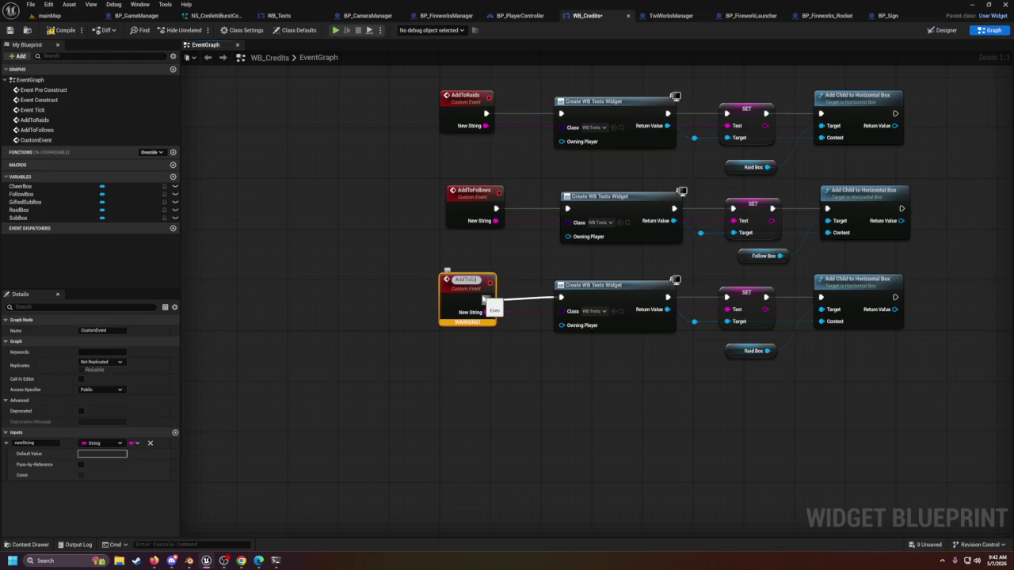
text(ftedSubs)
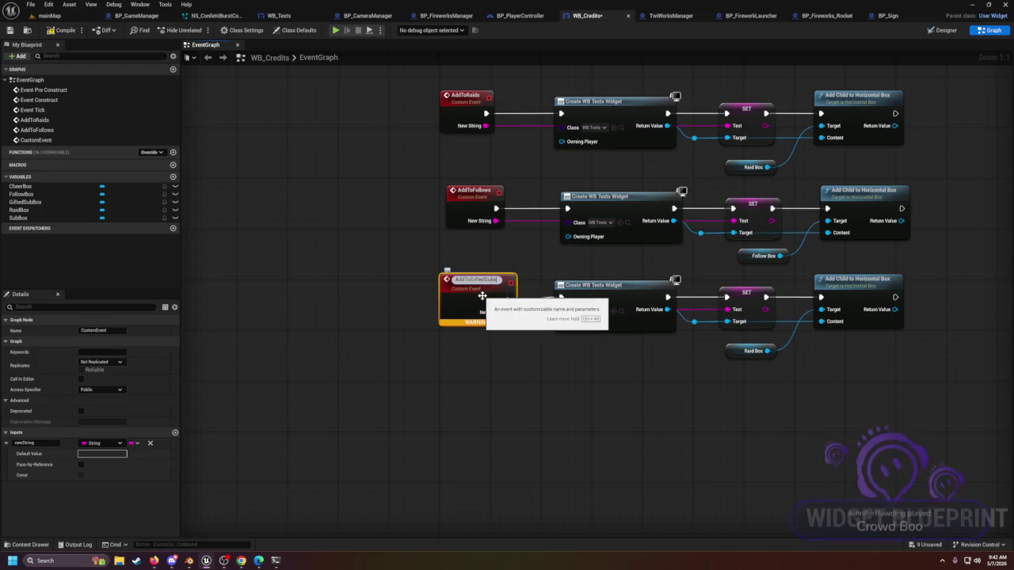
key(Return)
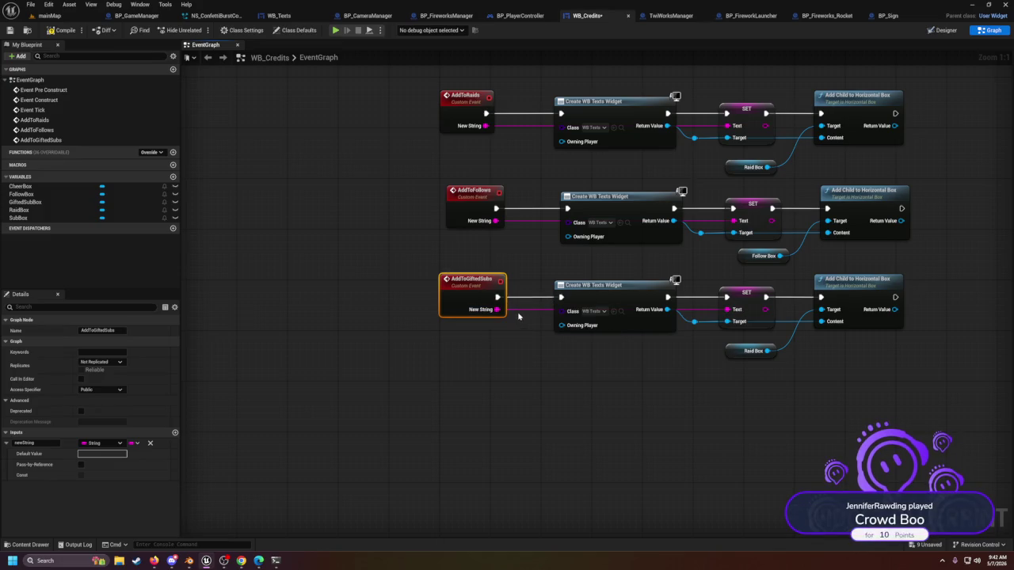
Step: Wire a Gifted Sub Box getter into Add Child's Target, delete Raid Box, and paste a fourth chain copy
click(595, 368)
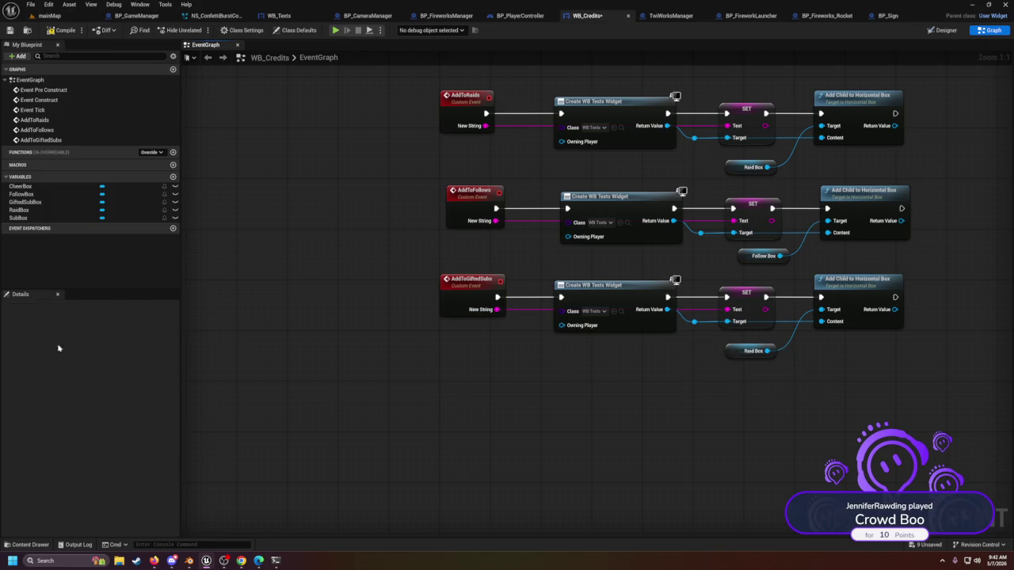
mouse_move(35, 201)
mouse_down()
mouse_move(92, 226)
mouse_move(668, 350)
mouse_move(699, 378)
mouse_move(752, 384)
mouse_move(821, 309)
mouse_up()
click(717, 386)
click(739, 351)
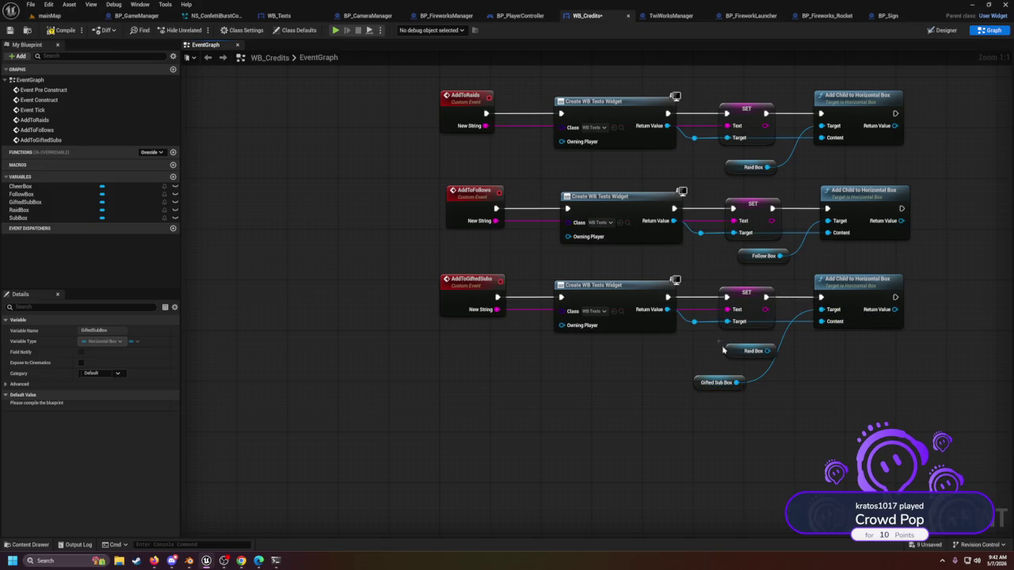
key(Delete)
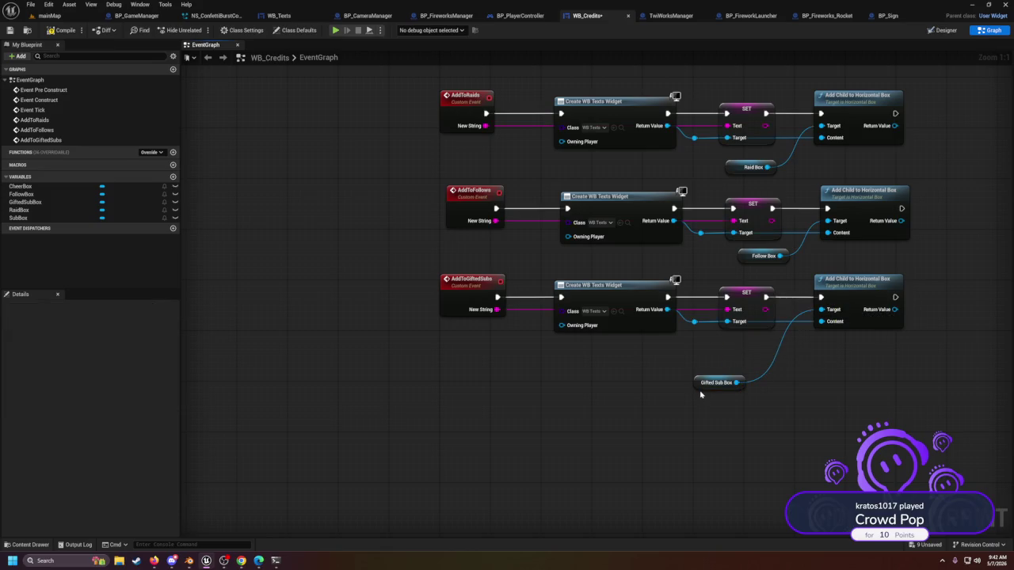
drag(702, 383, 741, 344)
click(669, 401)
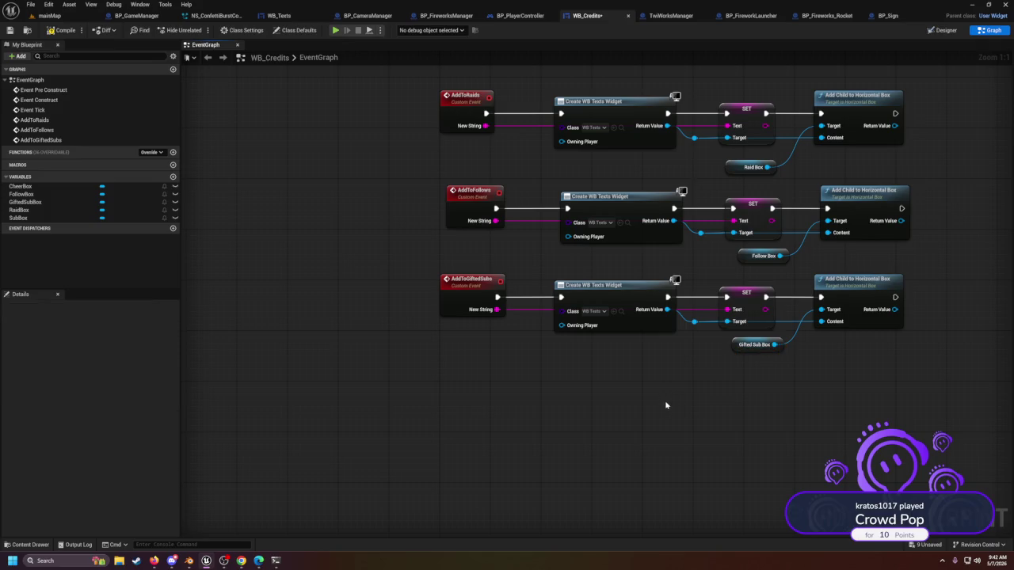
key(ctrl+v)
drag(616, 394, 604, 382)
Step: Rename the fourth chain's CustomEvent to AddToSubs
click(473, 369)
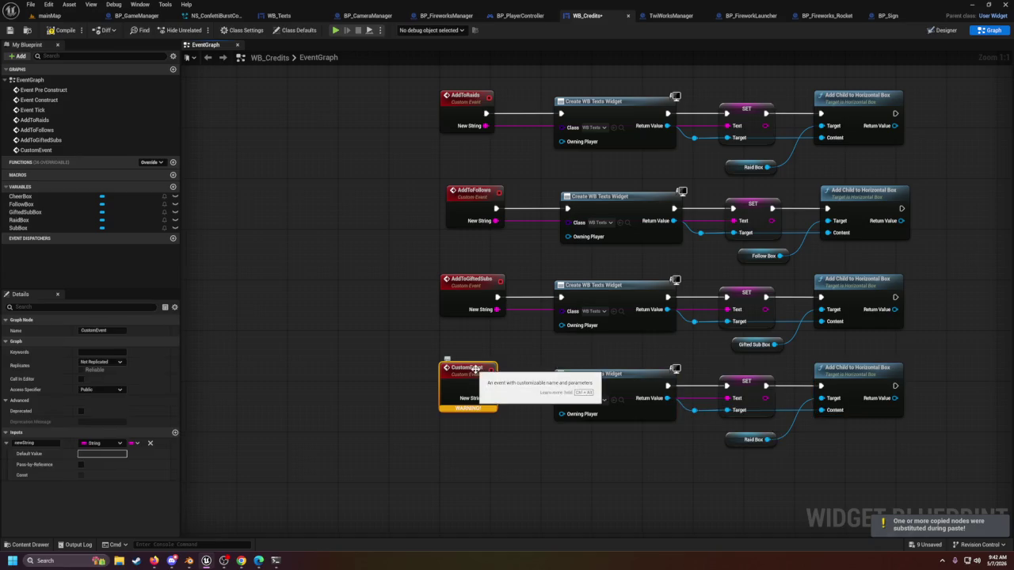
double_click(466, 368)
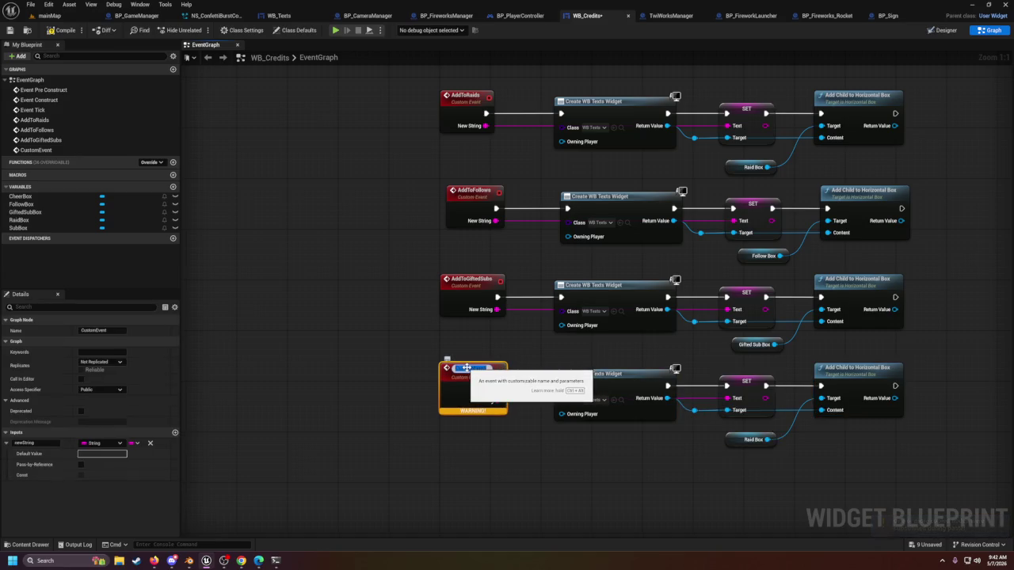
text(AddTo)
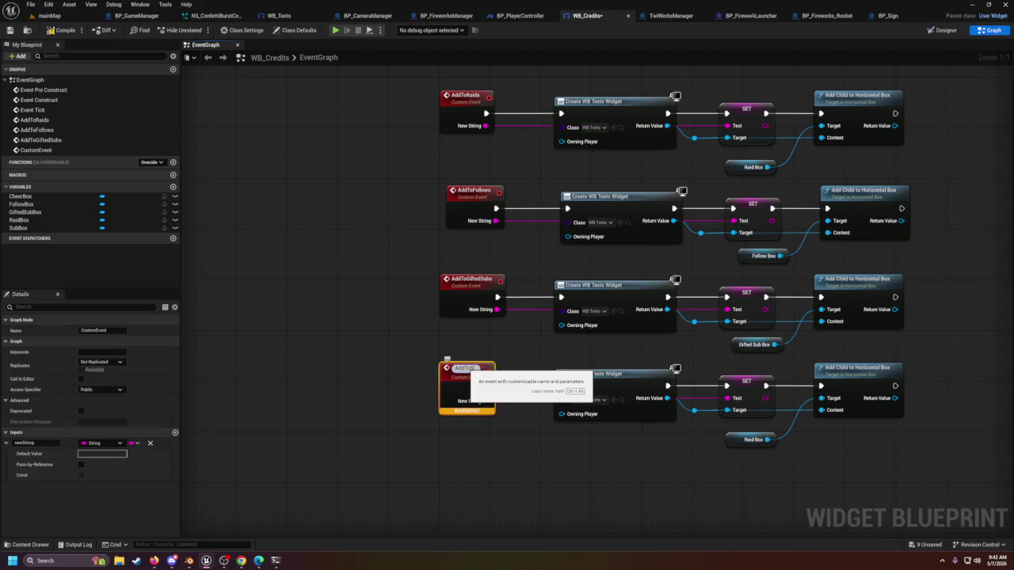
text(ubs)
key(Return)
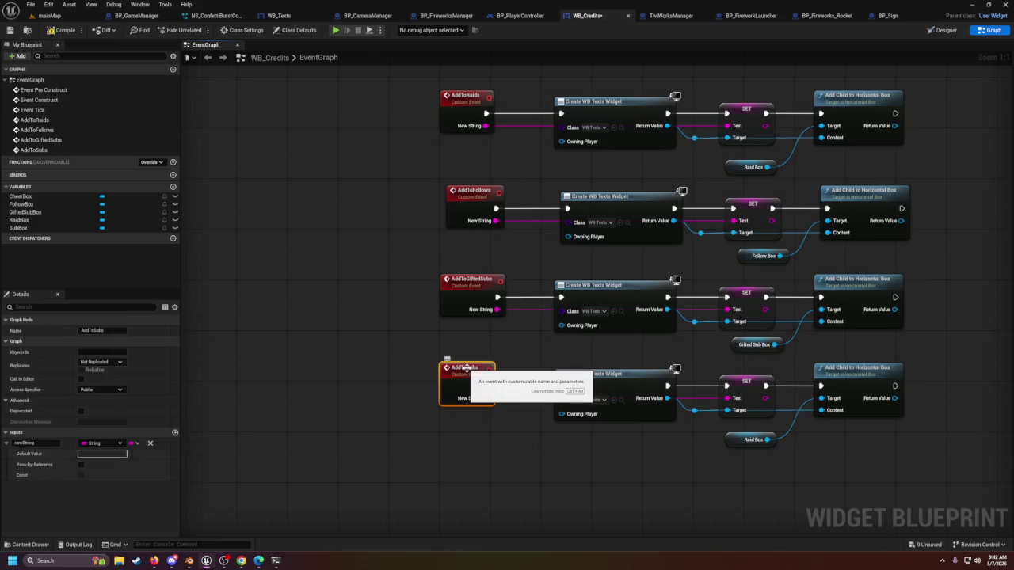
Step: Replace the Raid Box getter with a Sub Box getter feeding the AddToSubs Add Child node
click(484, 464)
drag(578, 469, 437, 383)
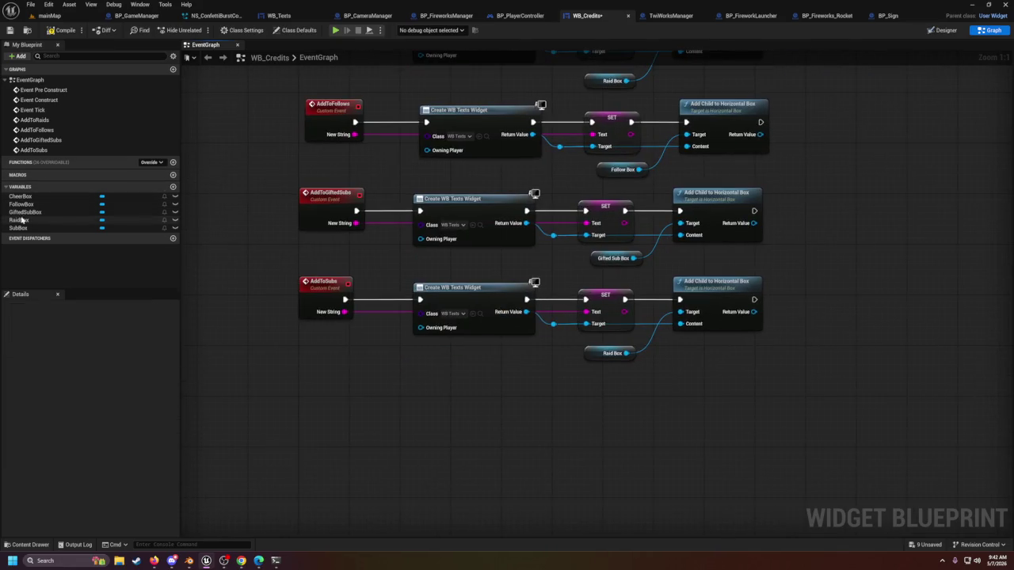
mouse_move(19, 227)
mouse_down()
mouse_move(612, 396)
mouse_move(633, 394)
mouse_move(678, 324)
mouse_up()
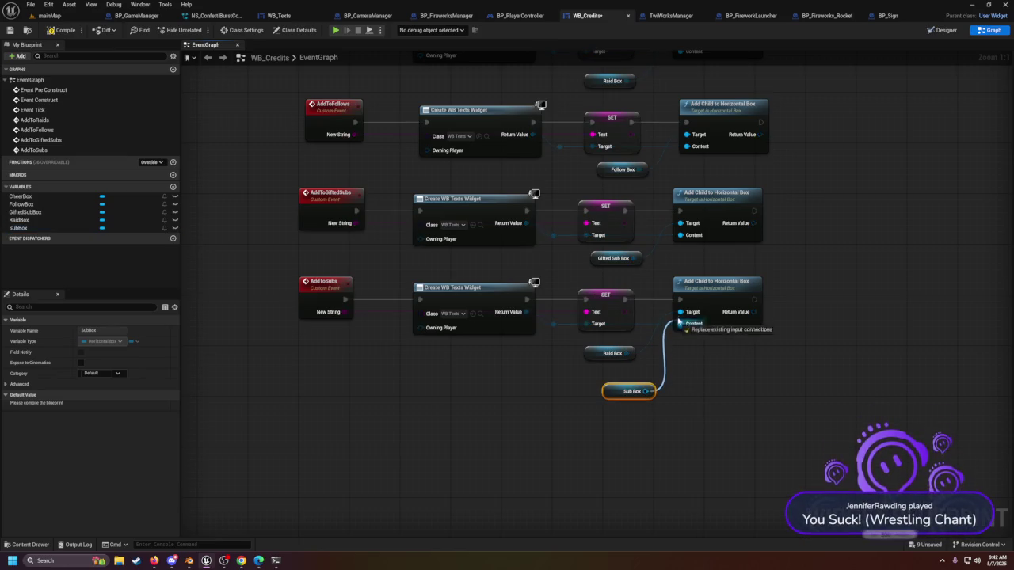
drag(600, 351, 602, 352)
click(606, 353)
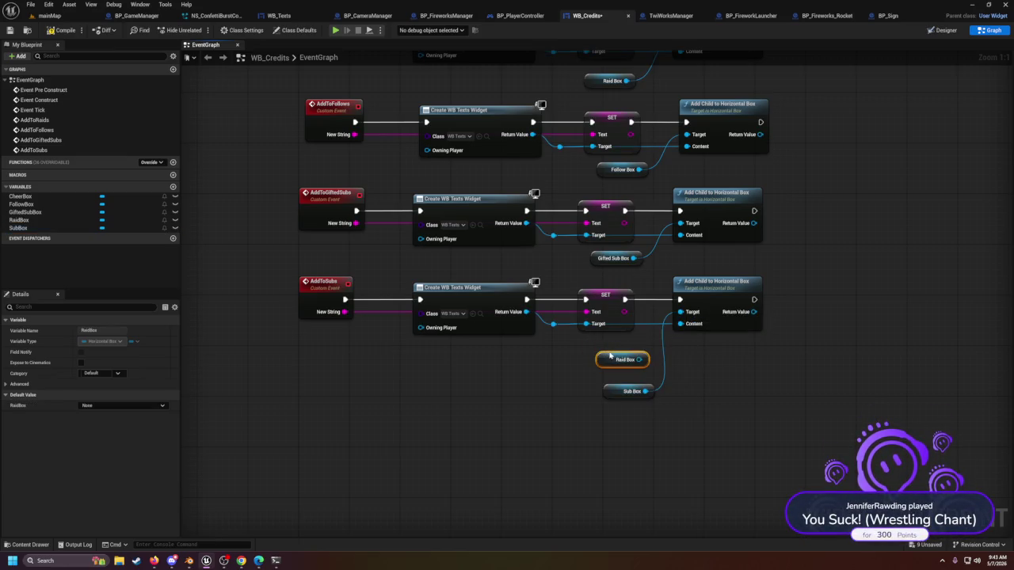
key(Delete)
drag(615, 391, 594, 352)
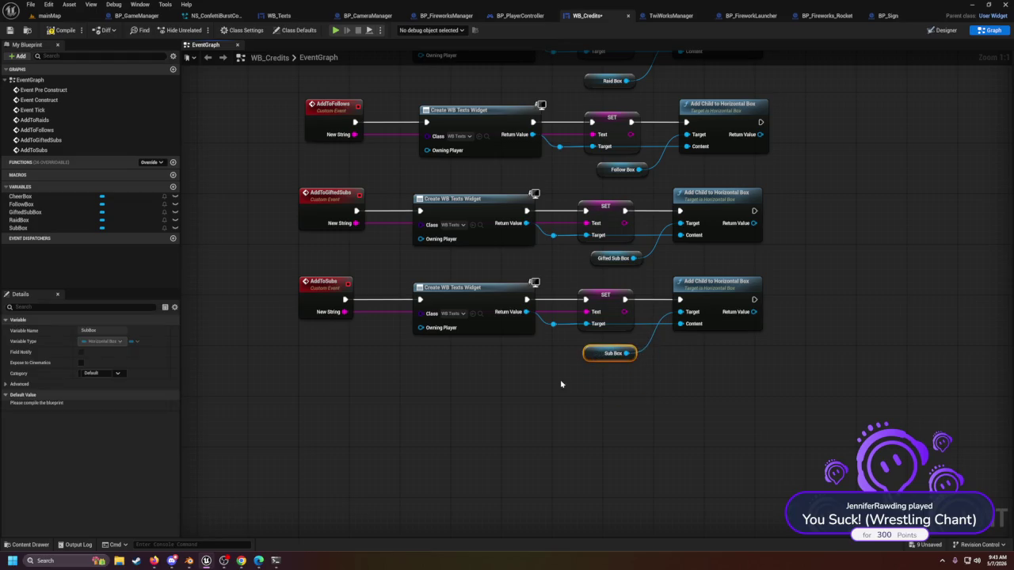
click(546, 408)
scroll(441, 409, down, 2)
drag(441, 408, 514, 450)
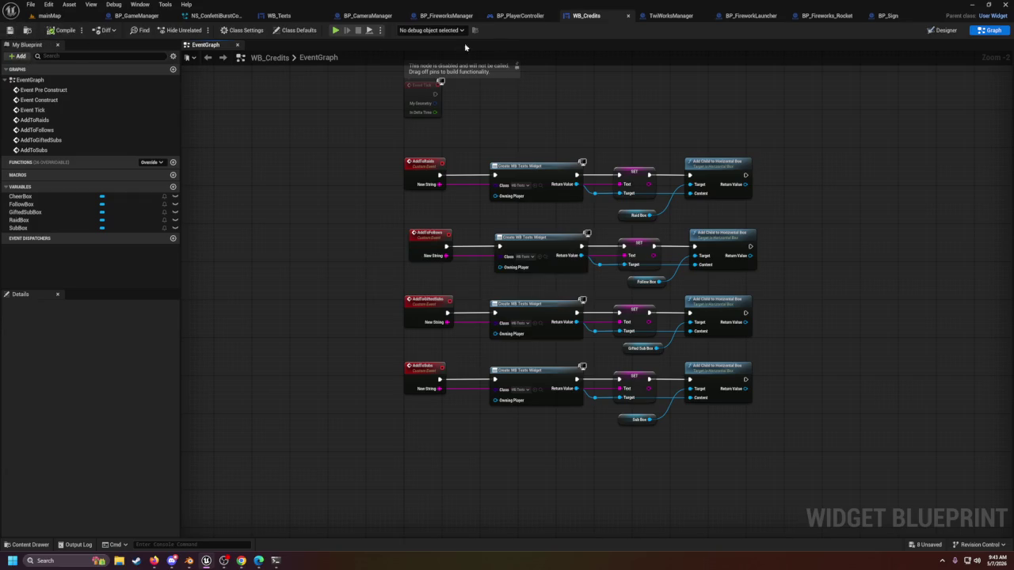
Step: In TwiWorksManager's FillCredits graph, add an Add to Raids call on the Credits widget
click(678, 16)
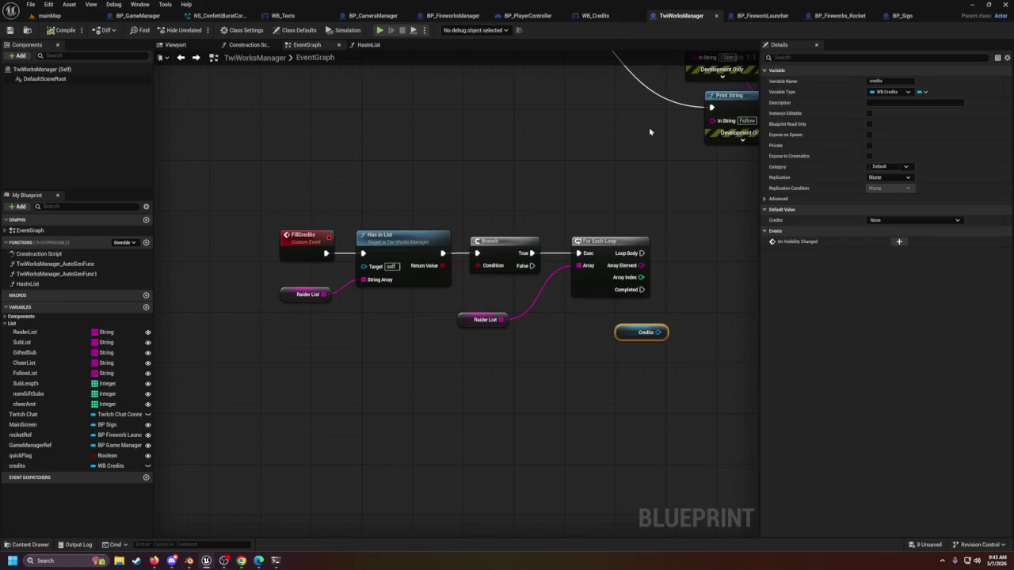
mouse_move(620, 331)
mouse_down()
mouse_move(527, 342)
mouse_move(600, 320)
mouse_up()
text(add)
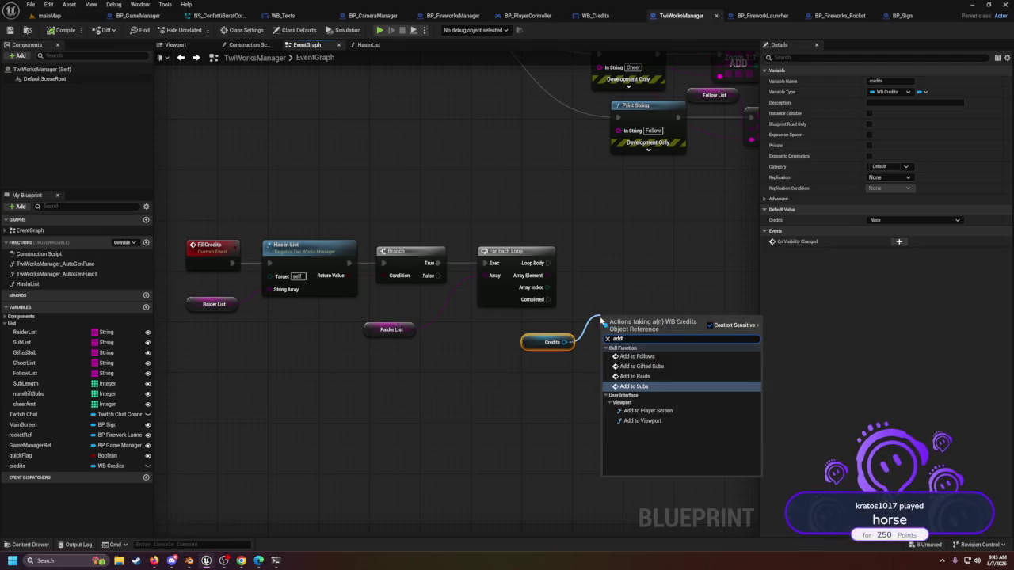
text(t)
click(634, 377)
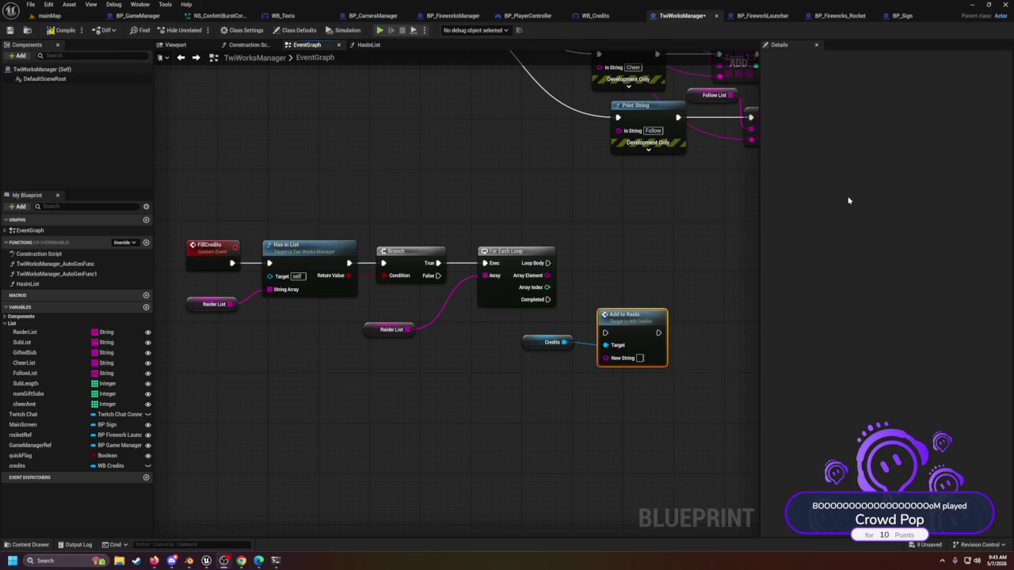
Step: Run Add to Raids on the Branch's True path before the For Each Loop, with text 'Raiders'
mouse_move(518, 316)
mouse_down()
mouse_move(544, 333)
mouse_move(643, 345)
mouse_move(628, 335)
mouse_move(484, 348)
mouse_up()
drag(400, 306, 507, 339)
drag(511, 260, 673, 262)
mouse_move(481, 349)
mouse_down()
mouse_move(498, 283)
mouse_move(525, 247)
mouse_up()
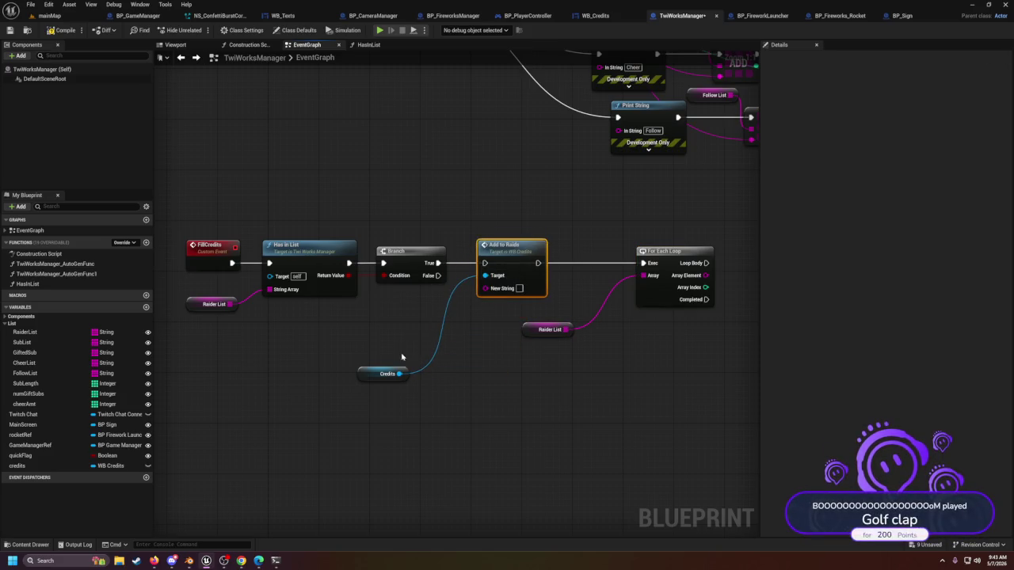
drag(366, 370, 421, 314)
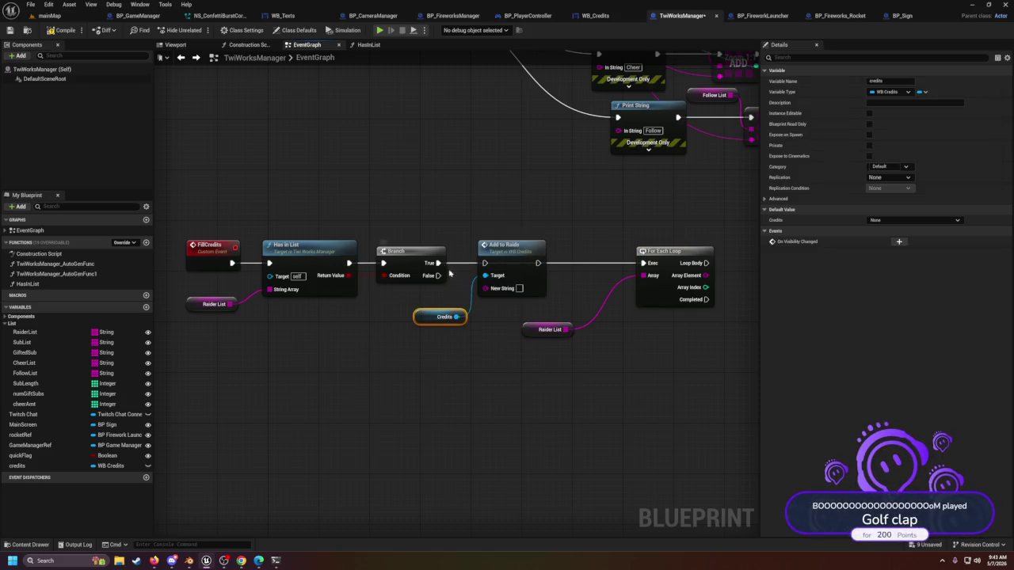
drag(437, 262, 642, 263)
drag(456, 317, 485, 276)
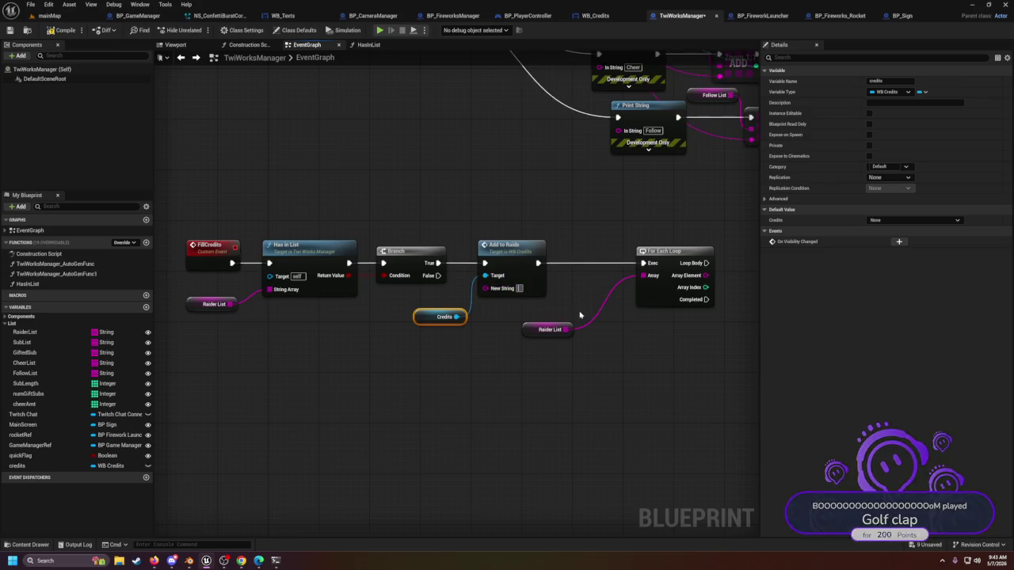
text(Raiders)
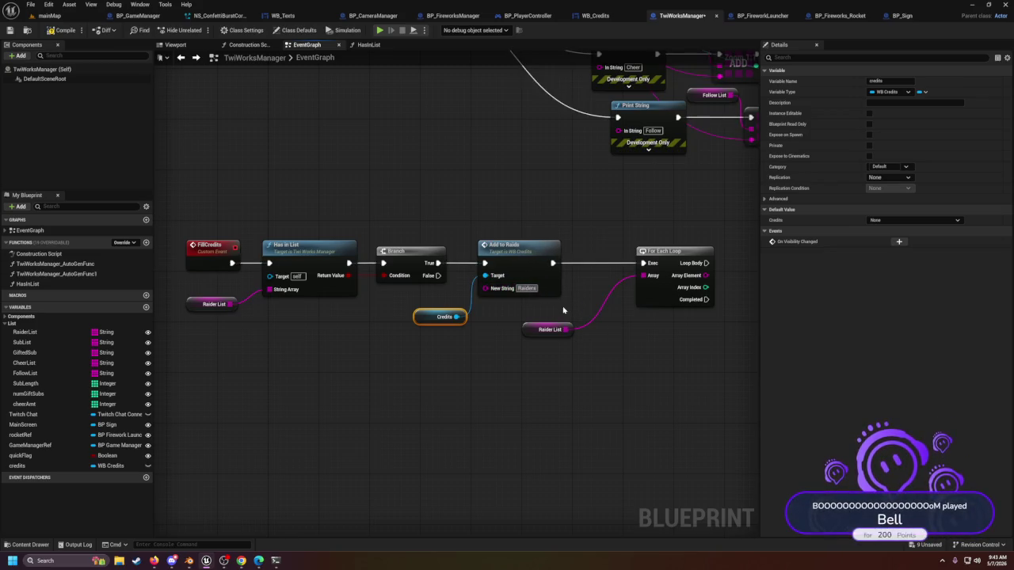
click(552, 307)
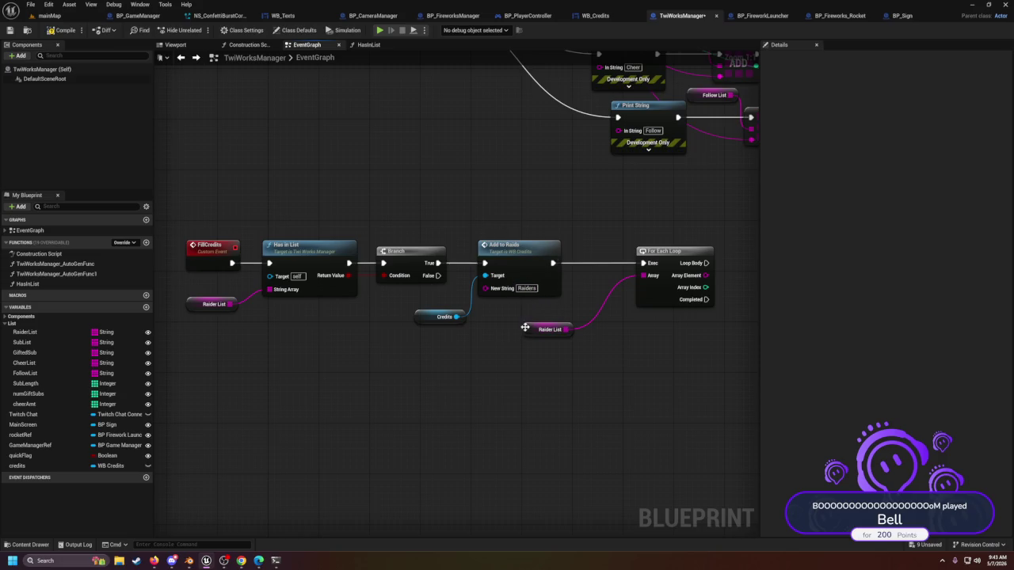
Step: Duplicate Credits and Add to Raids into the loop body, passing each Array Element as New String
drag(697, 286, 484, 284)
click(231, 314)
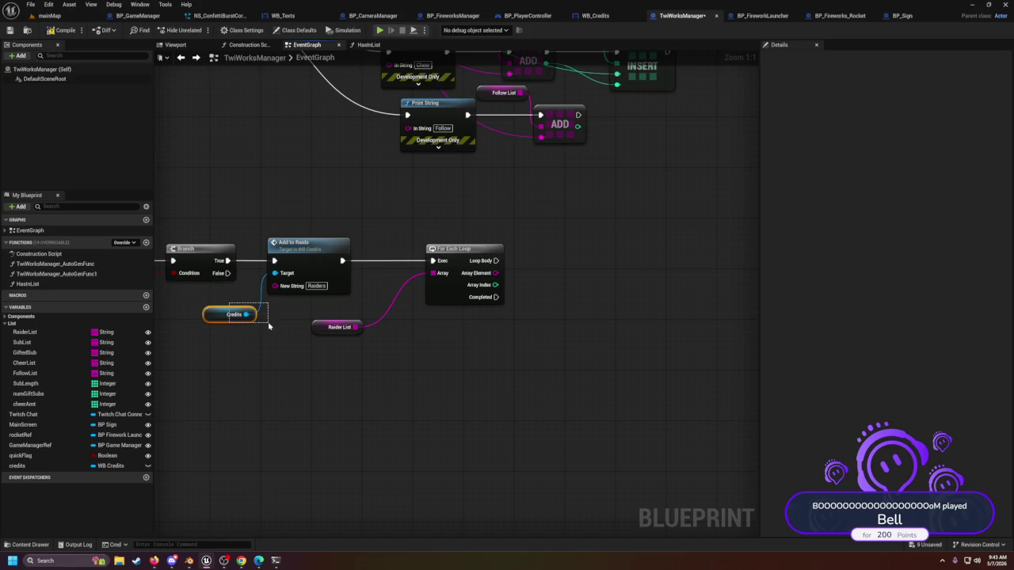
click(269, 305)
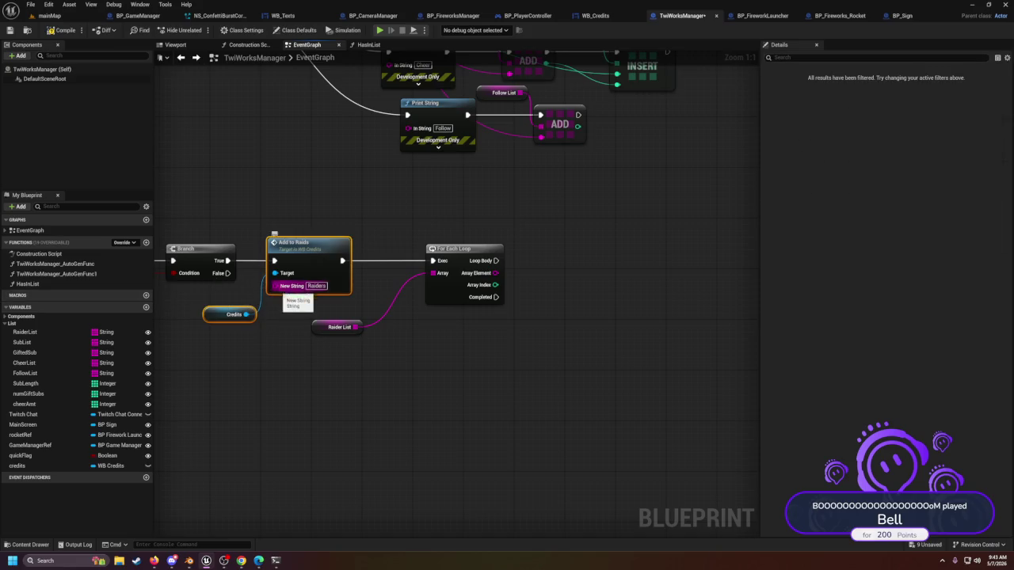
key(ctrl+v)
drag(618, 302, 584, 270)
mouse_move(495, 261)
mouse_down()
mouse_move(559, 273)
mouse_move(493, 274)
mouse_move(571, 306)
mouse_up()
drag(578, 255, 559, 248)
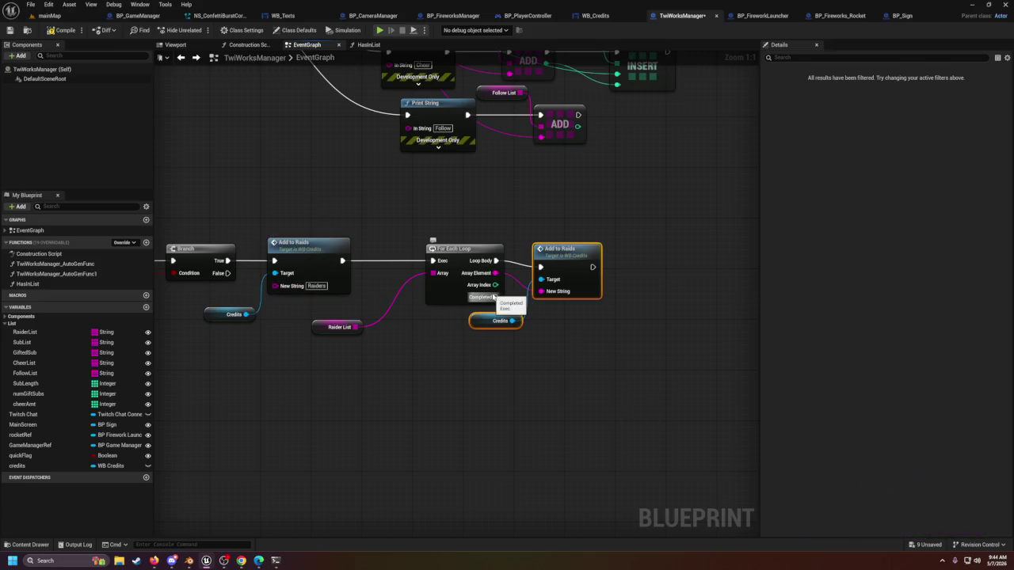
Step: Place a credits getter and an Add to Subs call on it
scroll(344, 362, down, 2)
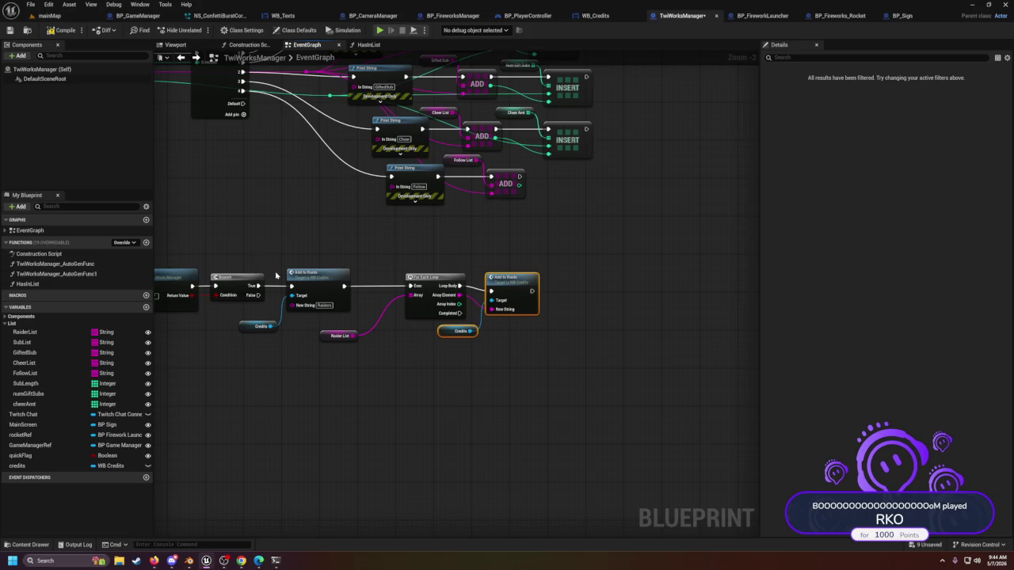
drag(459, 314, 507, 369)
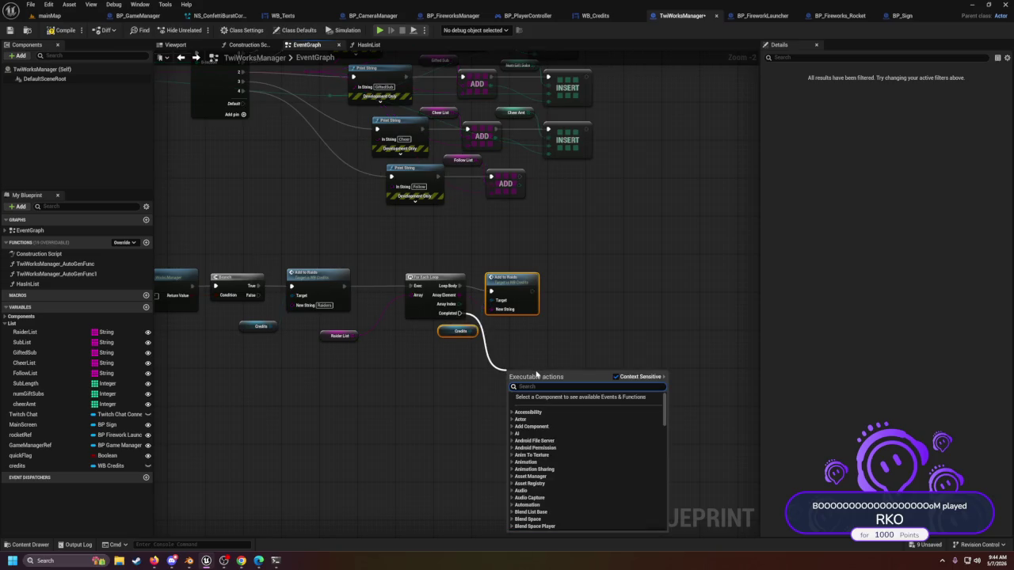
click(386, 357)
mouse_move(24, 466)
mouse_down()
mouse_move(454, 448)
mouse_move(515, 400)
mouse_move(504, 406)
mouse_up()
click(454, 448)
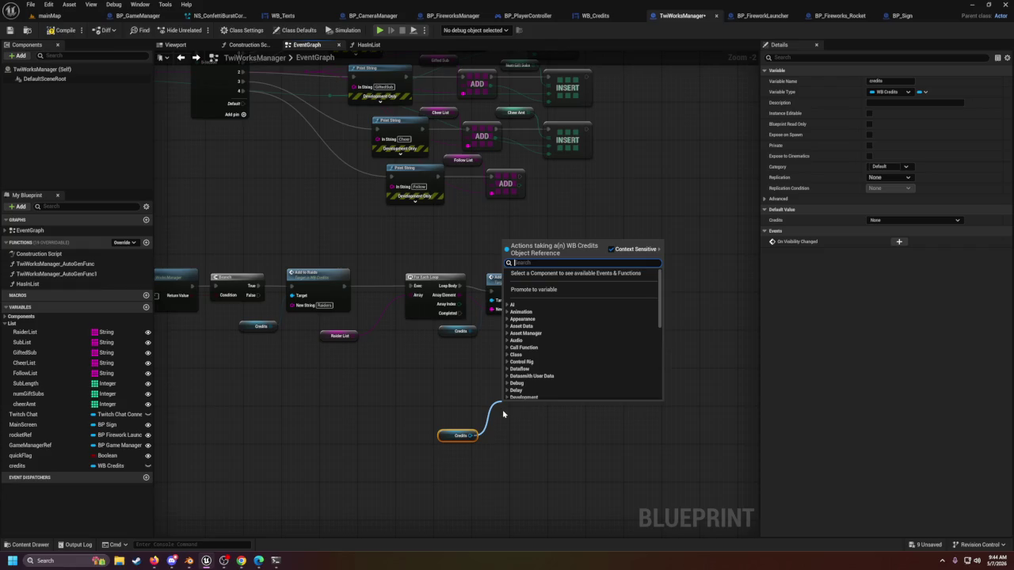
text(add to sub)
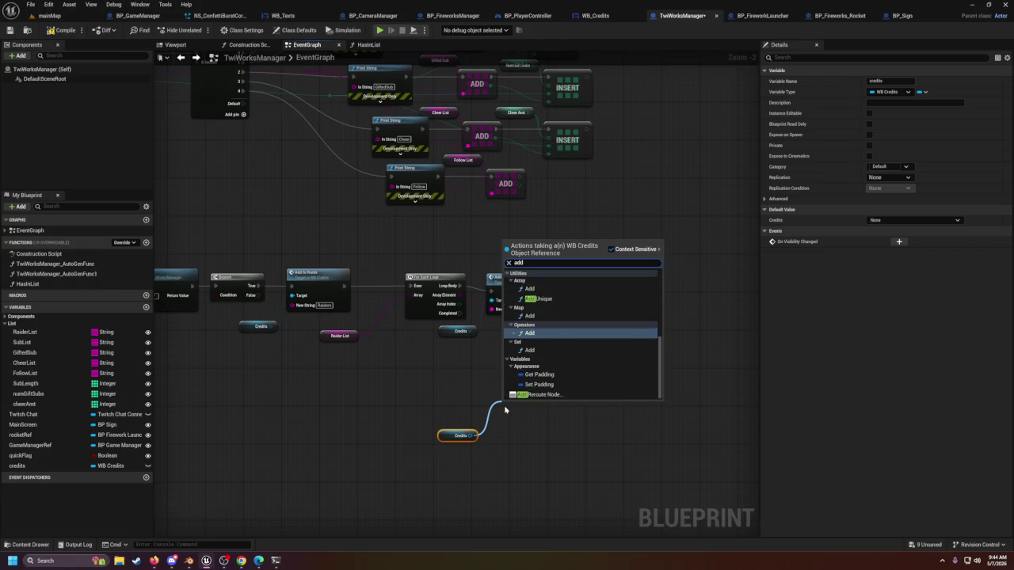
key(Return)
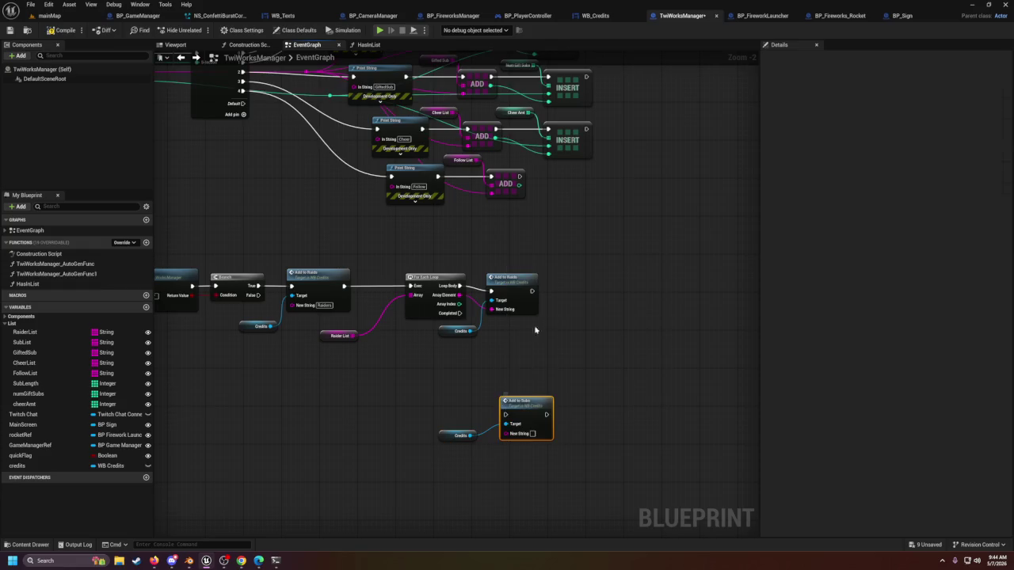
Step: Wire the Raider List loop's Completed into Add to Subs and set its text to Subscriptions
drag(536, 410, 532, 395)
drag(460, 313, 501, 401)
text(Subscriptions)
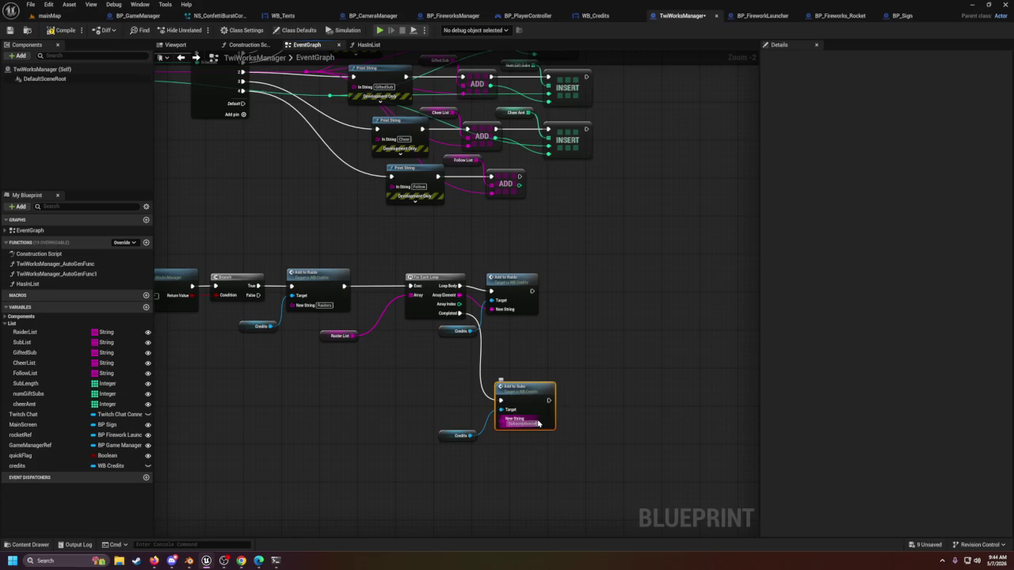
click(532, 424)
text(s)
drag(522, 388, 522, 365)
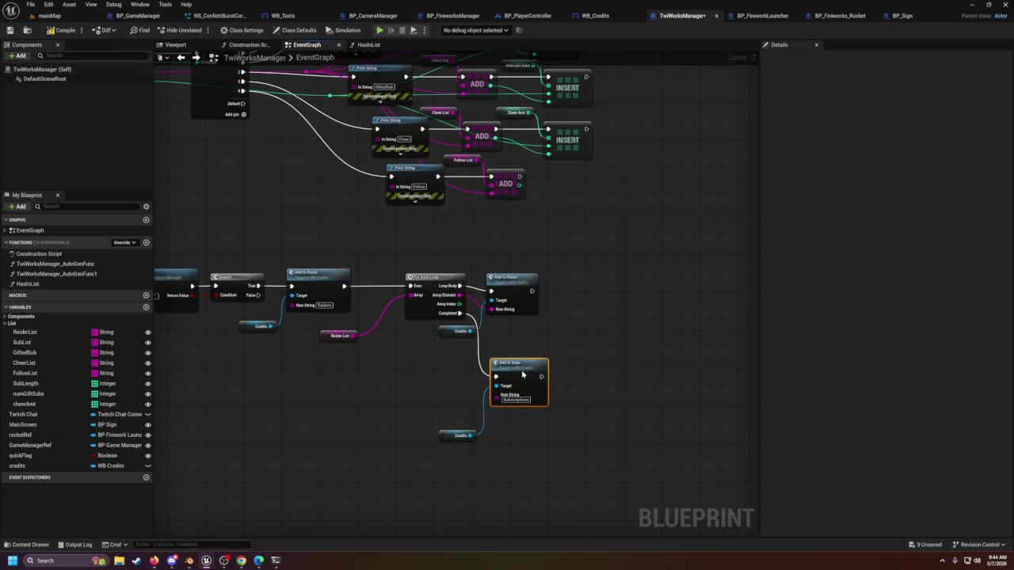
drag(455, 432, 459, 412)
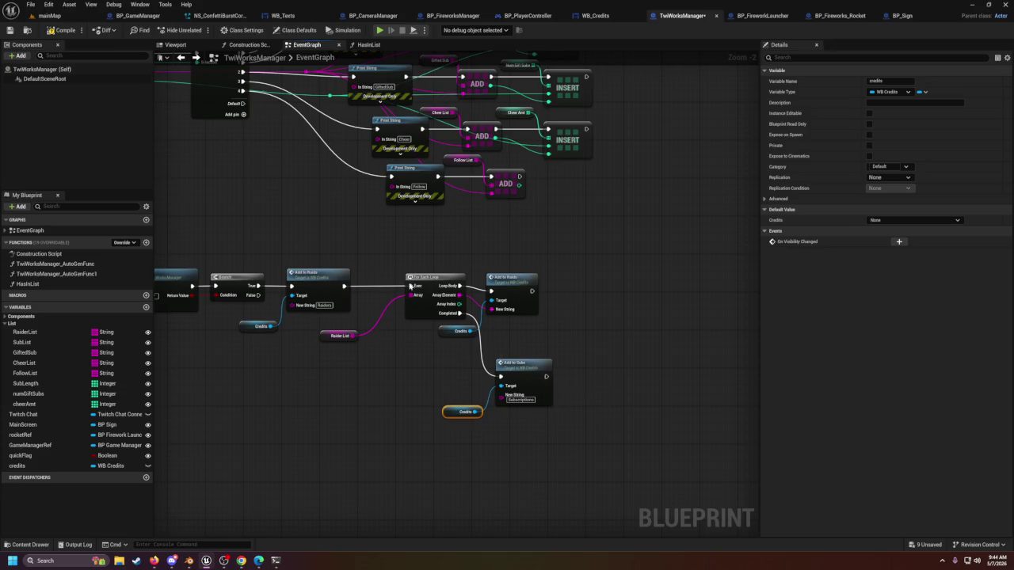
Step: Add a Sub List getter and search for a For Each Loop
mouse_move(22, 342)
mouse_down()
mouse_move(503, 423)
mouse_move(545, 441)
mouse_move(589, 420)
mouse_up()
click(545, 443)
text(for e)
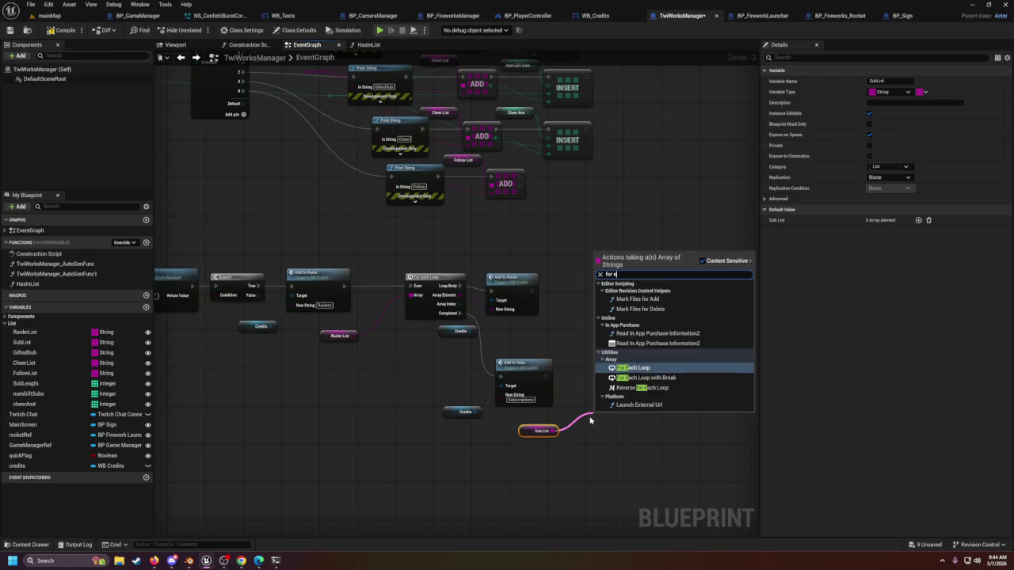
Step: Insert a For Each Loop over Sub List after Add to Subs
key(Return)
mouse_move(587, 424)
mouse_down()
mouse_move(578, 377)
mouse_move(546, 376)
mouse_up()
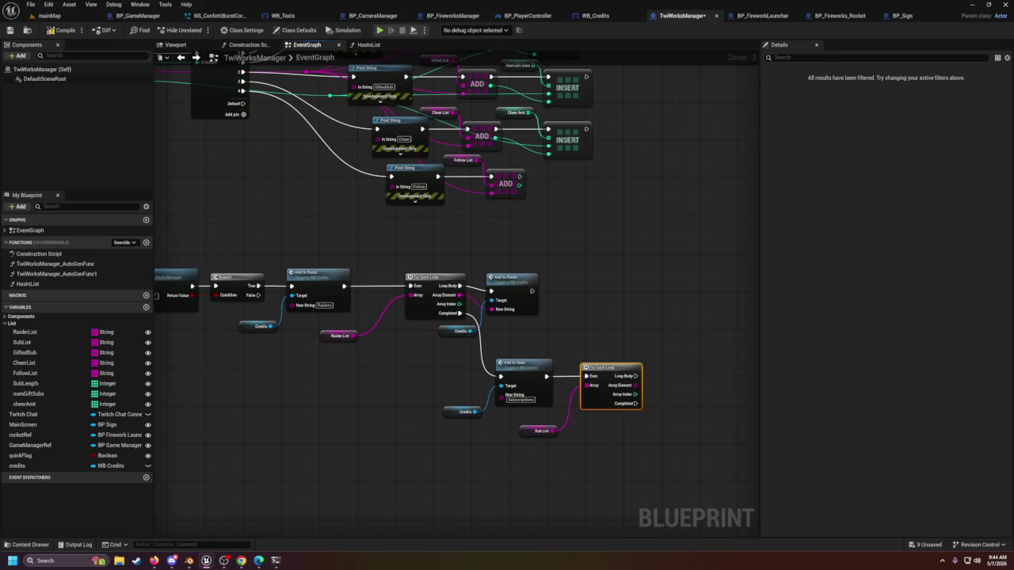
drag(669, 412, 576, 370)
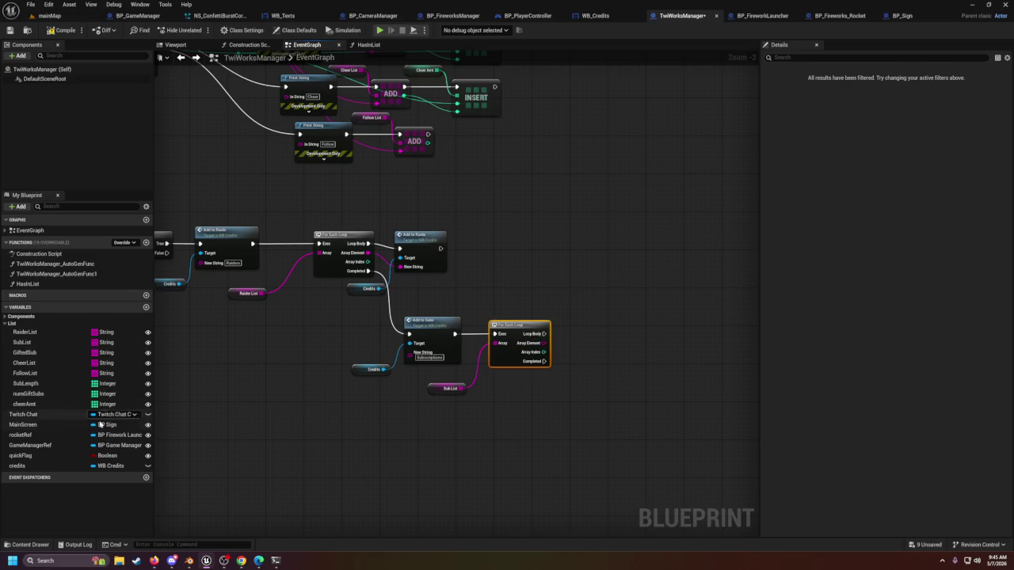
Step: Add a credits getter, delete the stray Add node, and search 'add to' from Credits
mouse_move(24, 467)
mouse_down()
mouse_move(593, 437)
mouse_move(535, 375)
mouse_move(585, 363)
mouse_up()
click(556, 384)
text(add to)
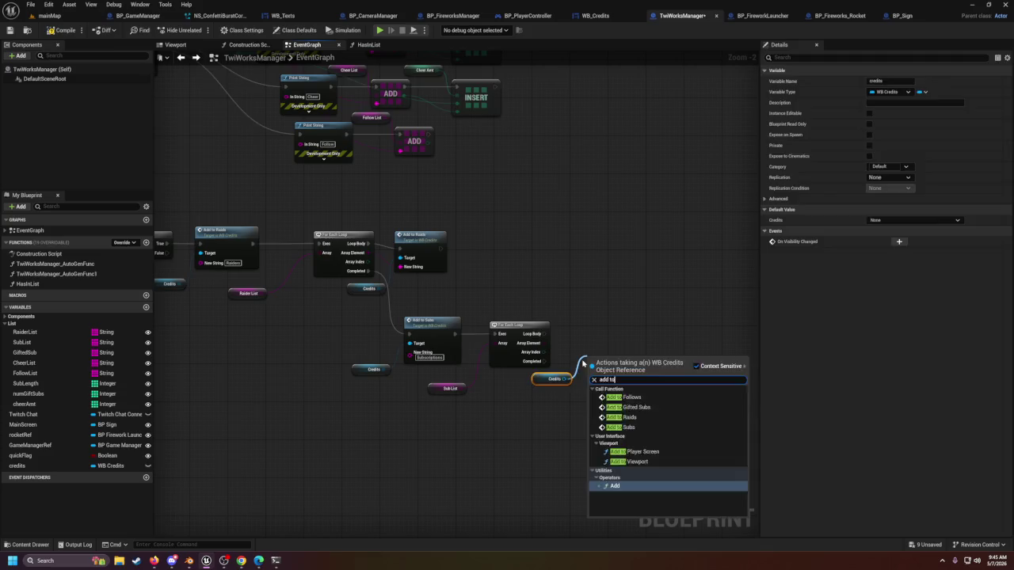
key(Return)
key(Delete)
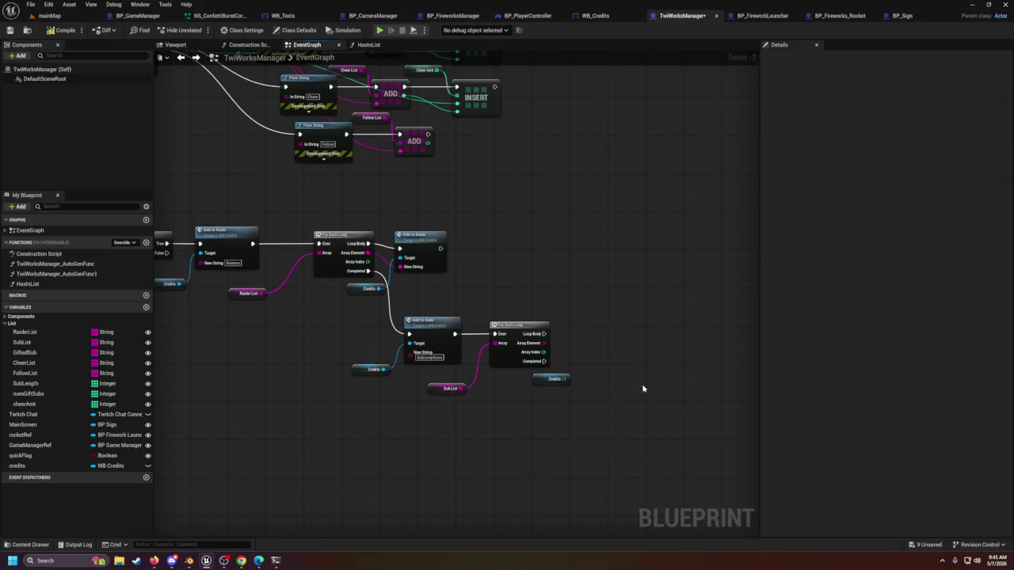
drag(565, 378, 612, 364)
text(add t)
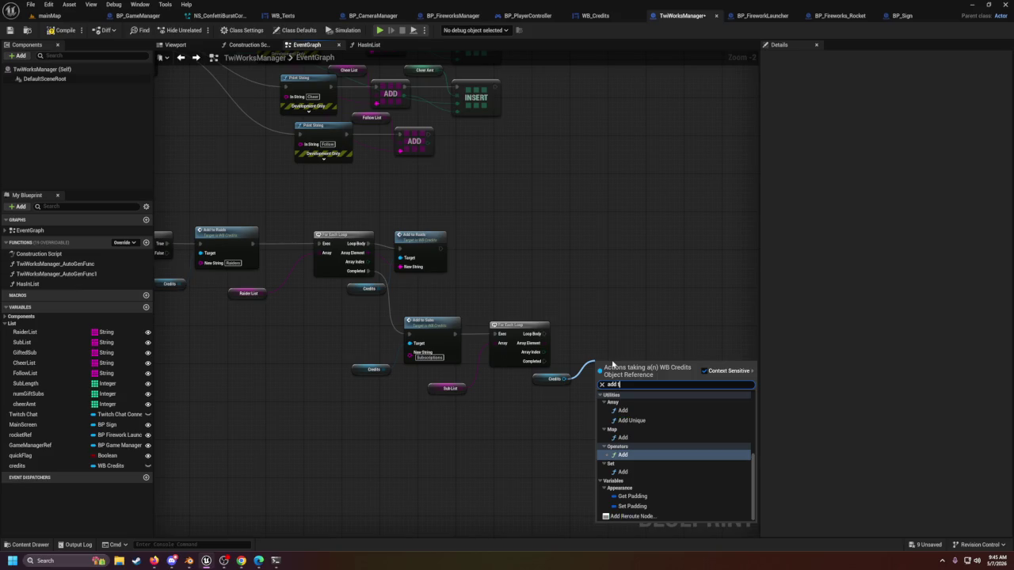
key(BackSpace)
key(BackSpace)
text(to)
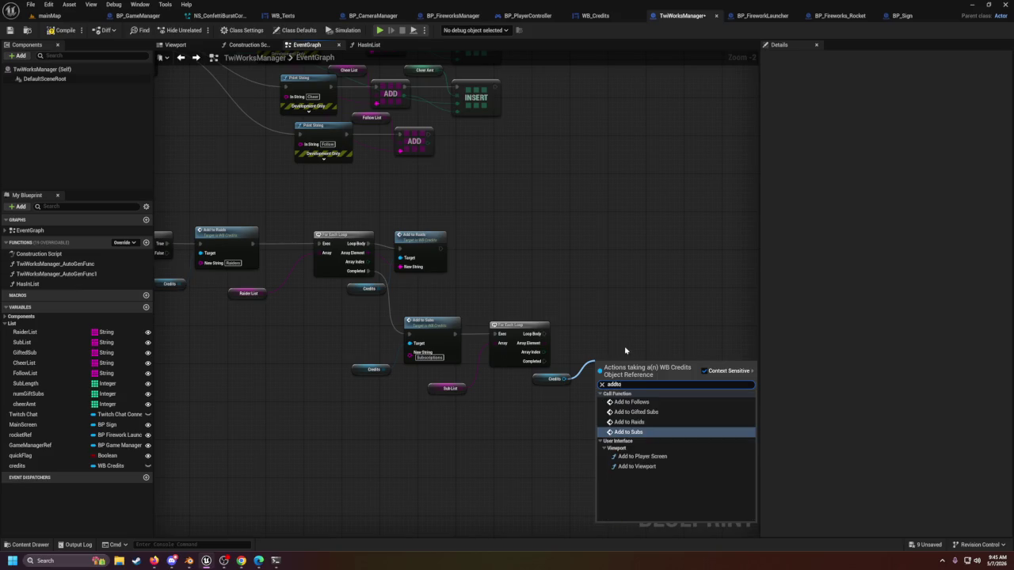
Step: Call Add to Subs on Credits from the Sub List loop's Loop Body
click(645, 431)
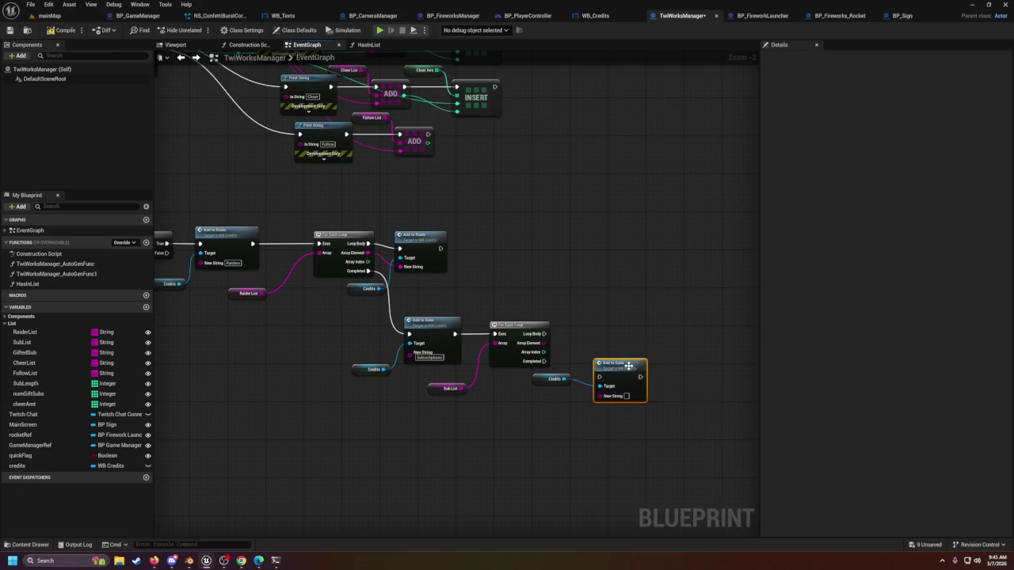
drag(628, 365, 609, 327)
mouse_move(544, 333)
mouse_down()
mouse_move(581, 339)
mouse_move(582, 357)
mouse_up()
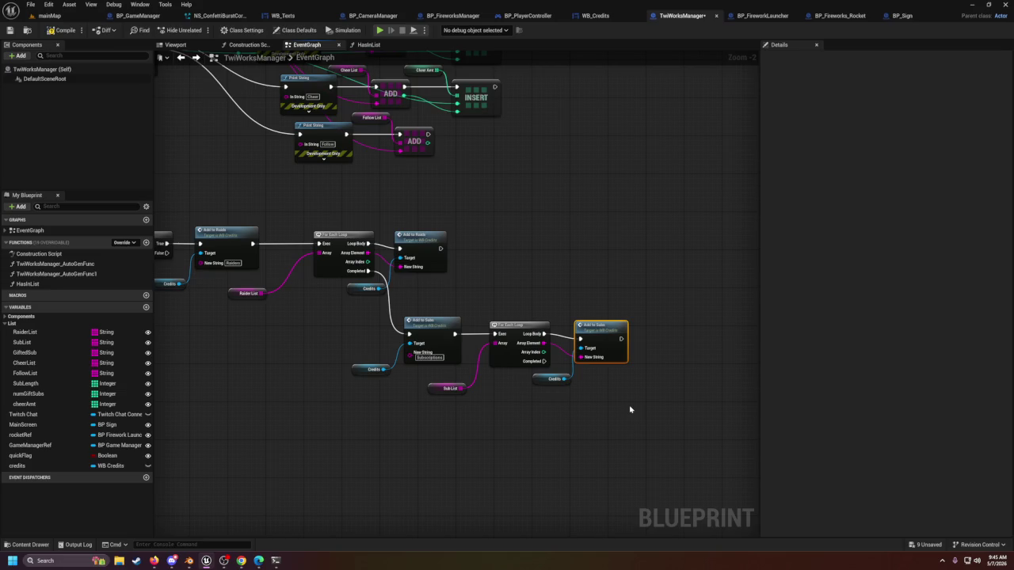
drag(598, 339, 602, 336)
drag(544, 382, 542, 315)
drag(579, 382, 557, 369)
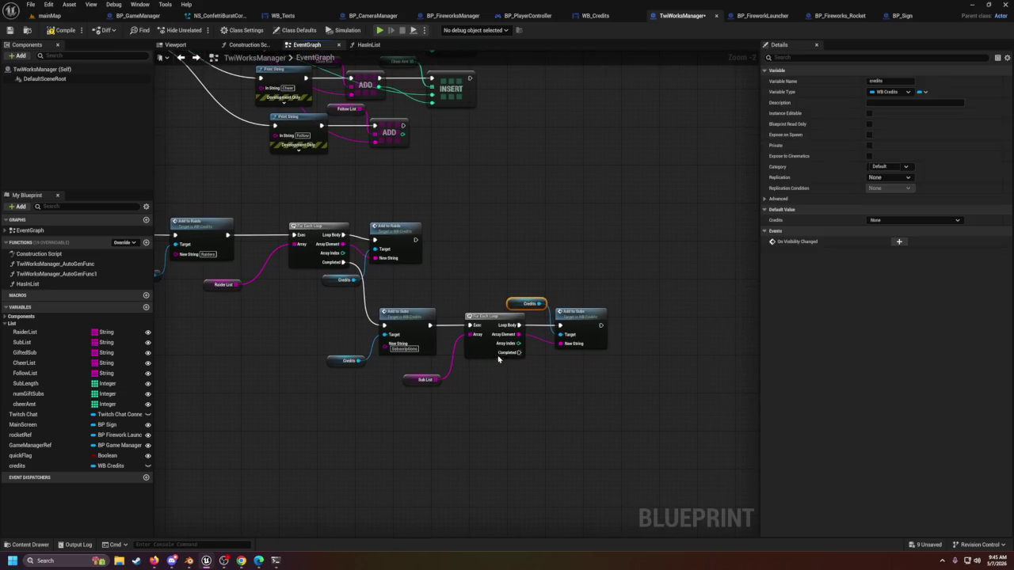
Step: Add a credits getter with Add to Gifted Subs, run after the loop completes
mouse_move(17, 466)
mouse_down()
mouse_move(449, 446)
mouse_move(545, 415)
mouse_move(515, 410)
mouse_move(554, 404)
mouse_up()
click(464, 457)
text(add)
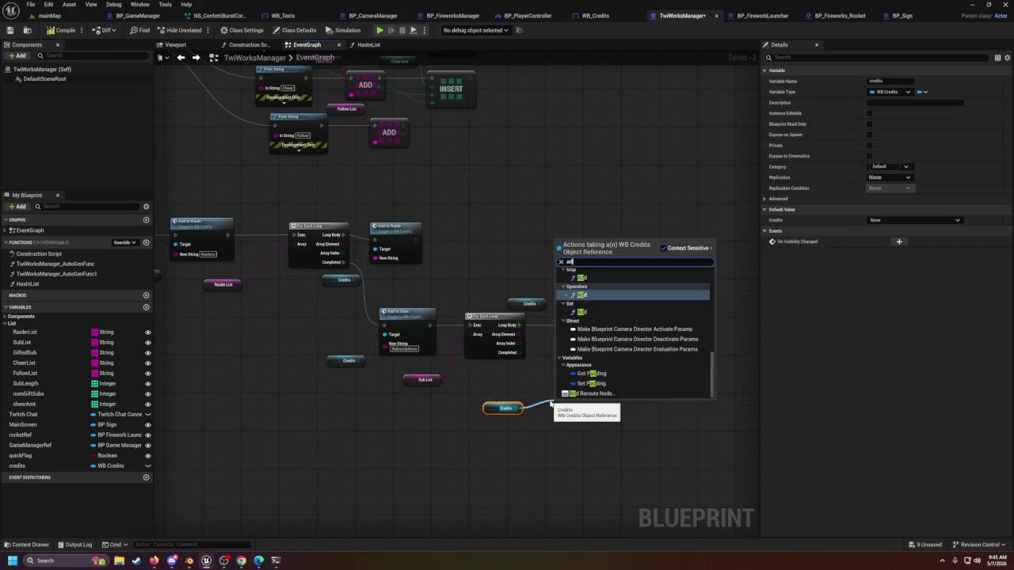
text(to)
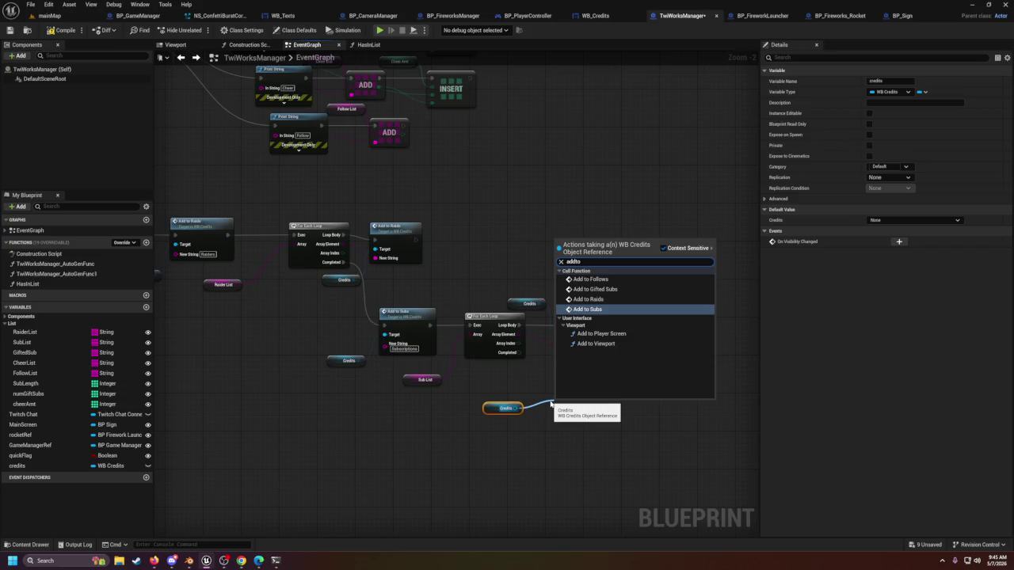
text( G)
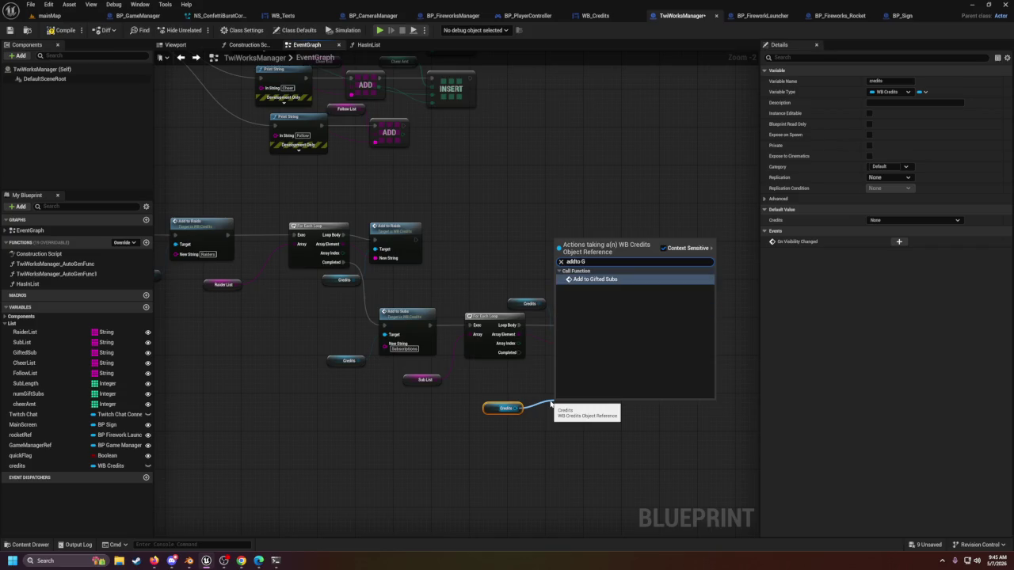
key(Return)
mouse_move(519, 351)
mouse_down()
mouse_move(565, 417)
mouse_move(561, 407)
mouse_up()
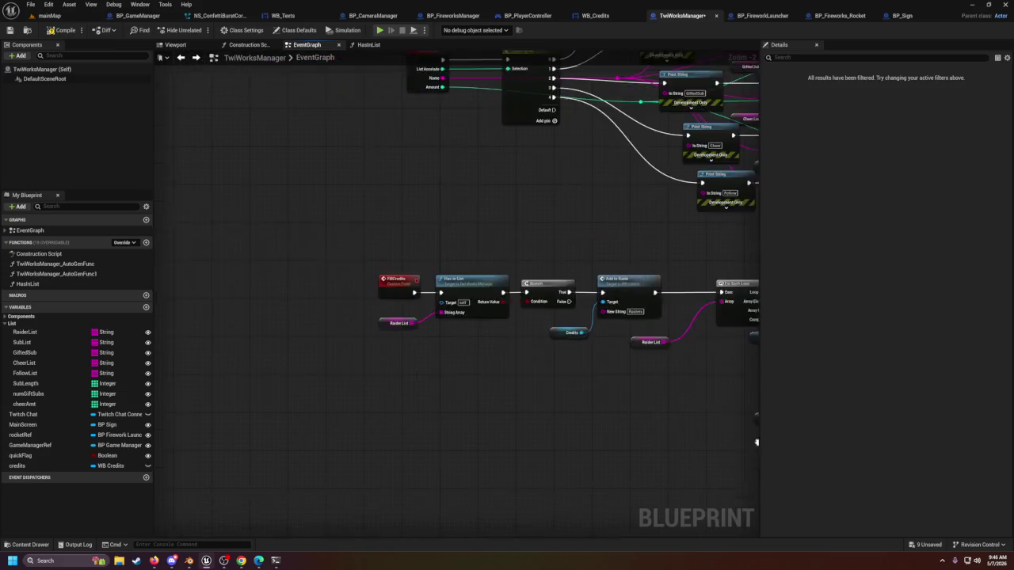
drag(757, 442, 583, 414)
drag(357, 348, 563, 362)
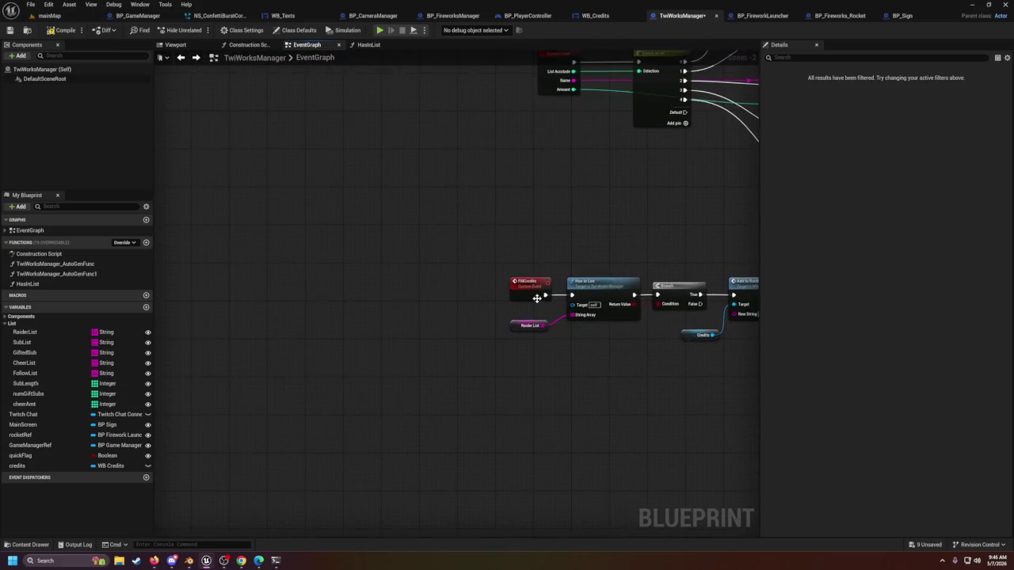
drag(530, 300, 451, 296)
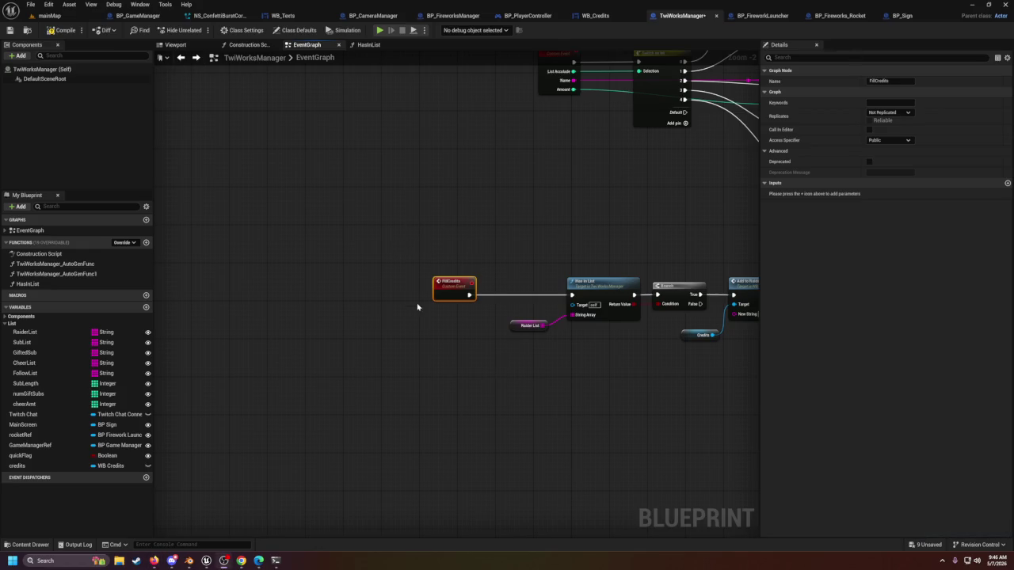
drag(440, 287, 492, 288)
scroll(502, 288, down, 3)
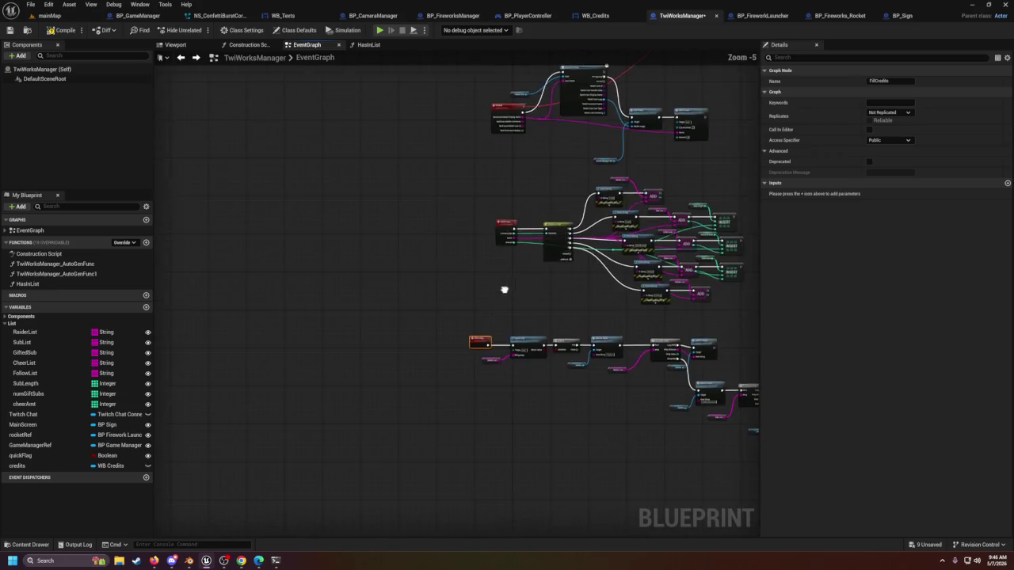
scroll(464, 406, up, 6)
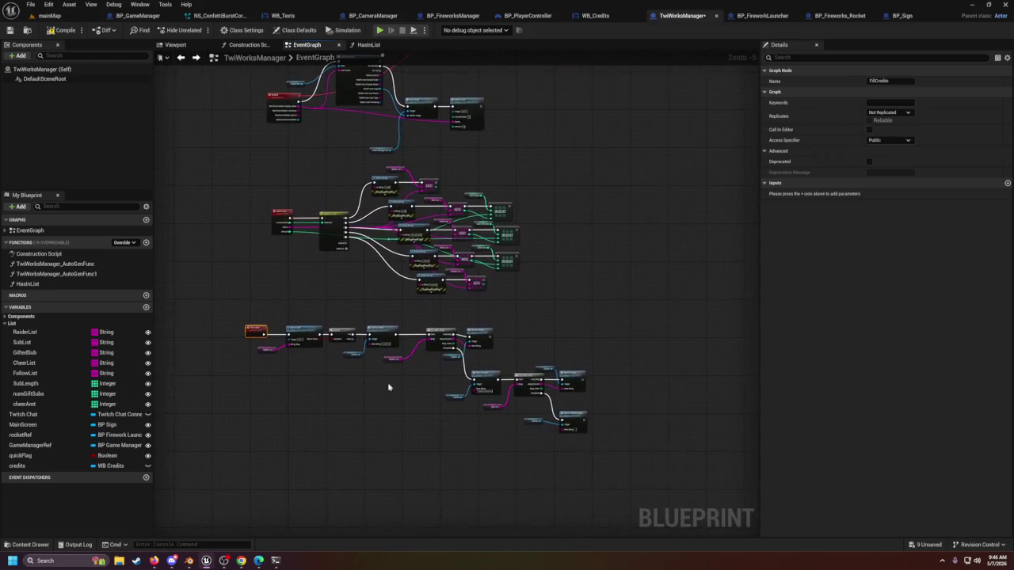
click(410, 362)
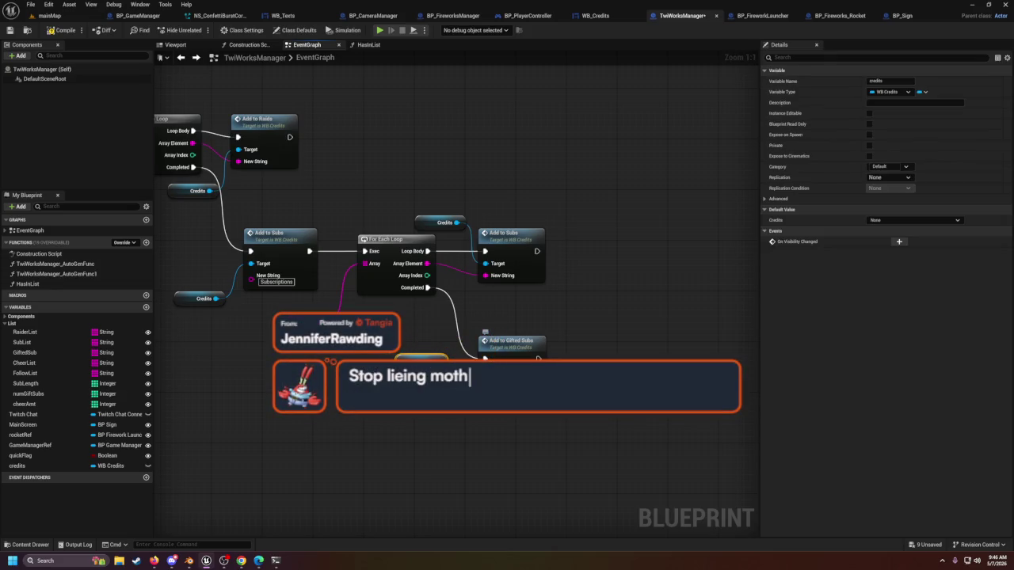
Step: Set the label text to 'Gifted Subs' and add another credits getter
text(Gifted Subs)
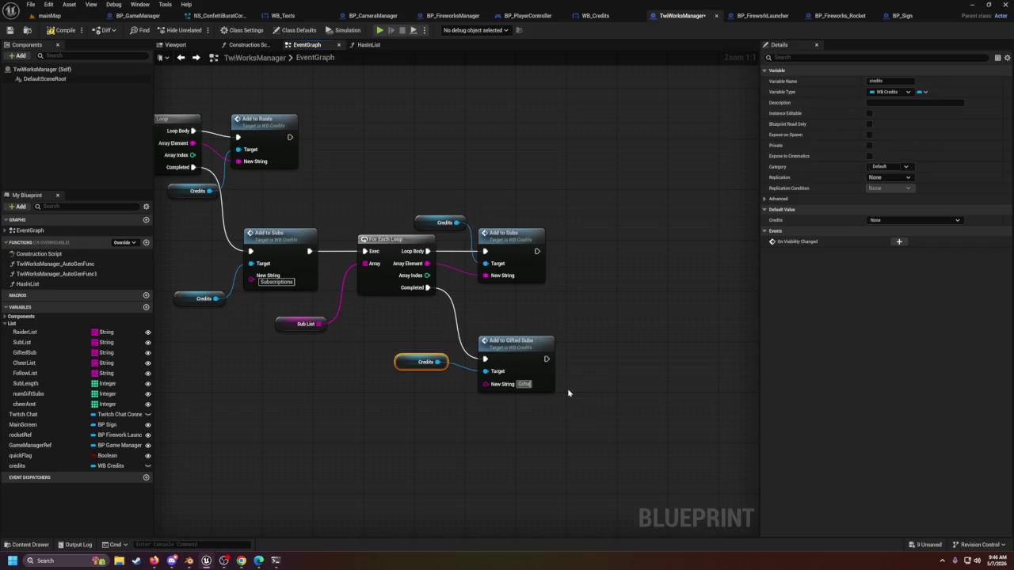
key(Return)
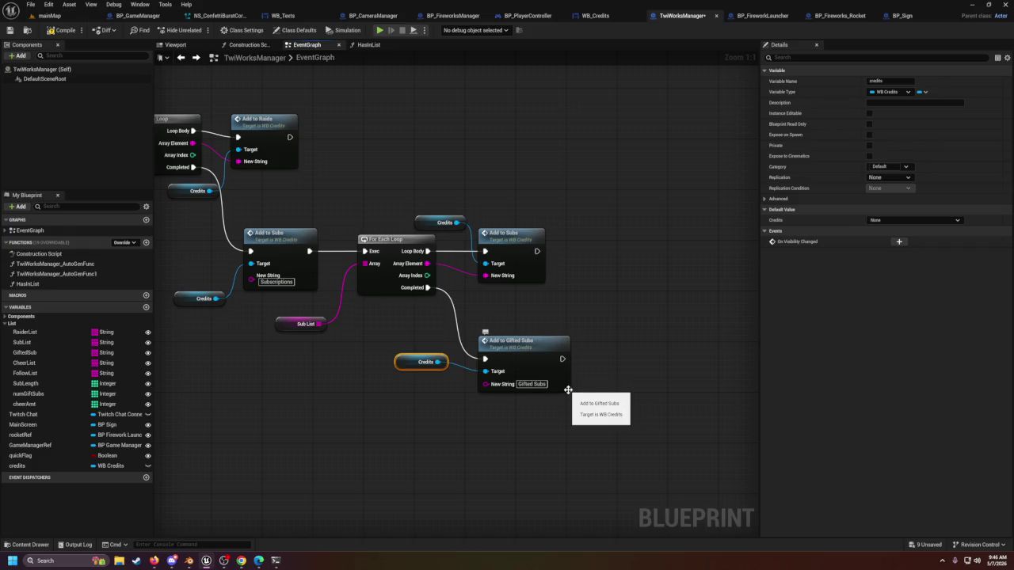
mouse_move(24, 466)
mouse_down()
mouse_move(594, 402)
mouse_move(677, 466)
mouse_up()
click(606, 415)
Step: Add a For Each Loop over GiftedSub, run after Add to Gifted Subs
mouse_move(25, 358)
mouse_down()
mouse_move(612, 425)
mouse_move(633, 369)
mouse_up()
click(575, 423)
text(for each)
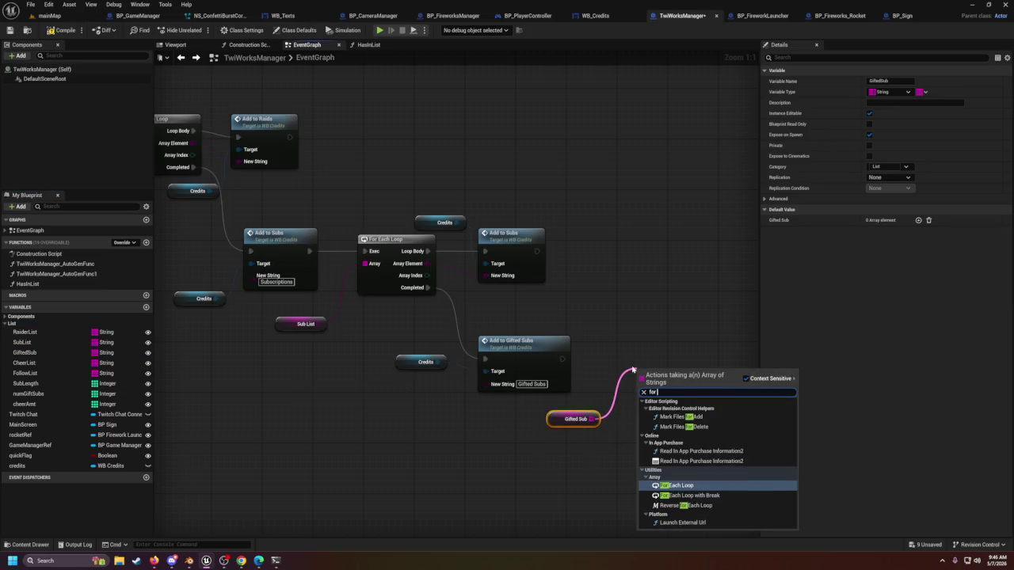
key(Return)
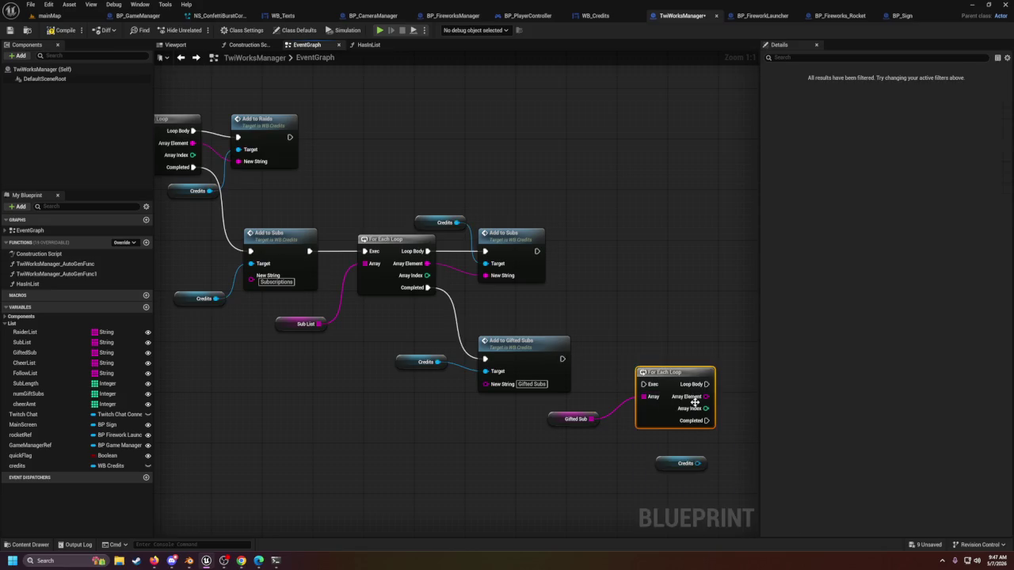
drag(670, 392, 651, 360)
drag(562, 358, 643, 355)
mouse_move(695, 465)
mouse_down()
mouse_move(619, 431)
mouse_move(453, 405)
mouse_move(468, 409)
mouse_move(525, 333)
mouse_move(515, 327)
mouse_up()
Step: Call Add to Gifted Subs from Loop Body, feeding each Array Element into New String
text(addto)
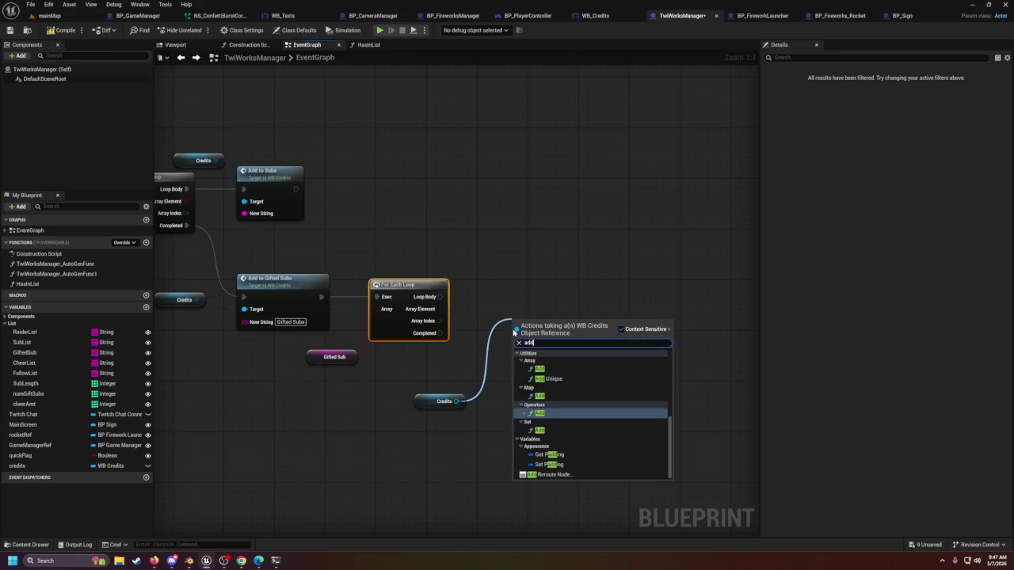
key(Up)
key(Up)
key(Return)
mouse_move(441, 296)
mouse_down()
mouse_move(440, 310)
mouse_move(520, 333)
mouse_move(515, 341)
mouse_up()
drag(542, 323, 524, 284)
mouse_move(439, 309)
mouse_down()
mouse_move(508, 320)
mouse_move(499, 328)
mouse_up()
drag(525, 305, 525, 300)
drag(426, 408, 438, 257)
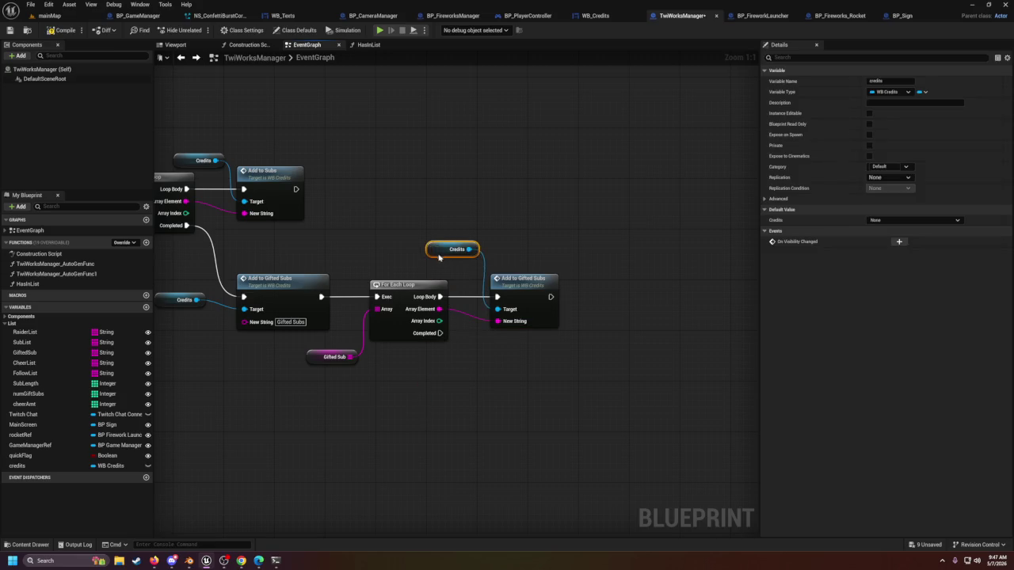
scroll(420, 413, down, 2)
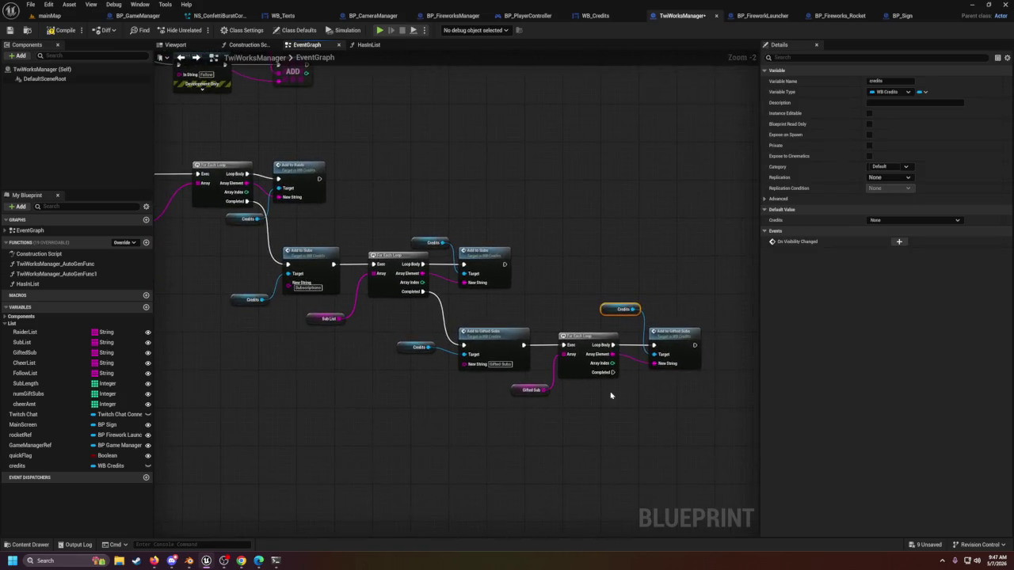
mouse_move(478, 364)
mouse_down()
mouse_move(504, 368)
mouse_move(548, 419)
mouse_up()
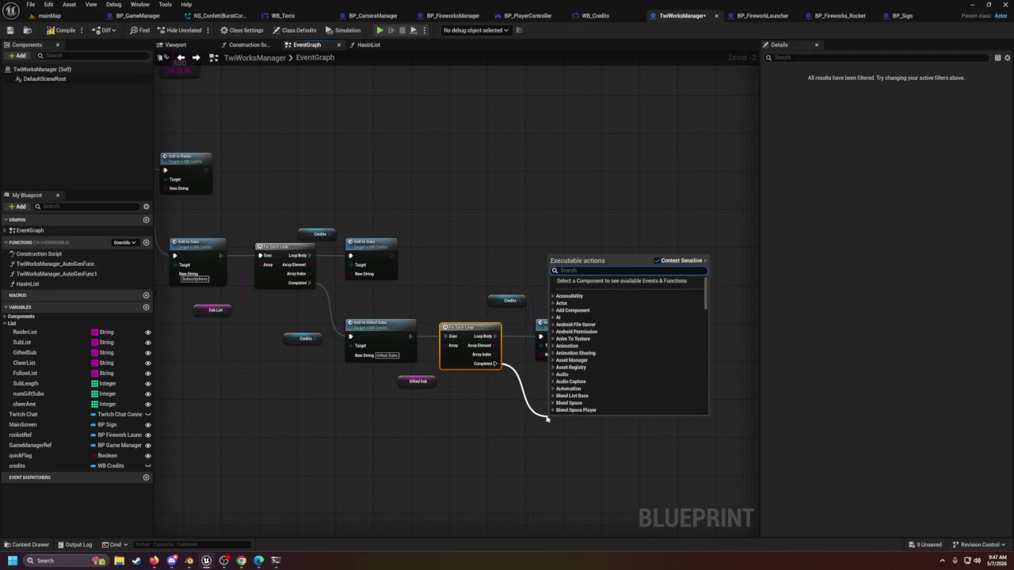
Step: Cancel an 'add to follow' search and return to the FillCredits event start
text(add to)
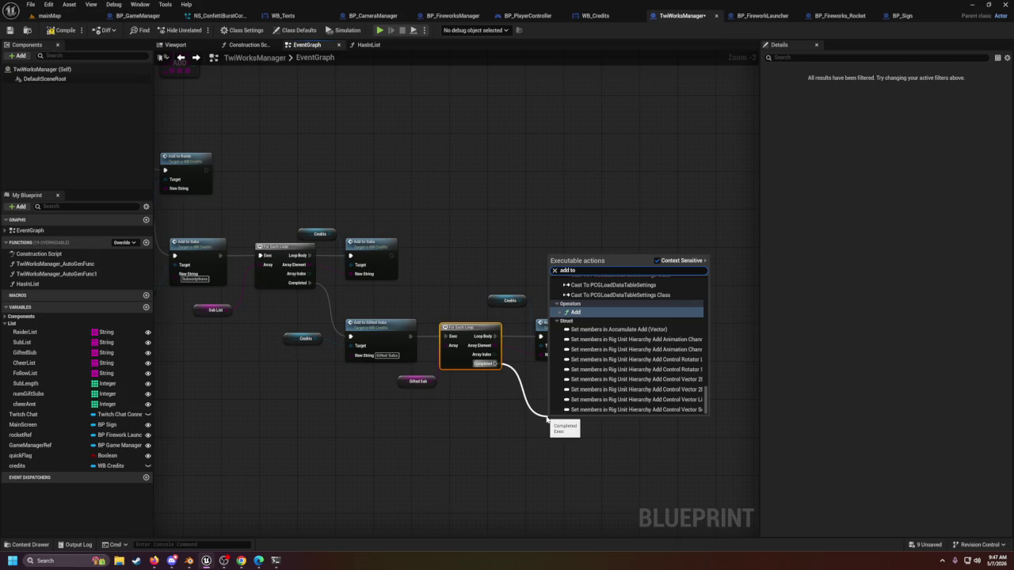
text( follow)
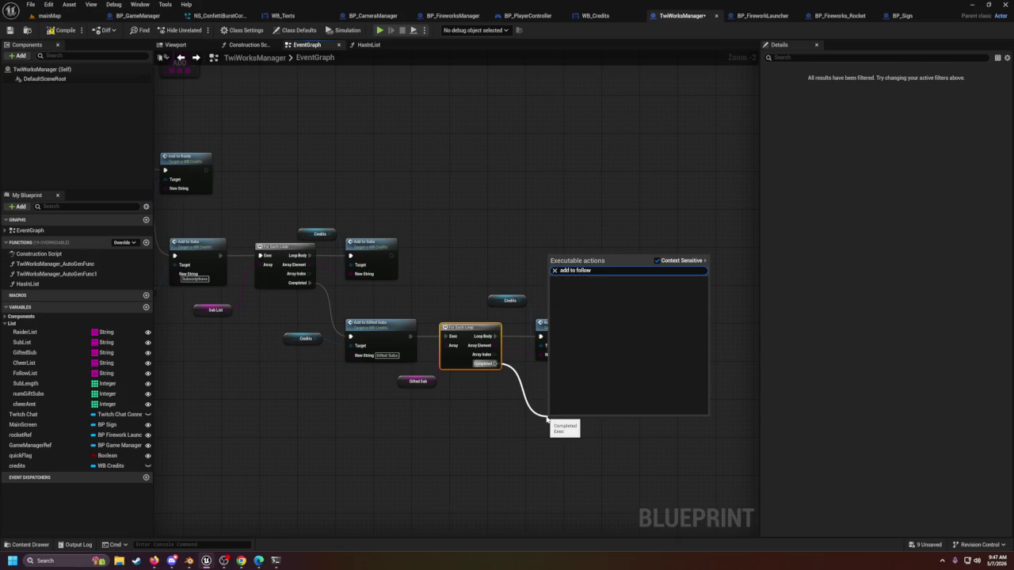
key(Escape)
drag(344, 422, 756, 461)
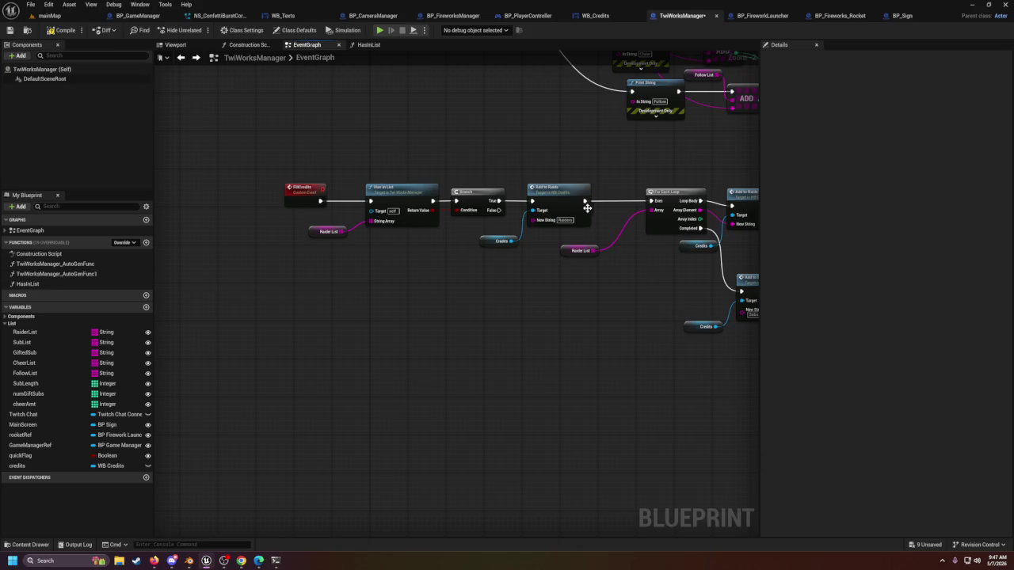
Step: Bring Sub List into the graph and add a Has In List check from it
drag(545, 286, 440, 301)
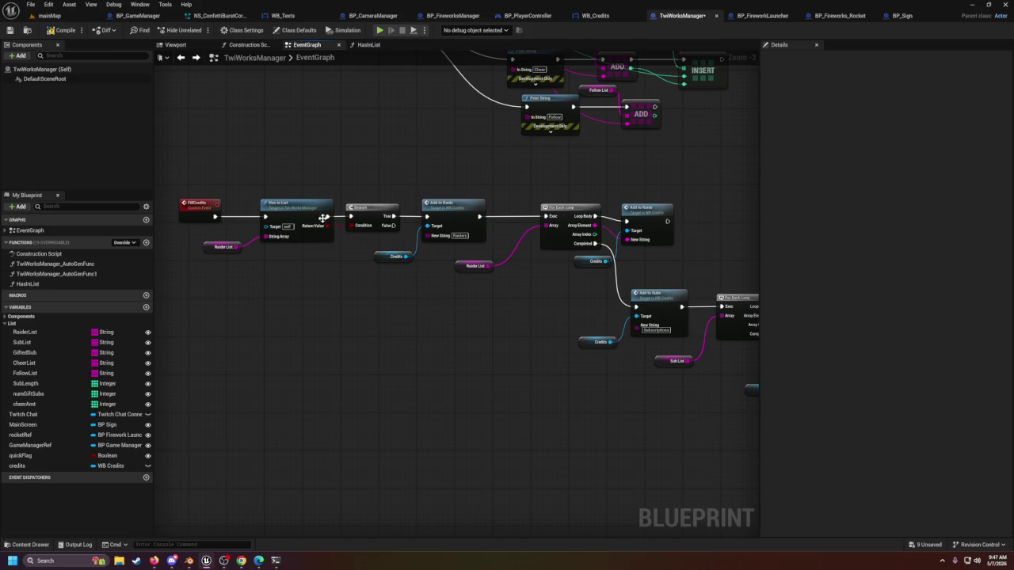
mouse_move(239, 192)
mouse_down()
mouse_move(294, 247)
mouse_move(403, 241)
mouse_up()
scroll(584, 325, down, 1)
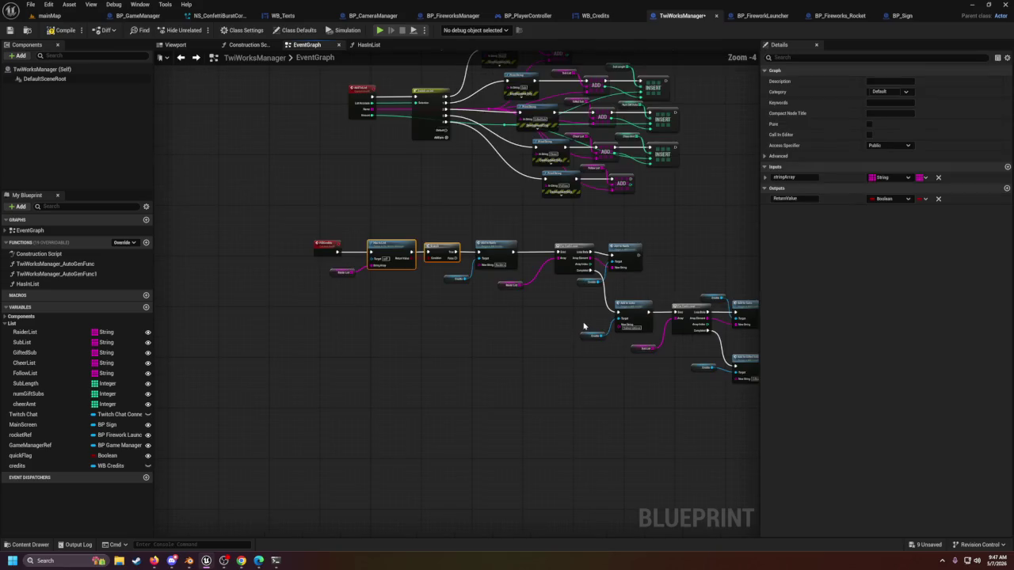
click(529, 325)
scroll(396, 322, down, 1)
scroll(396, 322, up, 1)
scroll(418, 301, up, 1)
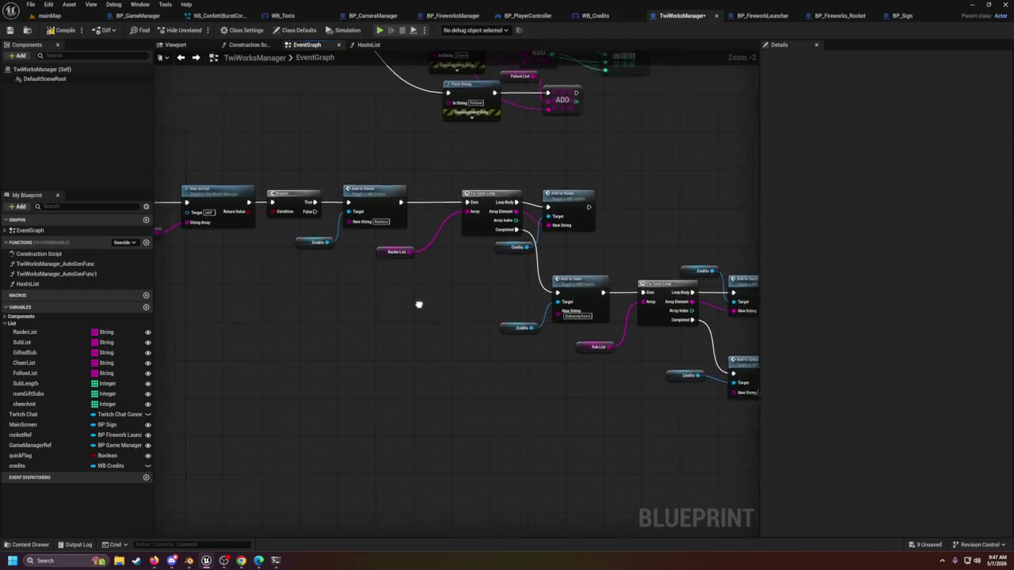
right_click(452, 315)
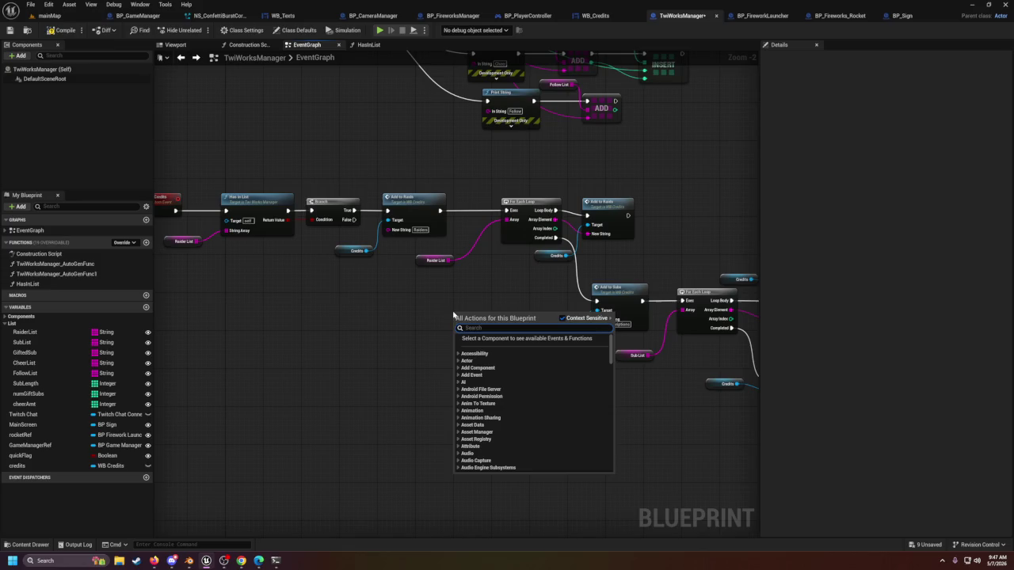
click(250, 286)
mouse_move(13, 344)
mouse_down()
mouse_move(448, 301)
mouse_move(442, 329)
mouse_move(488, 327)
mouse_move(444, 343)
mouse_move(459, 347)
mouse_up()
click(443, 333)
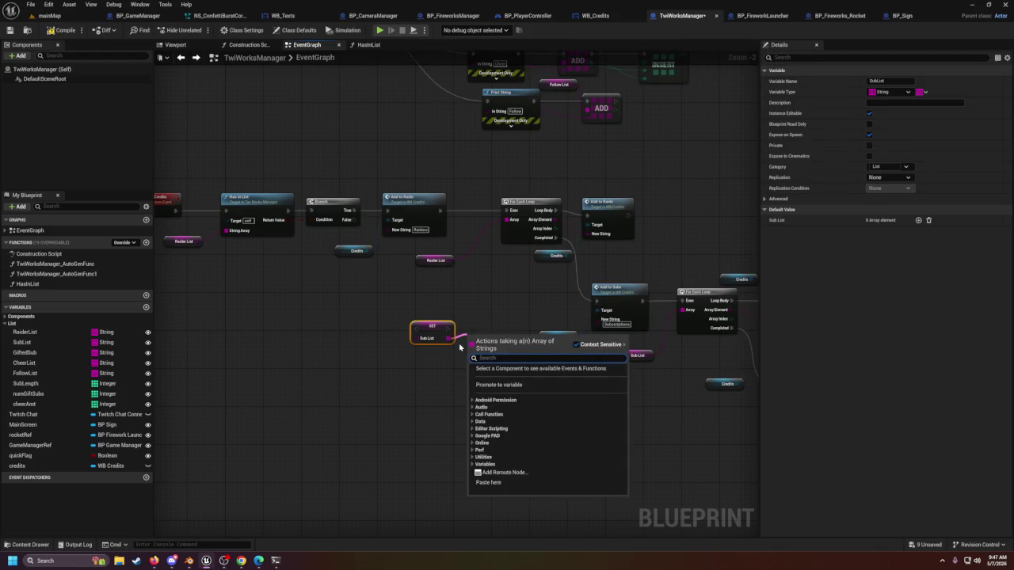
text(has)
key(Return)
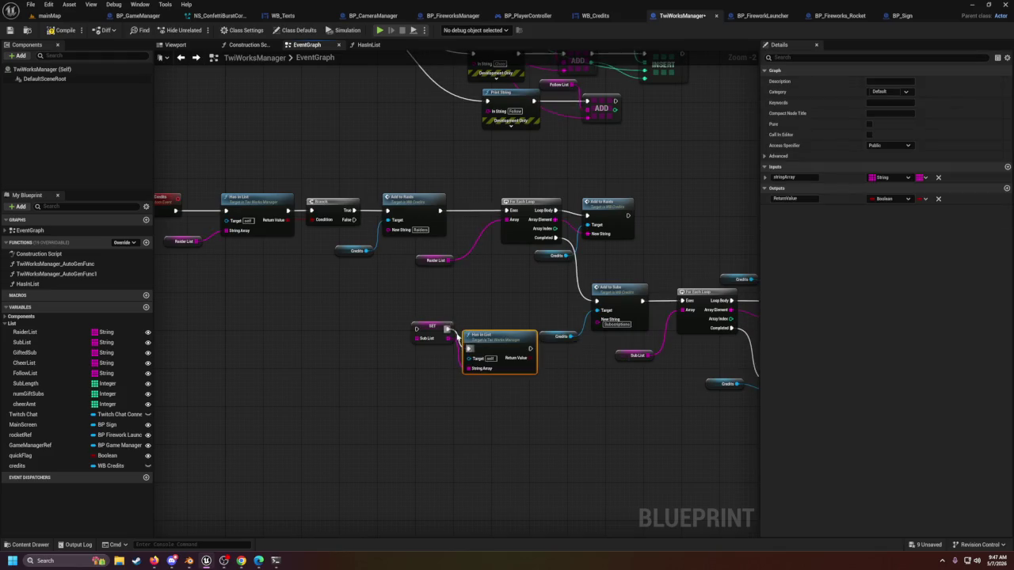
drag(501, 340, 480, 311)
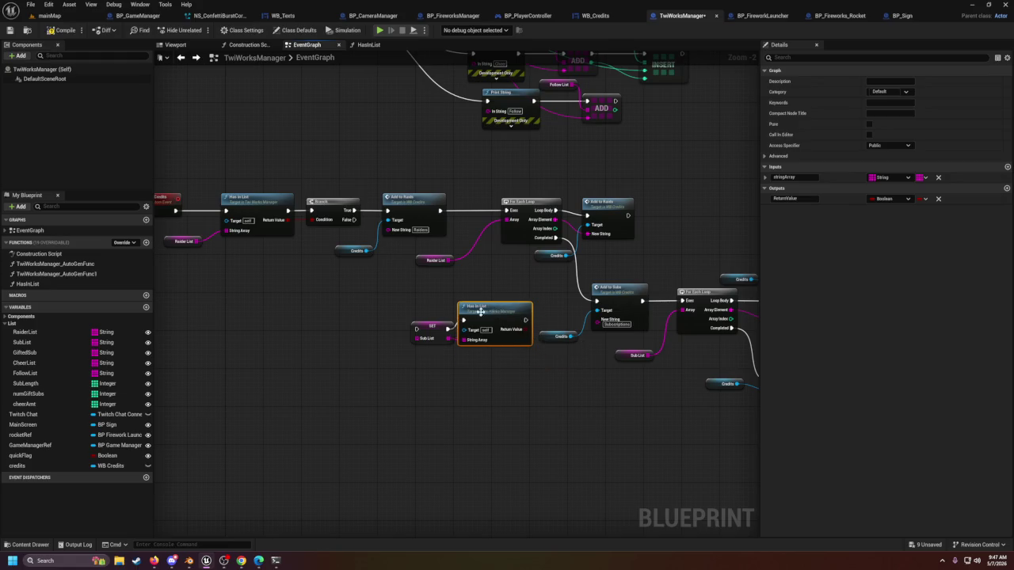
Step: Run the Sub List check after the raider loop, delete the SET node, and feed Sub List in
click(317, 205)
mouse_move(398, 300)
mouse_down()
mouse_move(475, 340)
mouse_move(398, 315)
mouse_move(463, 332)
mouse_move(469, 316)
mouse_move(477, 324)
mouse_move(590, 320)
mouse_move(596, 301)
mouse_up()
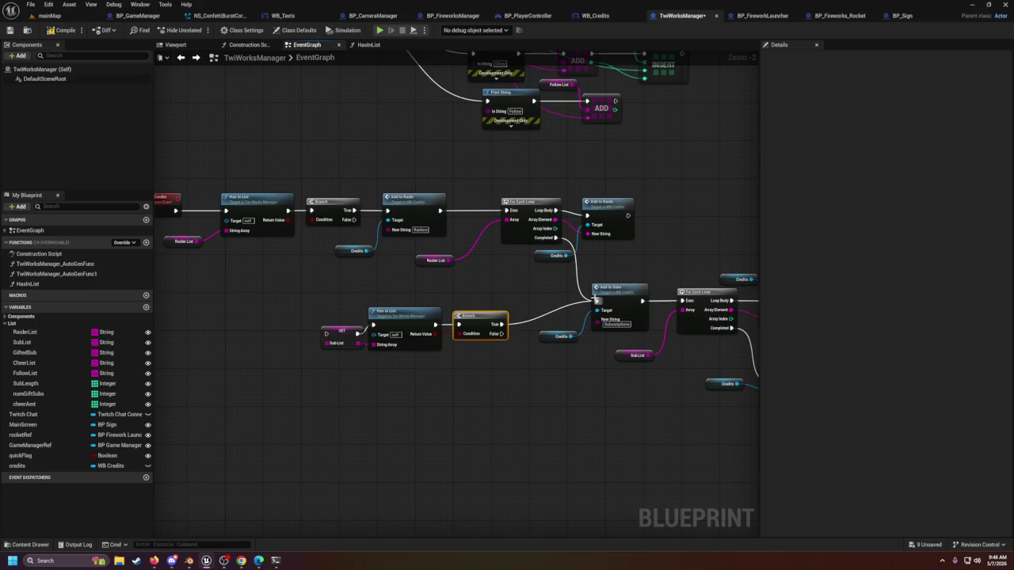
mouse_move(555, 237)
mouse_down()
mouse_move(367, 306)
mouse_move(374, 325)
mouse_move(321, 332)
mouse_move(347, 332)
mouse_up()
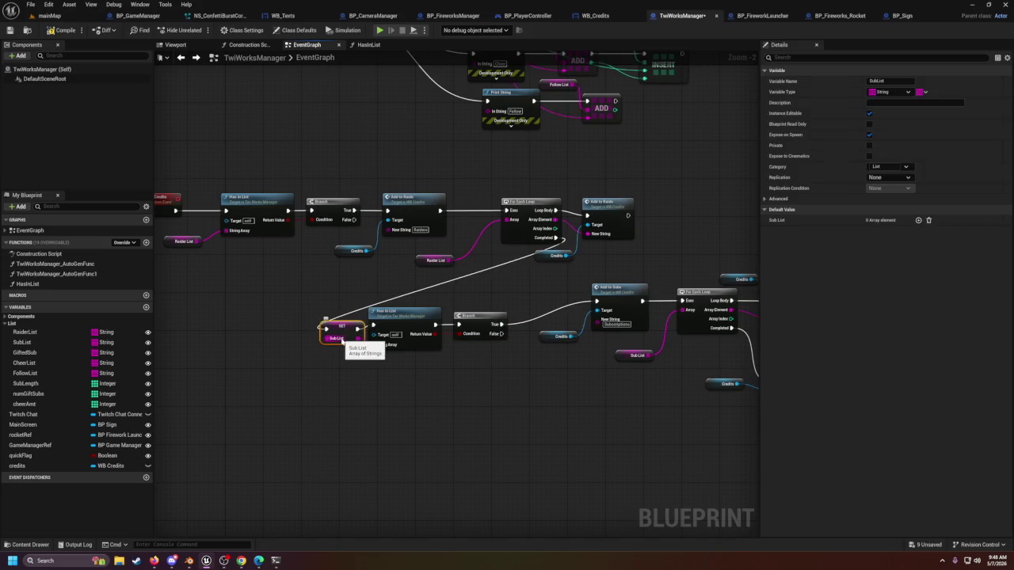
key(Delete)
drag(555, 237, 371, 325)
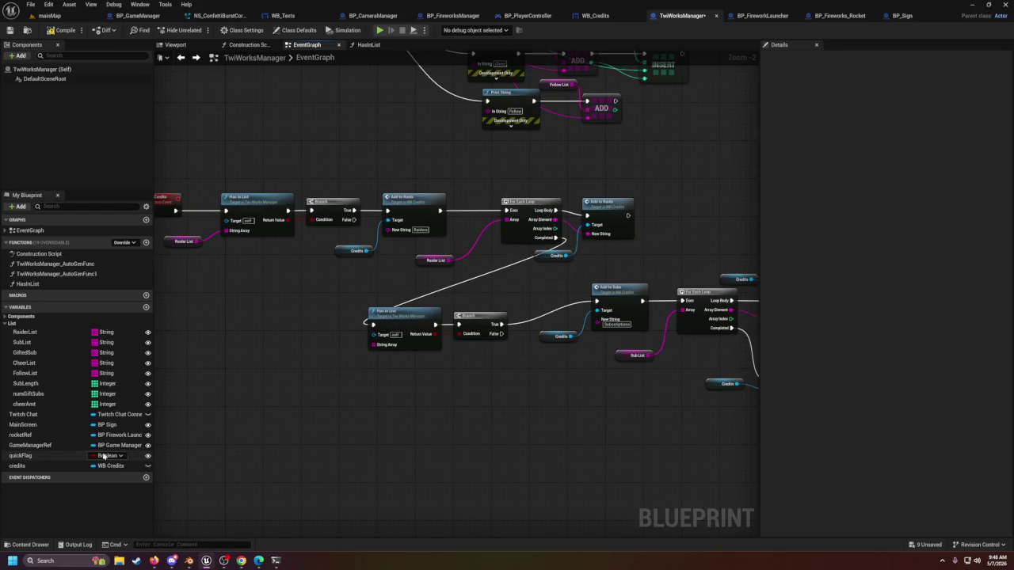
mouse_move(22, 342)
mouse_down()
mouse_move(309, 354)
mouse_move(316, 337)
mouse_move(396, 349)
mouse_move(320, 344)
mouse_up()
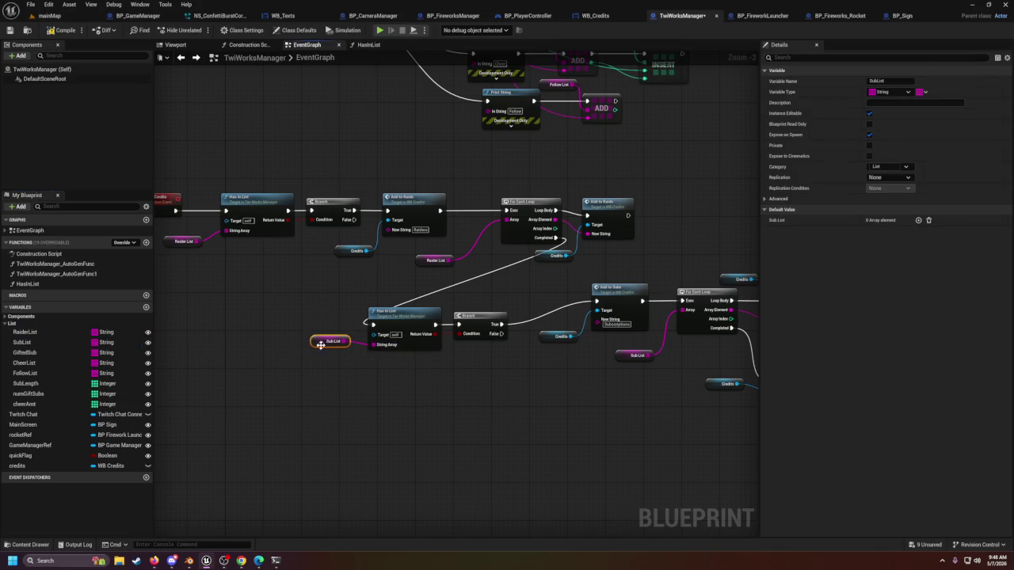
Step: Route the raider Branch's False path into the Sub List check
click(404, 311)
ctrl+click(477, 325)
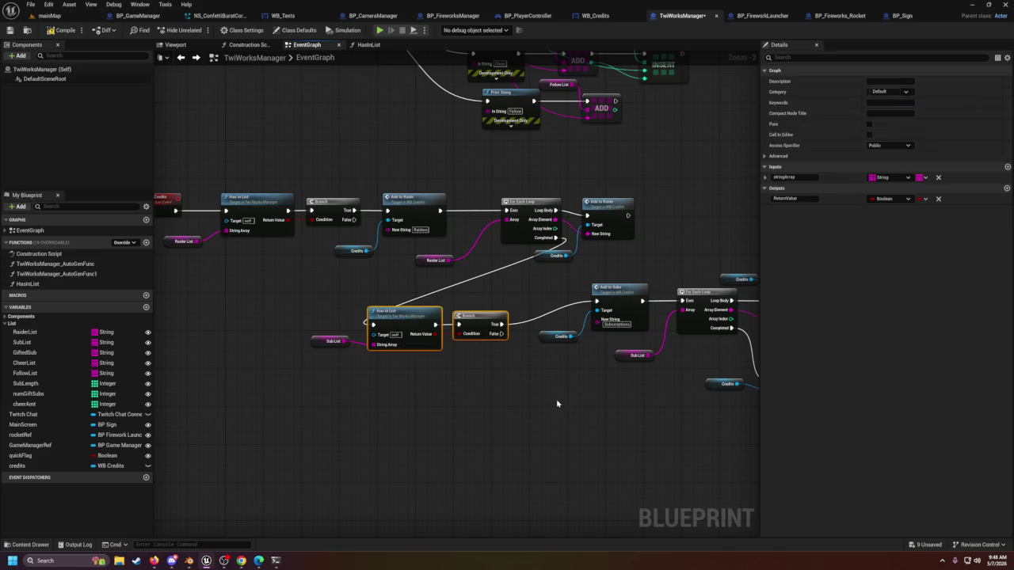
scroll(640, 412, down, 1)
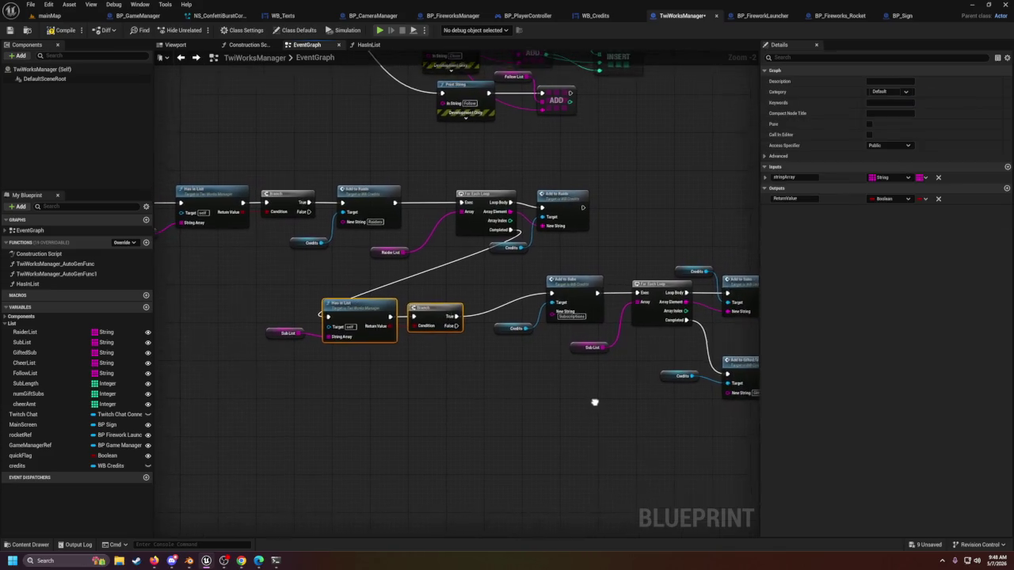
scroll(523, 351, down, 1)
click(546, 257)
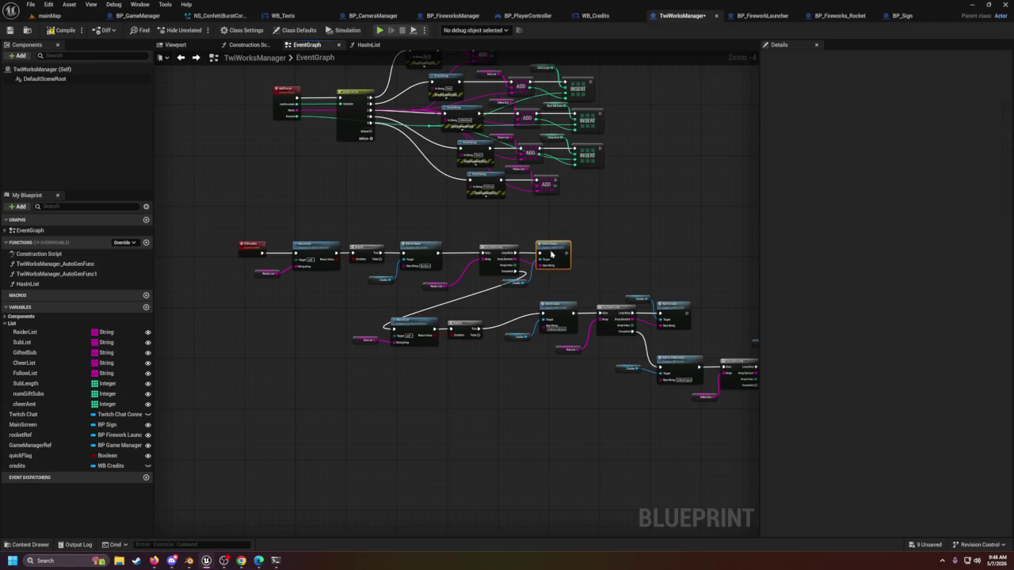
mouse_move(380, 259)
mouse_down()
mouse_move(404, 324)
mouse_move(422, 331)
mouse_up()
scroll(567, 327, up, 3)
scroll(425, 351, down, 1)
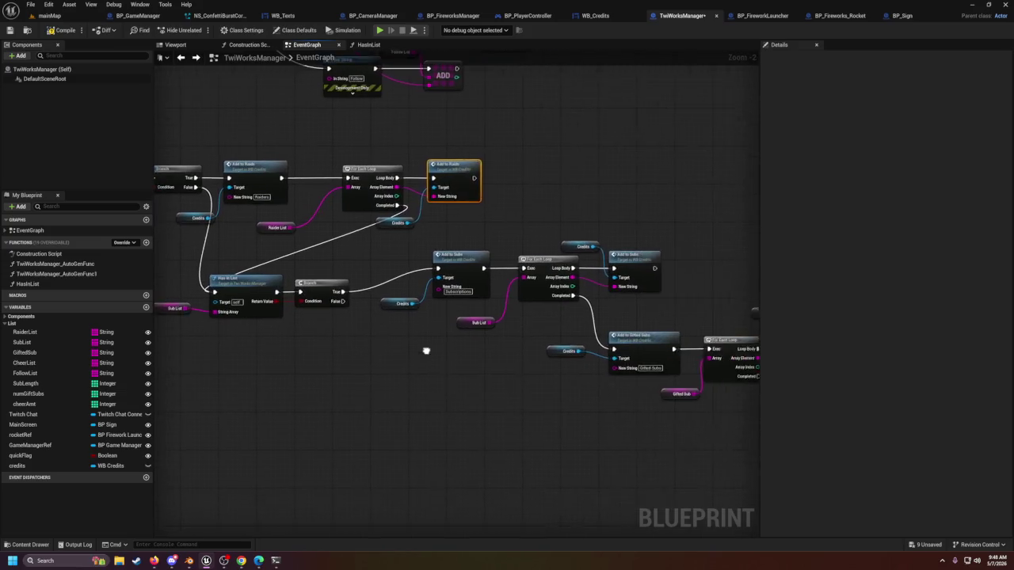
Step: Duplicate the Sub List Has In List and Branch nodes below the others
drag(303, 244, 386, 294)
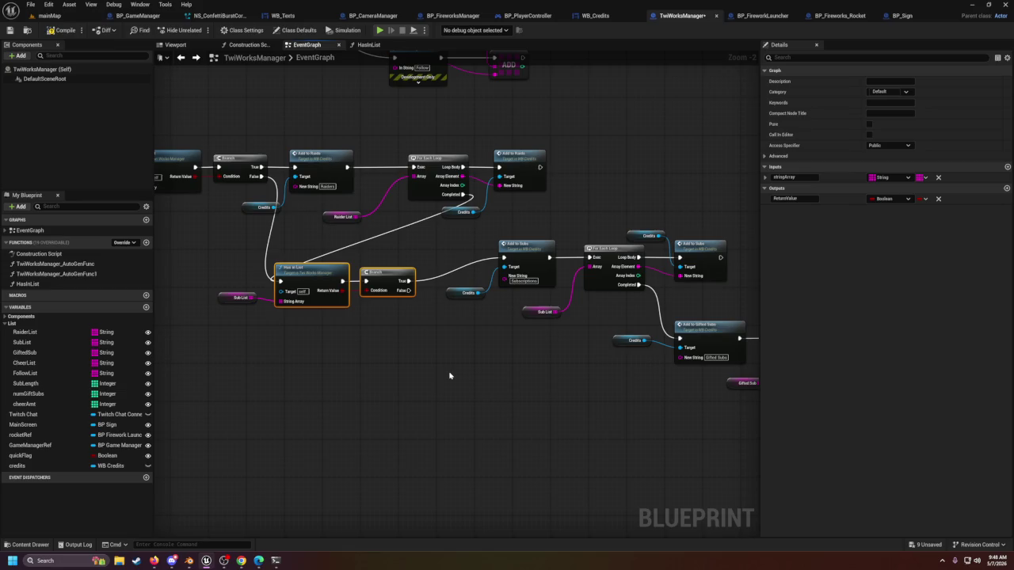
key(ctrl+c)
key(ctrl+v)
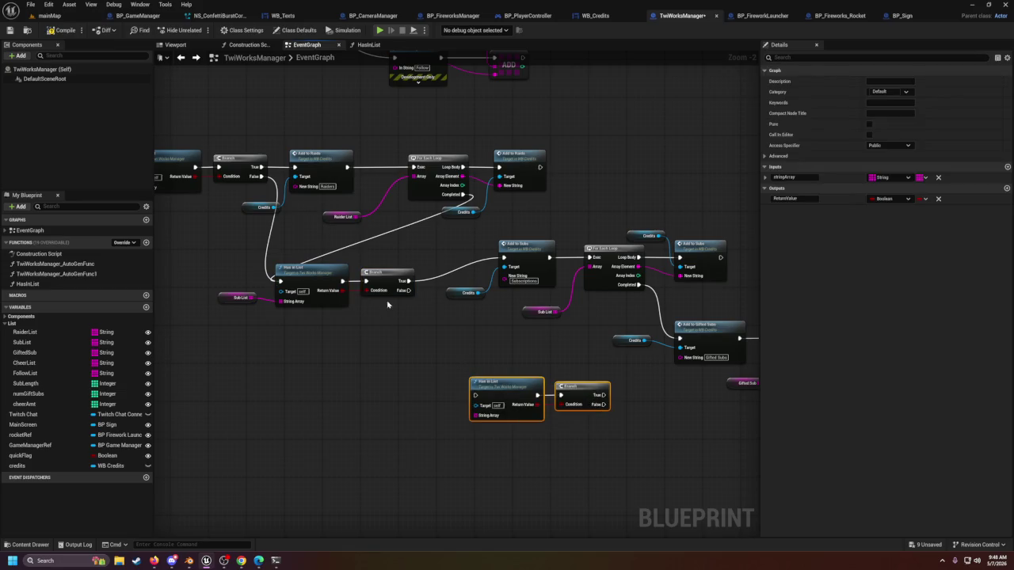
drag(407, 291, 475, 394)
drag(661, 359, 606, 344)
Step: Feed Gifted Sub into the copy, wire True to Add to Gifted Subs, run after the subs loop
click(28, 352)
drag(28, 352, 357, 368)
mouse_move(483, 349)
mouse_down()
mouse_move(523, 346)
mouse_move(561, 291)
mouse_up()
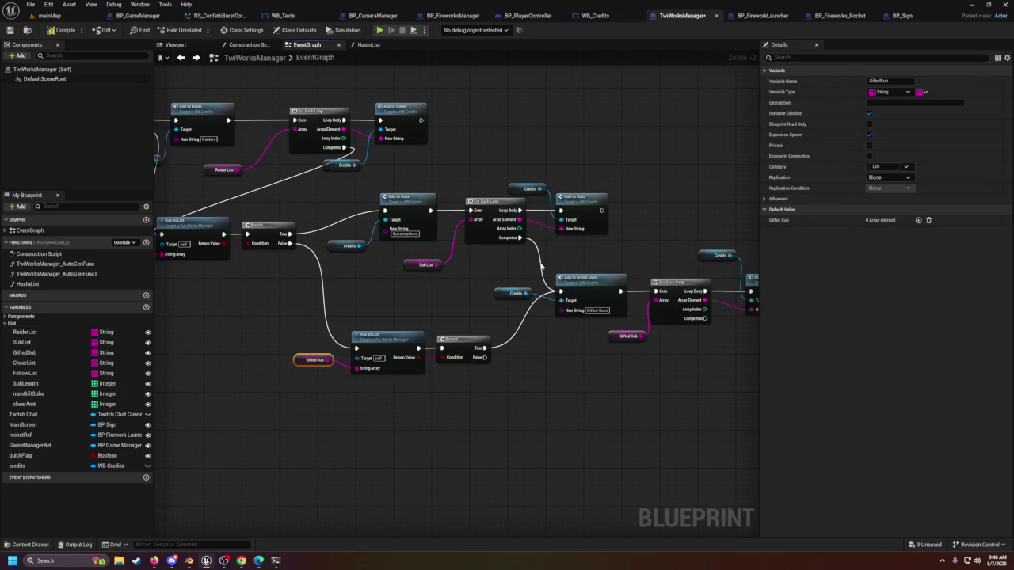
drag(520, 238, 356, 349)
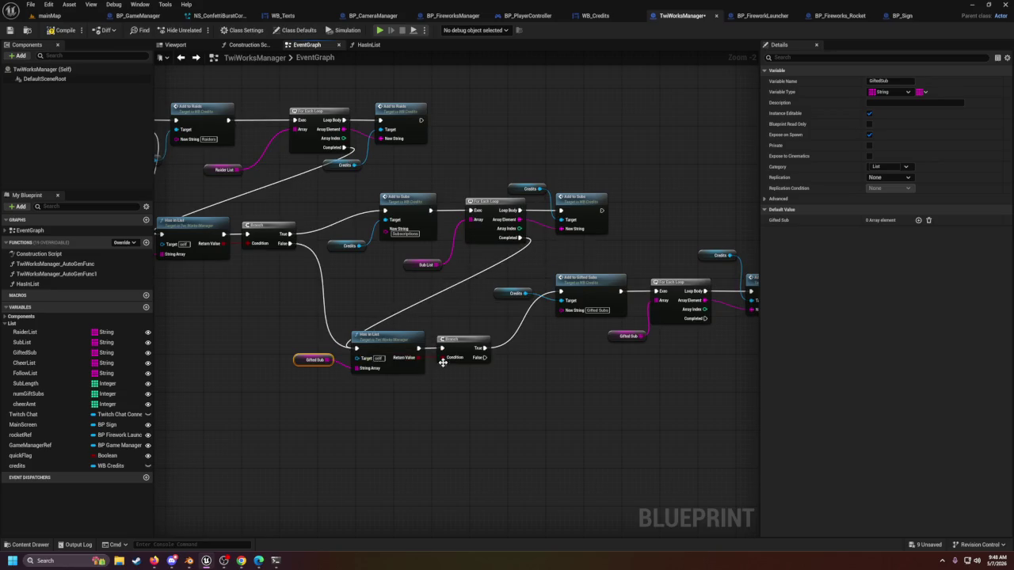
mouse_move(486, 357)
mouse_down()
mouse_move(651, 376)
mouse_move(612, 387)
mouse_up()
Step: Paste another check and branch, fed by Gifted Sub's False path and loop completion
key(ctrl+v)
key(Escape)
key(ctrl+v)
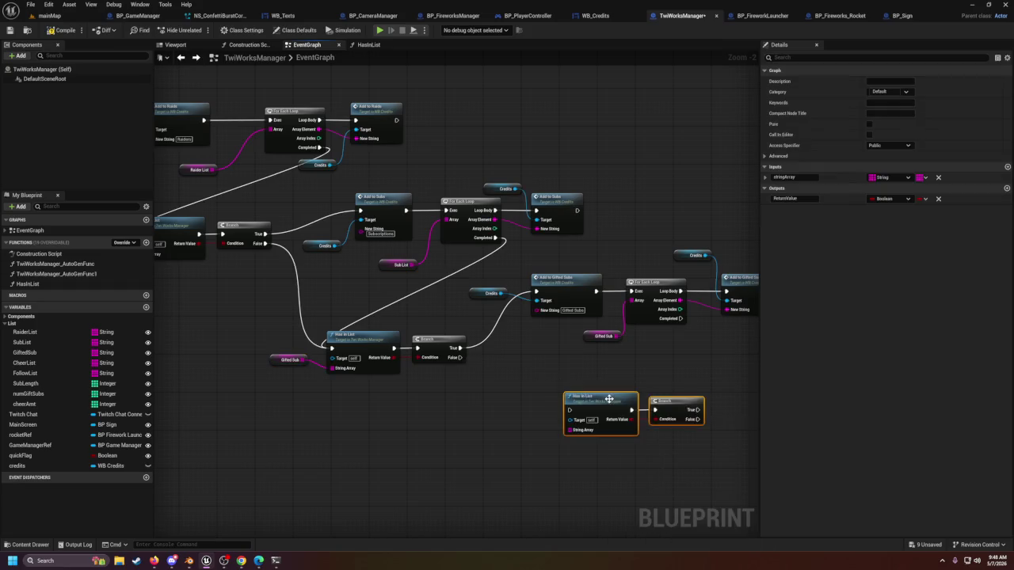
mouse_move(464, 359)
mouse_down()
mouse_move(536, 384)
mouse_move(567, 410)
mouse_up()
mouse_move(588, 463)
mouse_down()
mouse_move(482, 438)
mouse_move(435, 443)
mouse_up()
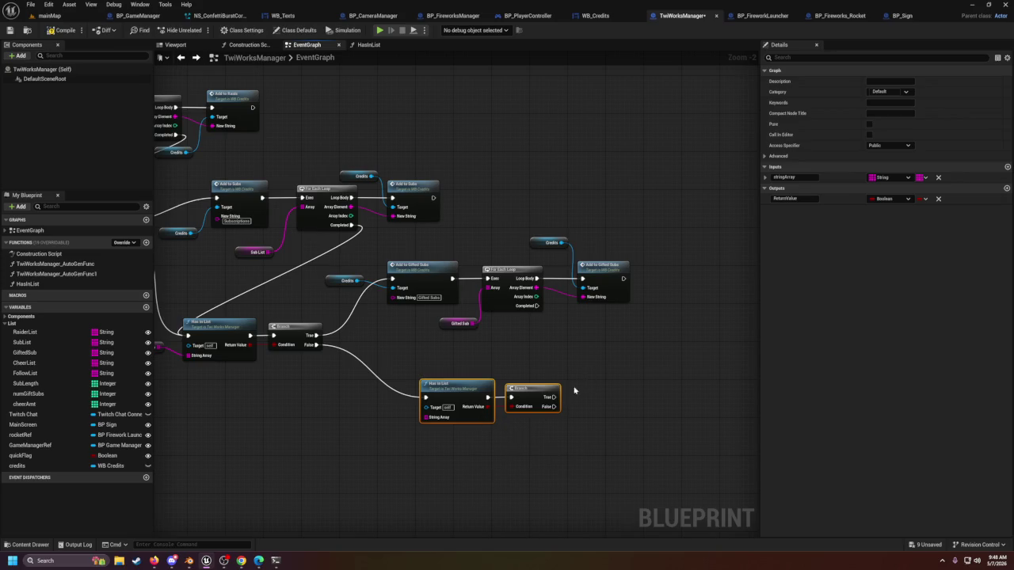
drag(536, 305, 426, 398)
drag(659, 410, 618, 405)
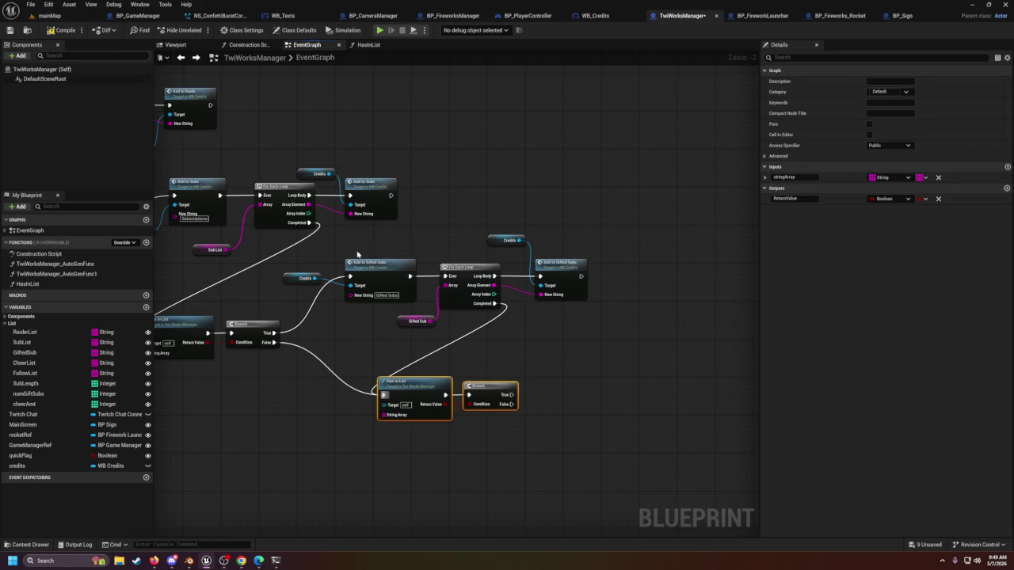
Step: Copy the Gifted Subs loop group with Credits and wire it to the new branch's True
mouse_move(303, 260)
mouse_down()
mouse_move(536, 303)
mouse_move(579, 315)
mouse_move(578, 327)
mouse_up()
drag(478, 209, 541, 274)
drag(566, 345, 516, 242)
key(ctrl+c)
key(ctrl+v)
drag(466, 292, 528, 321)
click(451, 364)
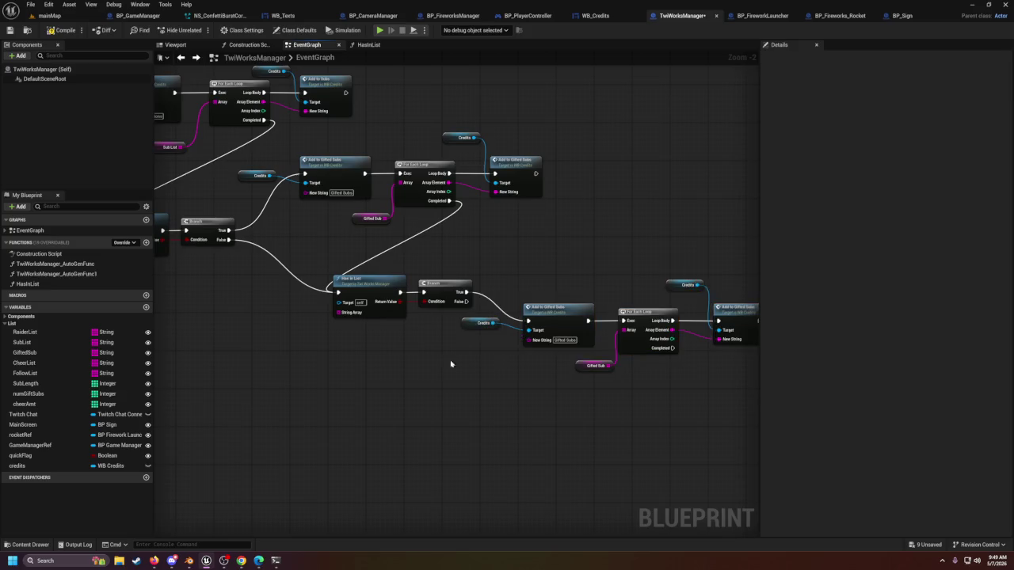
scroll(450, 364, up, 1)
scroll(483, 353, down, 1)
Step: Feed Cheer List into the final Has In List check and set the label to Cheer
drag(428, 360, 614, 399)
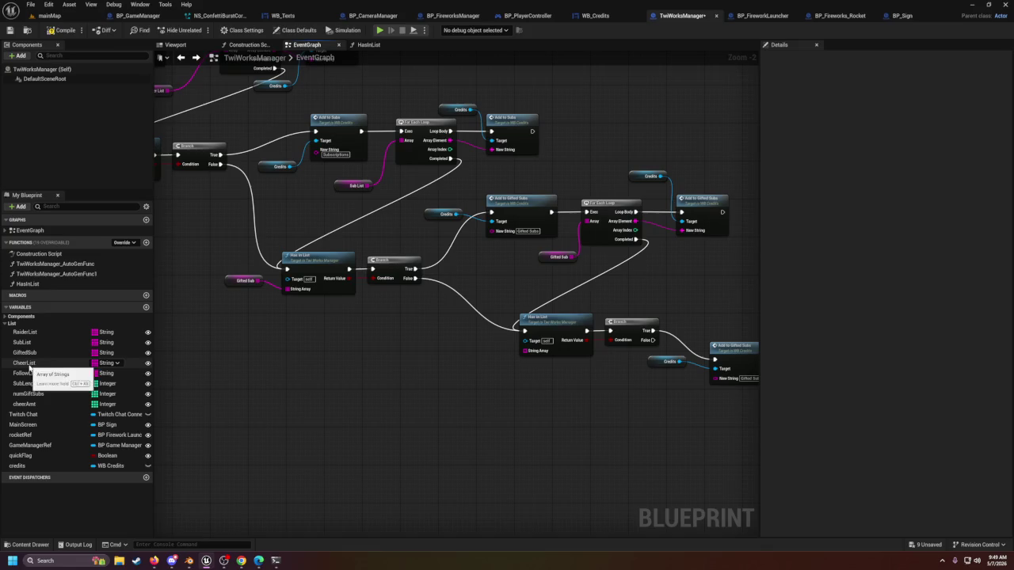
drag(25, 362, 529, 404)
drag(524, 358, 518, 358)
drag(568, 400, 351, 391)
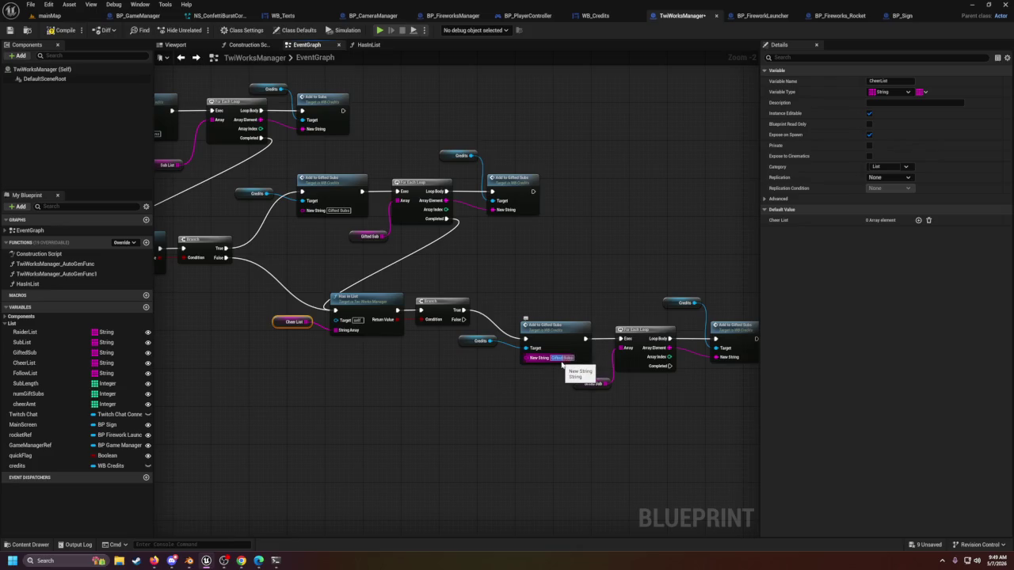
text(Cheers)
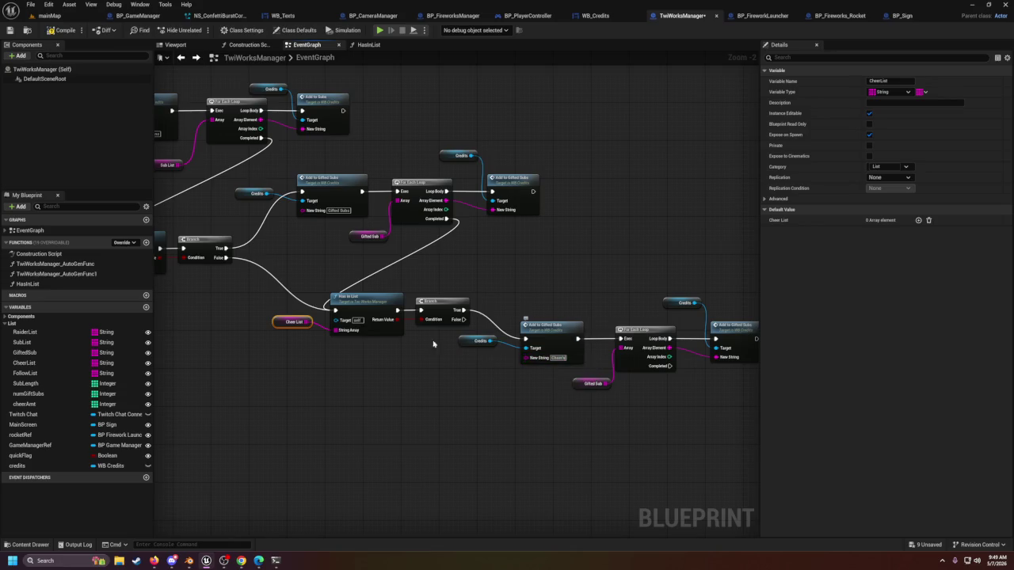
click(469, 371)
Step: Align the copied loop nodes and delete the leftover Gifted Sub getter
drag(551, 327, 550, 309)
drag(630, 416, 521, 405)
drag(494, 352, 528, 376)
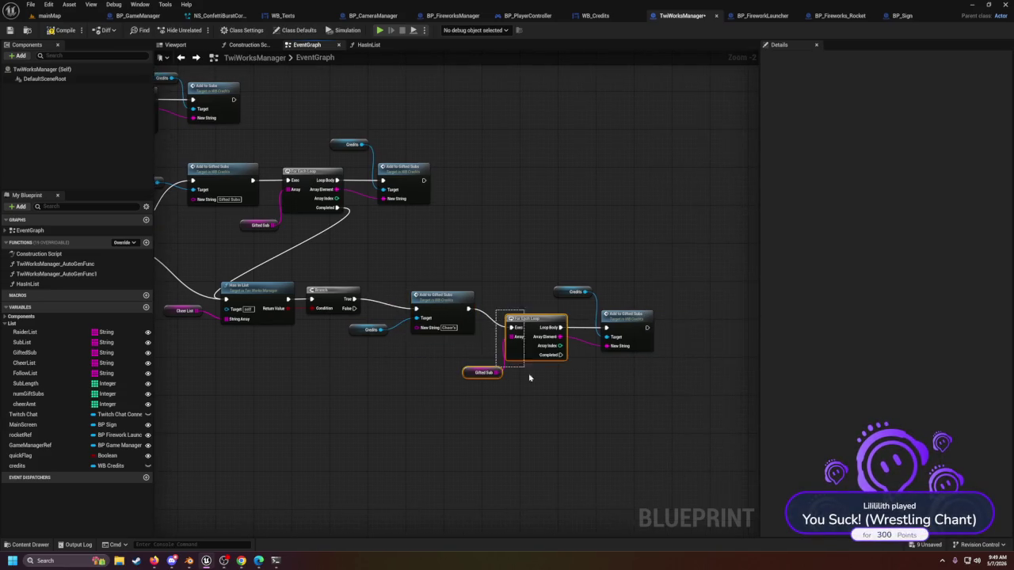
drag(533, 320, 531, 307)
drag(631, 318, 631, 305)
click(483, 358)
key(Delete)
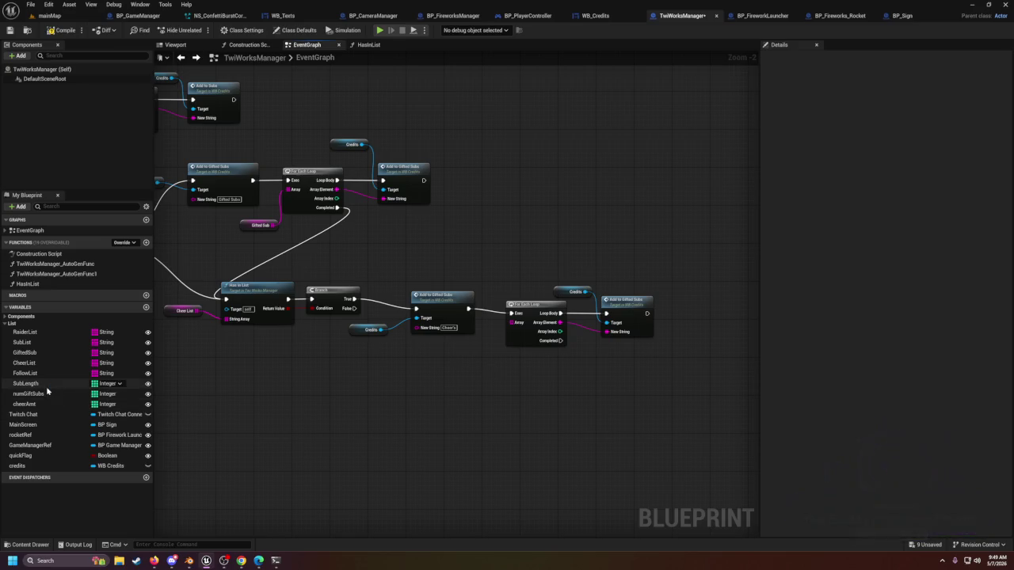
Step: Make the final For Each Loop iterate Cheer List, tidy the nodes, then switch to Blender
mouse_move(39, 367)
mouse_down()
mouse_move(536, 375)
mouse_move(525, 344)
mouse_move(466, 321)
mouse_move(474, 349)
mouse_up()
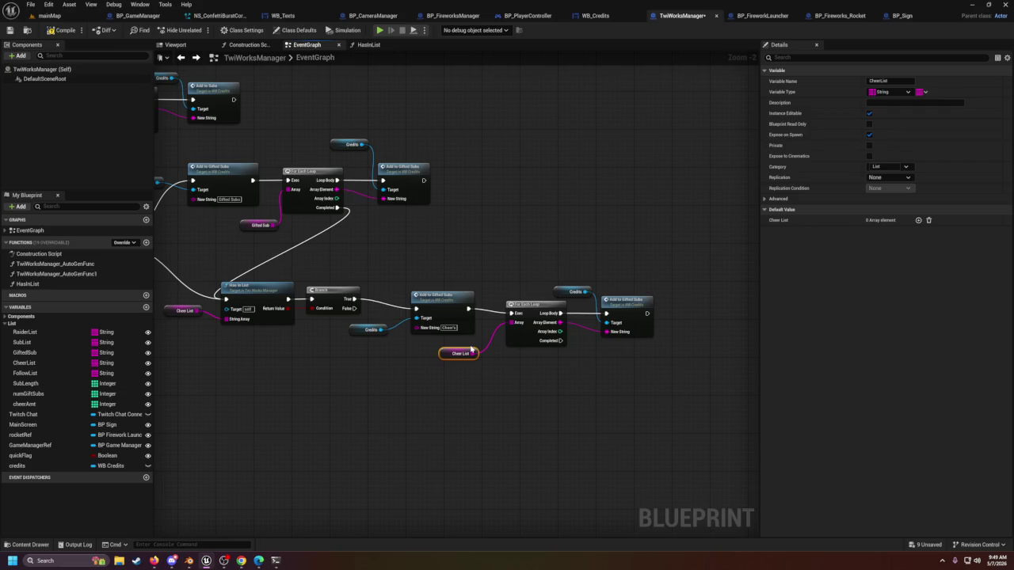
drag(539, 277, 654, 356)
drag(625, 303, 619, 298)
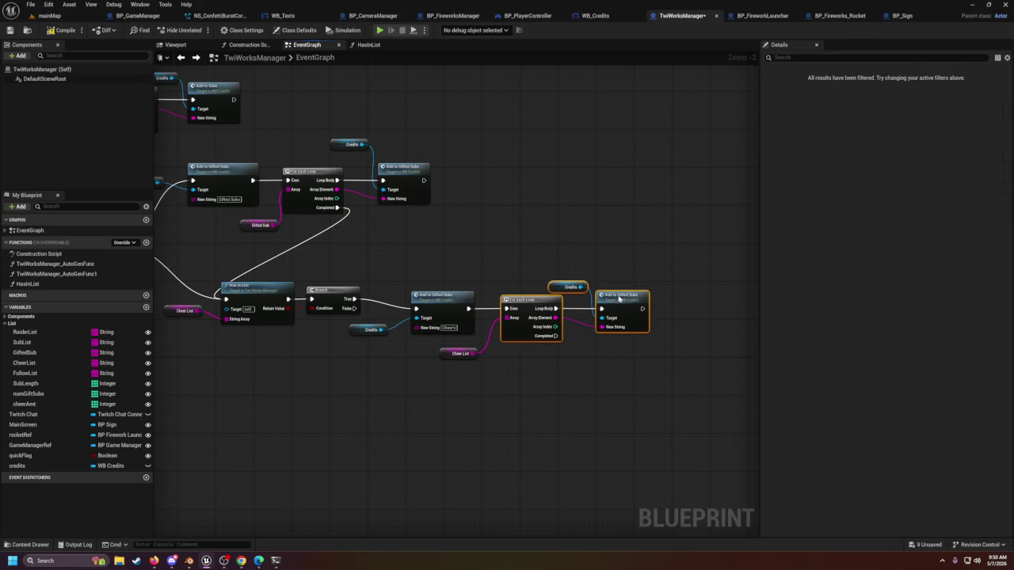
click(580, 377)
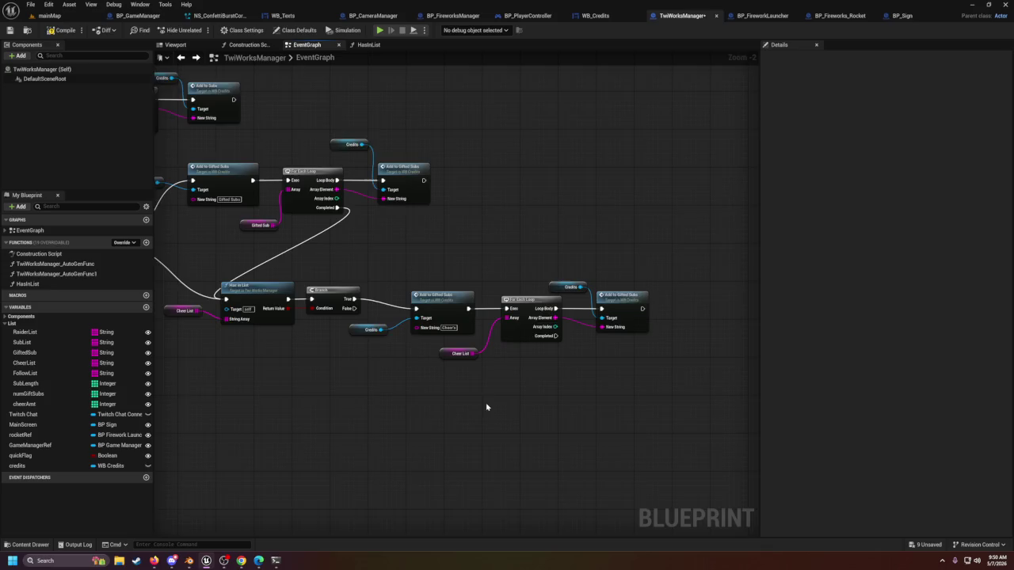
scroll(486, 407, down, 1)
drag(482, 388, 511, 355)
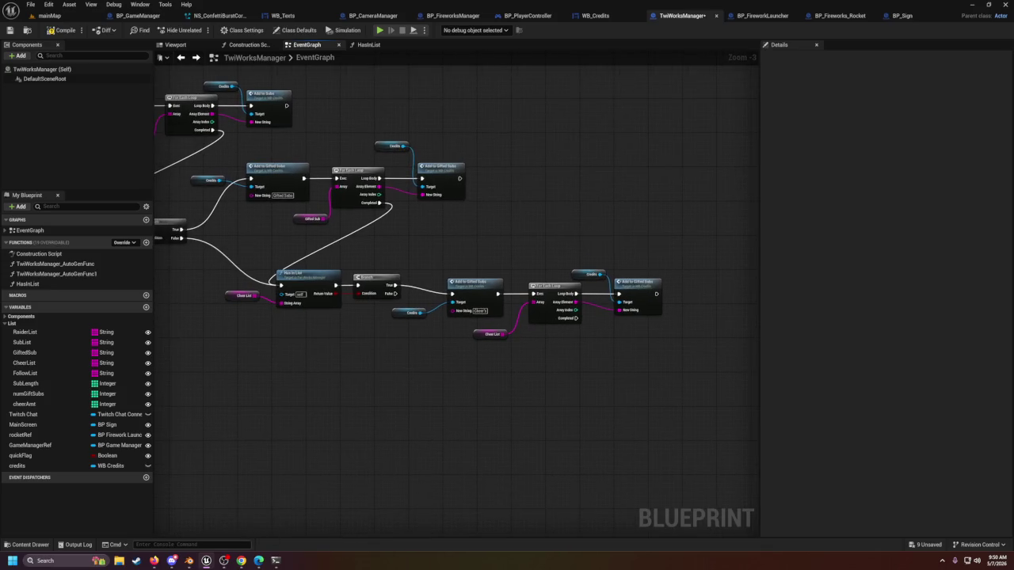
click(190, 560)
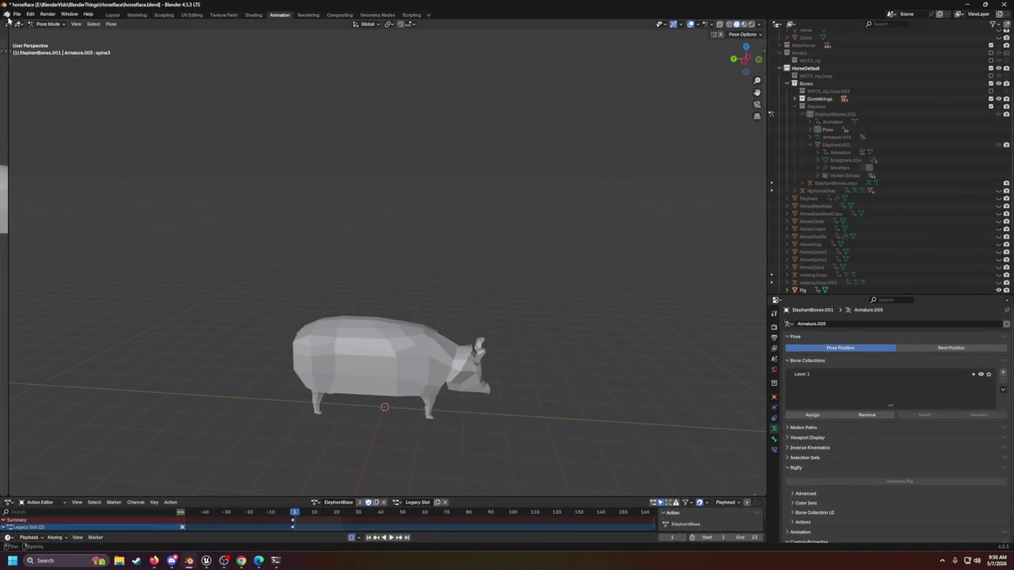
Step: Open Hockey.blend from the recent files, discarding unsaved changes
click(16, 15)
mouse_move(57, 39)
key(Escape)
click(16, 15)
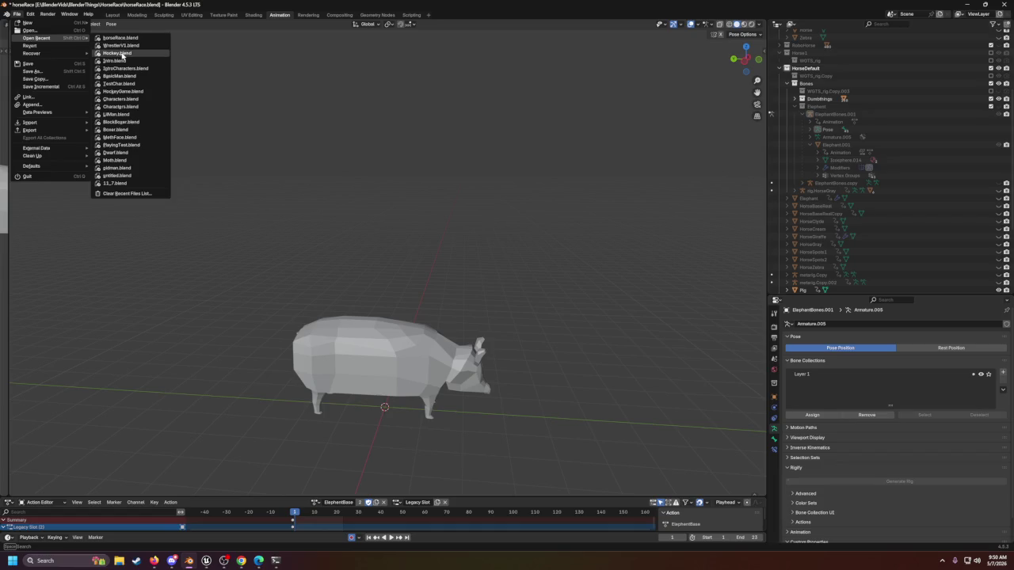
click(121, 54)
click(516, 292)
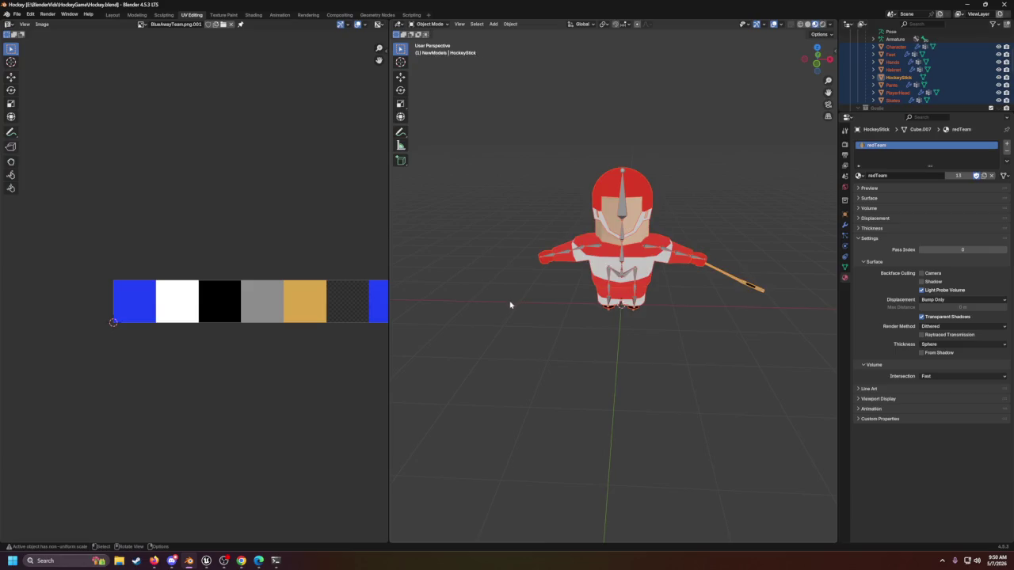
Step: Widen the 3D view, switch to the Animation workspace, and select the hockey player armature
mouse_move(385, 220)
mouse_down()
mouse_move(190, 222)
mouse_move(261, 238)
mouse_up()
scroll(478, 270, up, 3)
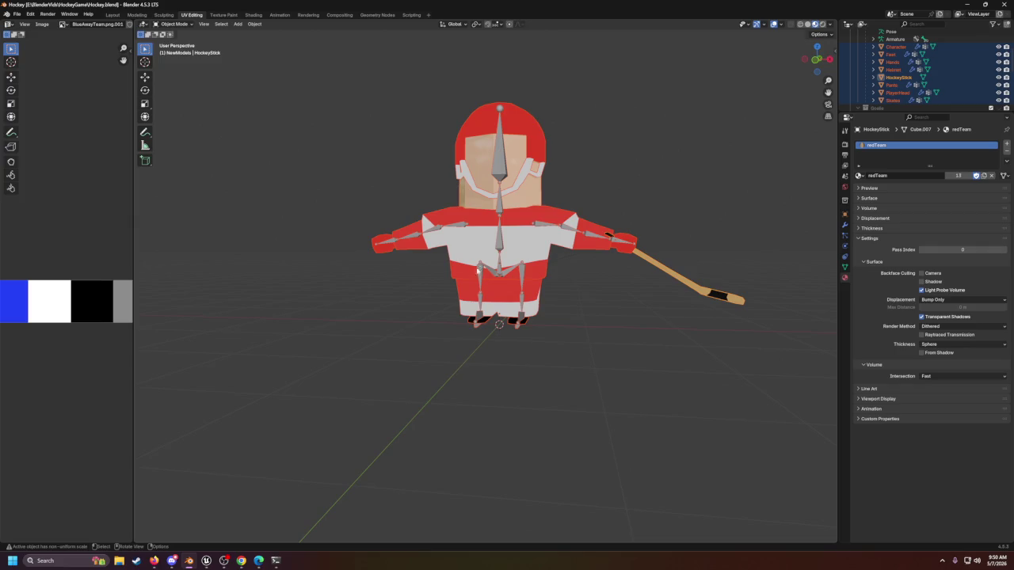
click(279, 14)
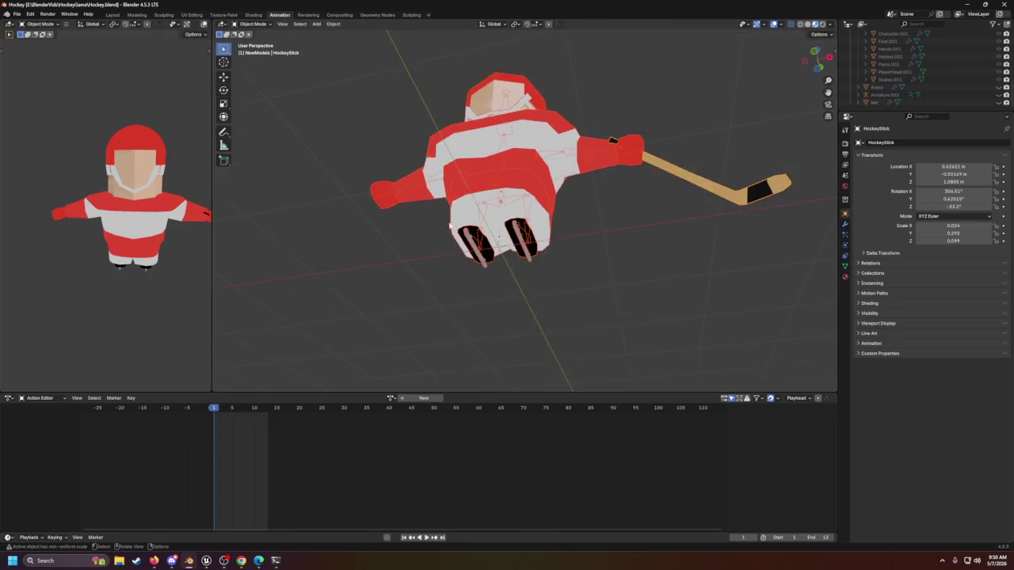
drag(463, 274, 408, 391)
click(496, 209)
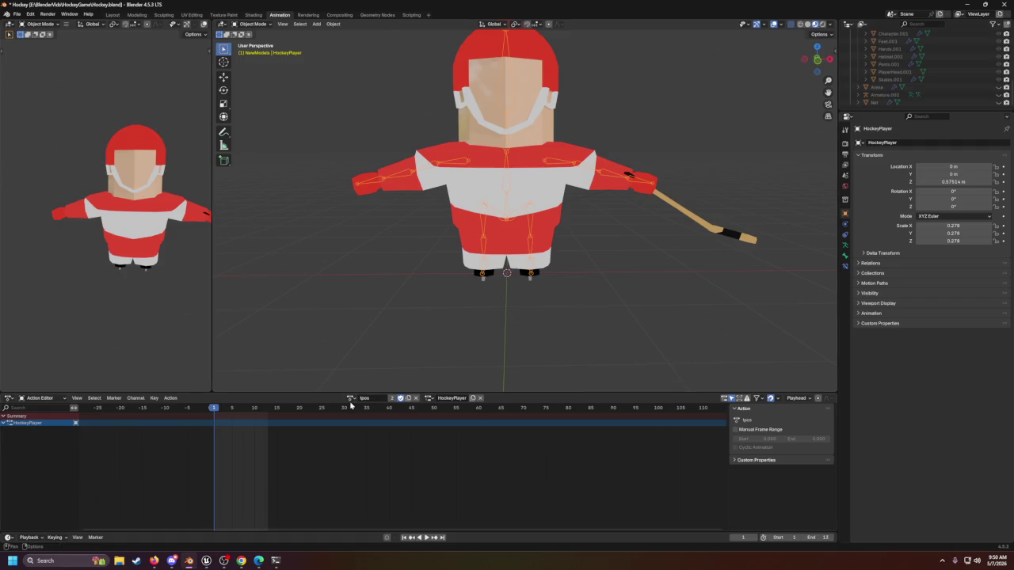
Step: Apply the skateForward action, select all bones in Pose Mode, and set End to 39
click(349, 398)
click(364, 442)
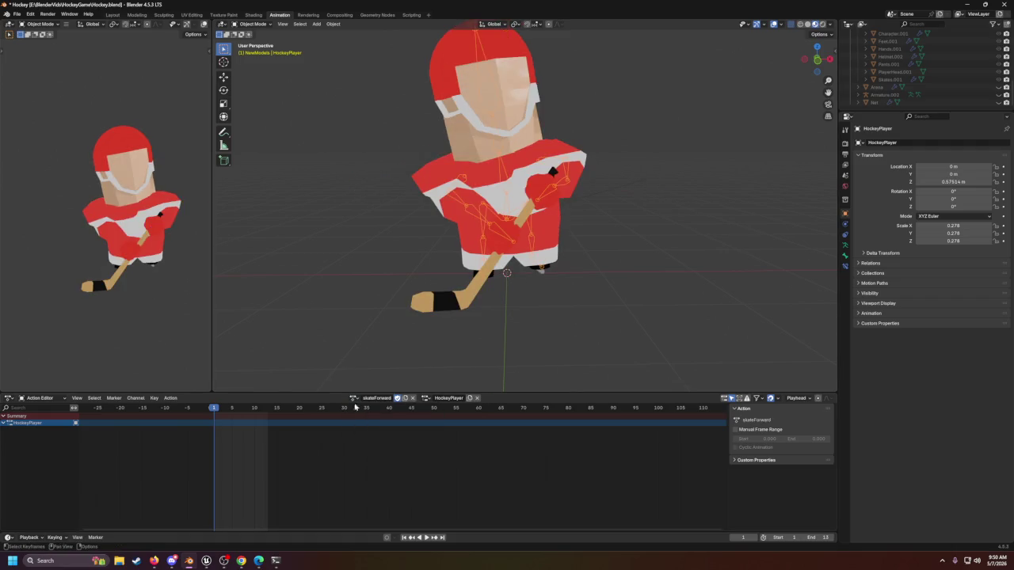
click(258, 25)
click(252, 50)
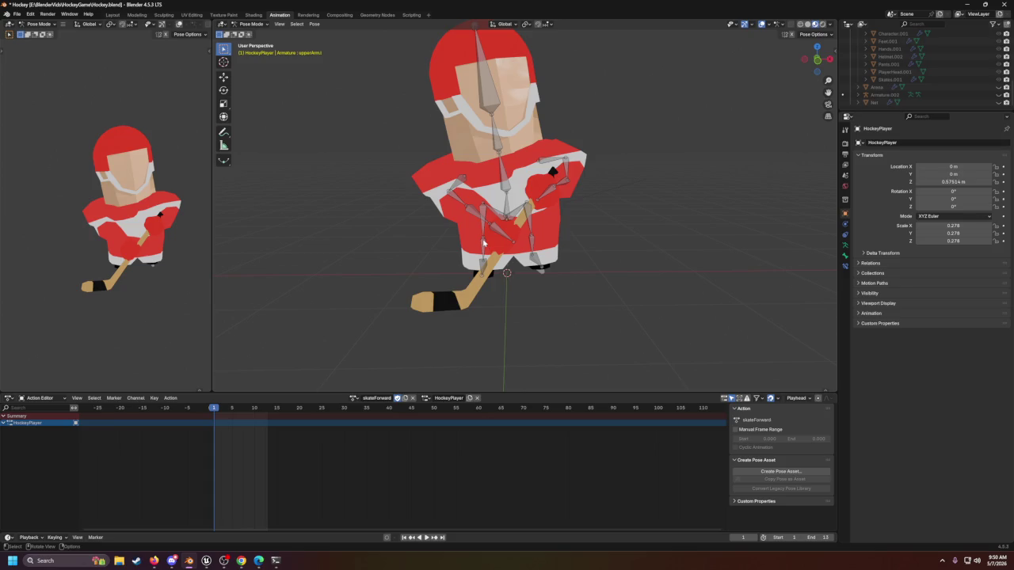
key(a)
click(826, 538)
text(39)
key(Return)
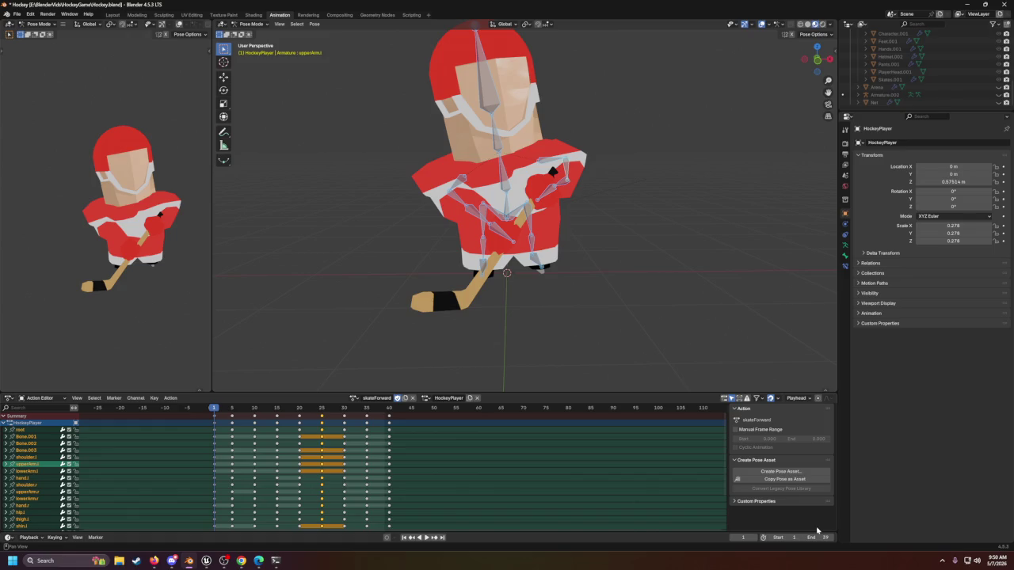
Step: Play back skateForward, then switch the player's action to Shot
click(430, 538)
click(575, 288)
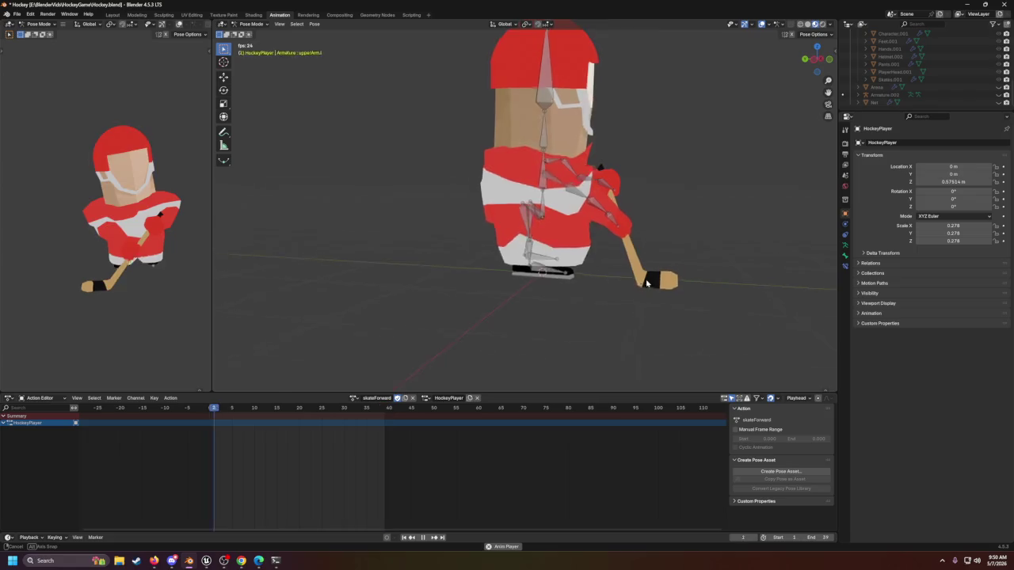
mouse_move(646, 283)
mouse_down()
mouse_move(485, 295)
mouse_move(613, 280)
mouse_up()
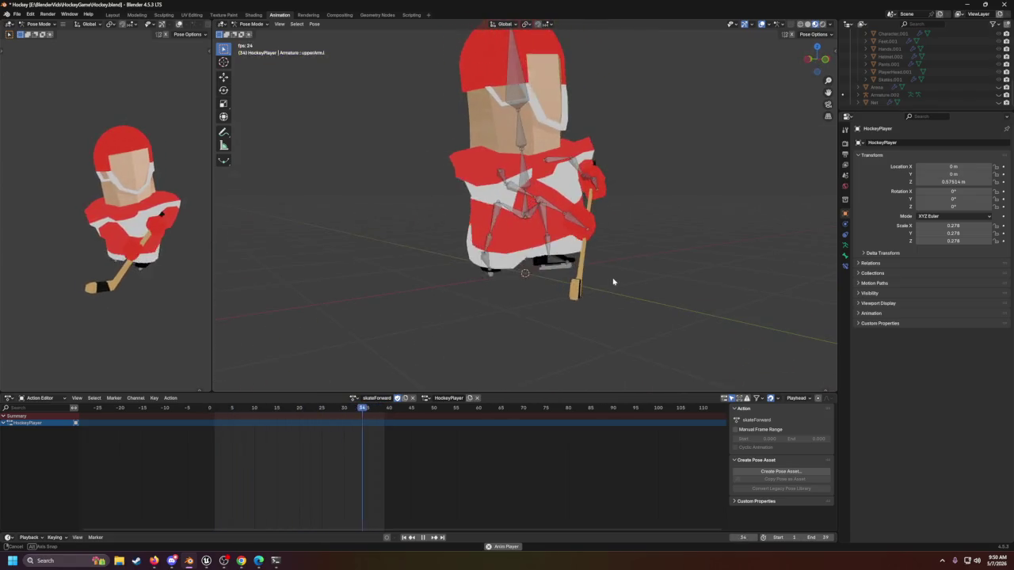
click(354, 398)
click(376, 452)
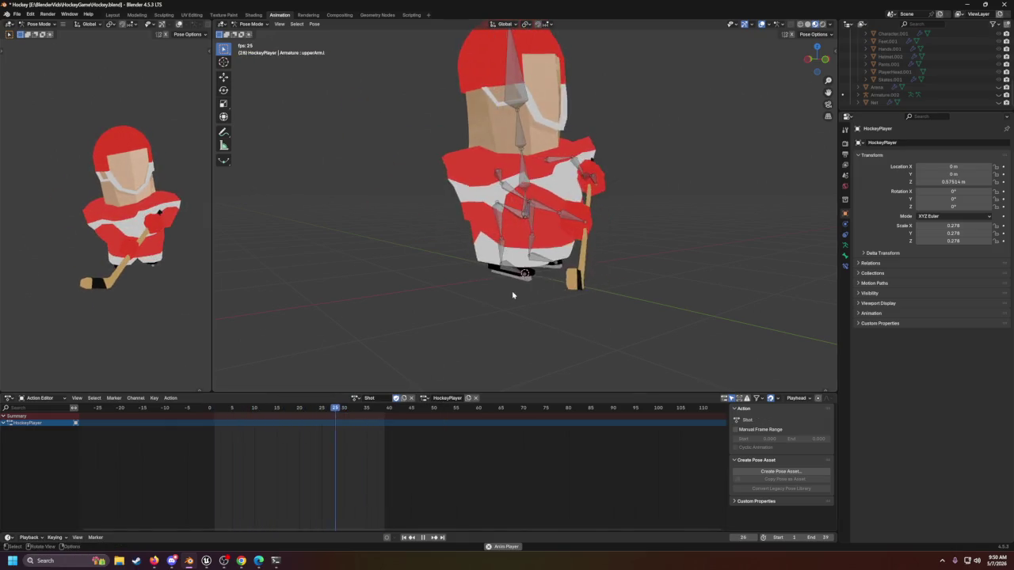
Step: Preview the Pass action, then switch to gotChecked
scroll(512, 295, down, 3)
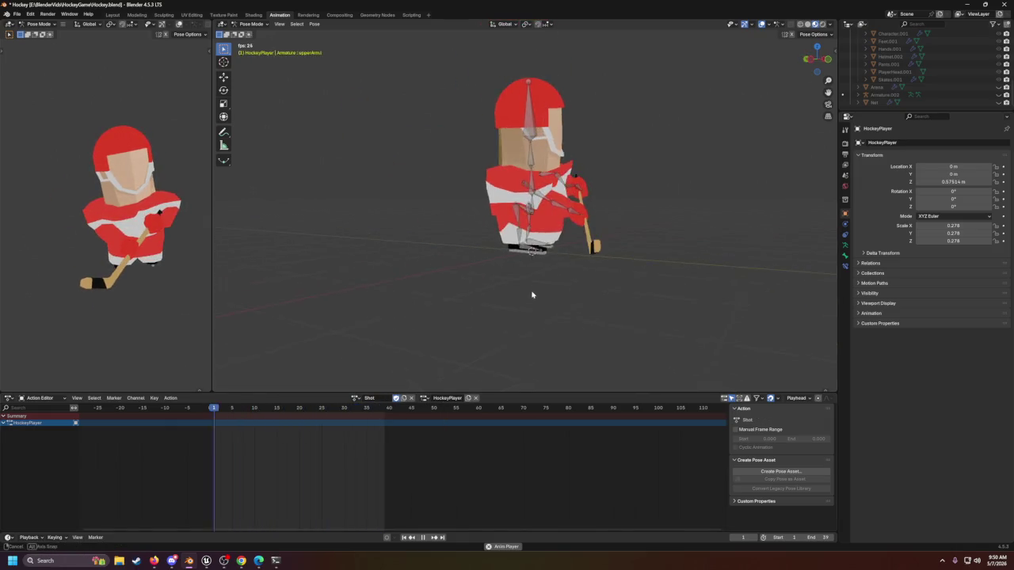
click(356, 398)
click(372, 430)
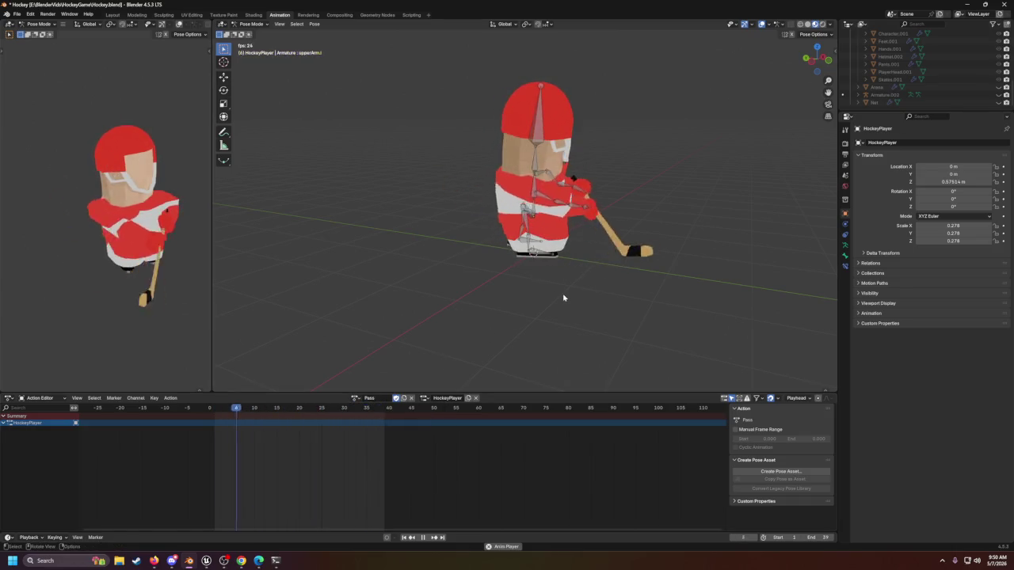
click(356, 398)
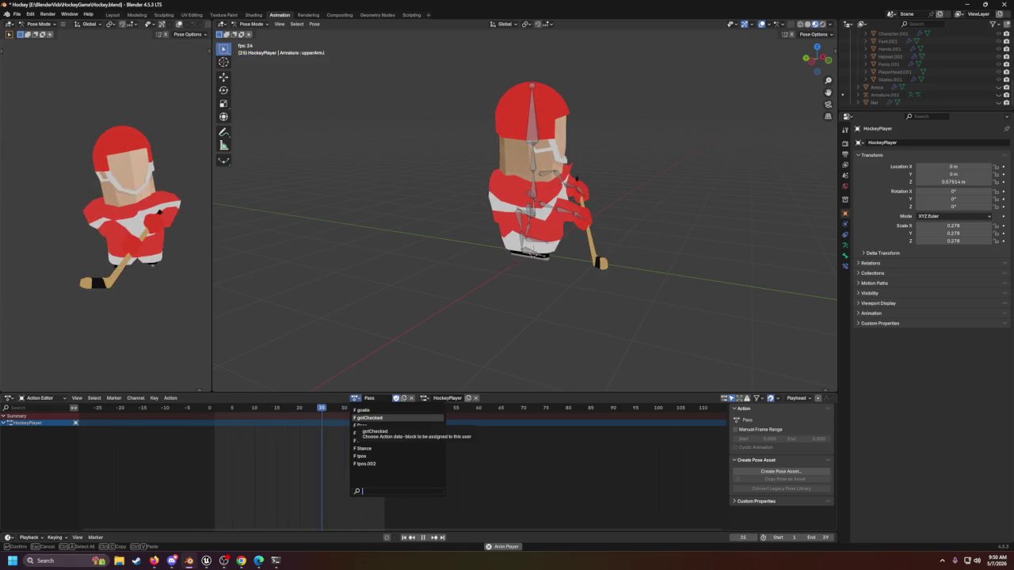
click(366, 417)
Step: View gotChecked from a low side angle, stop playback, and show the recent files list
drag(546, 269, 506, 290)
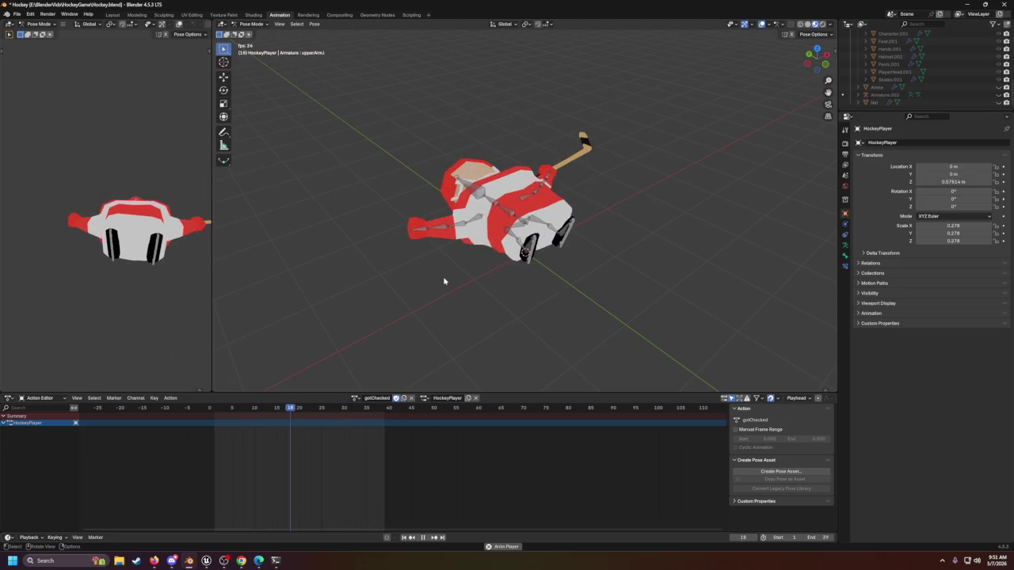
drag(460, 255, 561, 210)
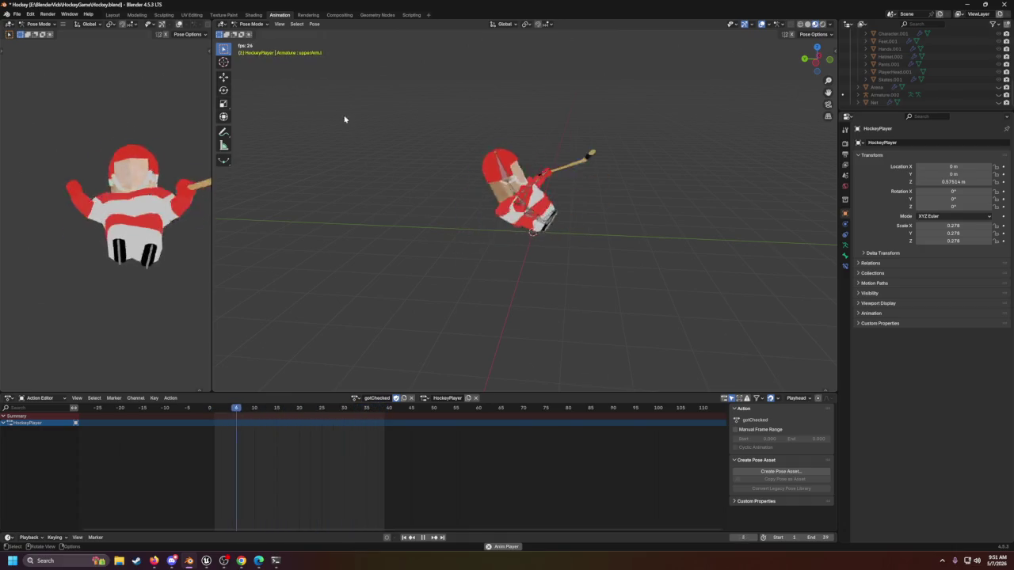
click(424, 537)
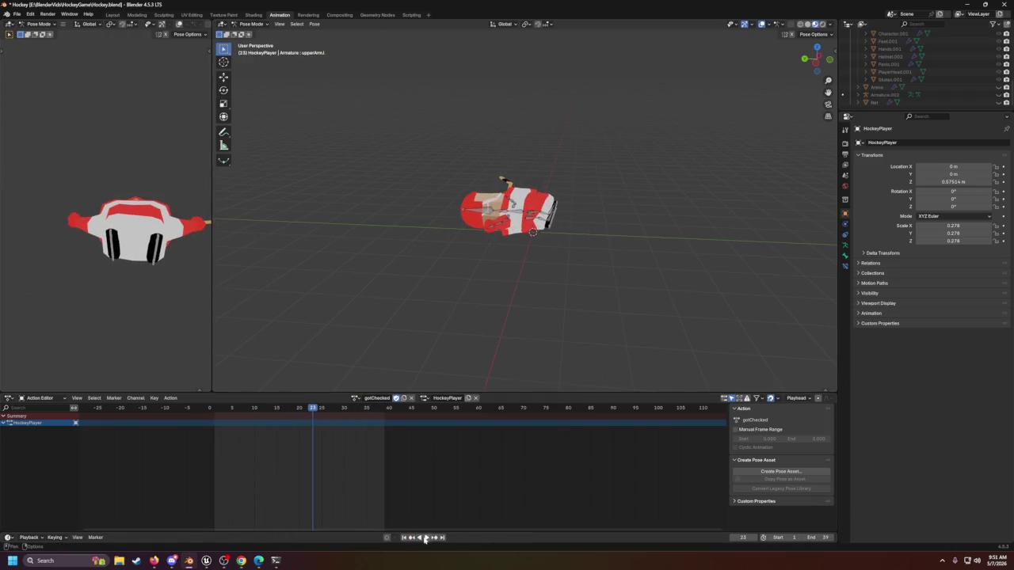
click(15, 15)
mouse_move(49, 37)
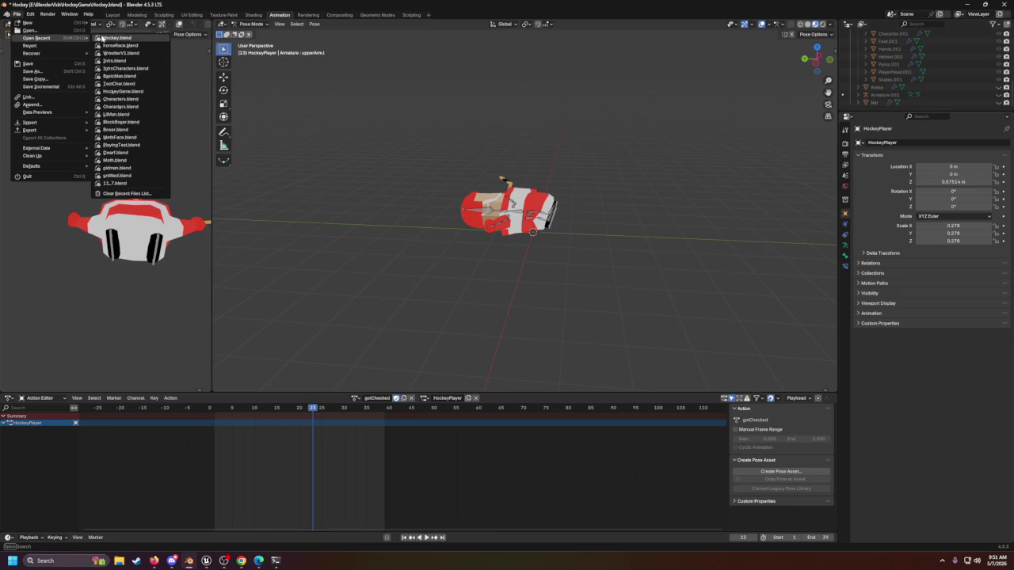
Step: Load WrestlerV1.blend with Don't Save, then bring the Unreal Engine editor forward from the taskbar
click(115, 53)
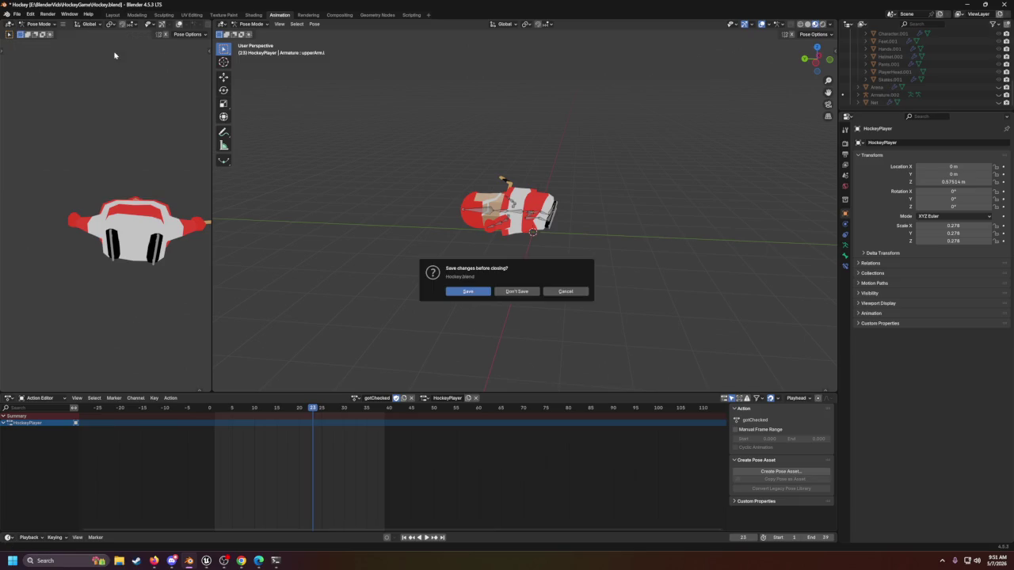
click(502, 291)
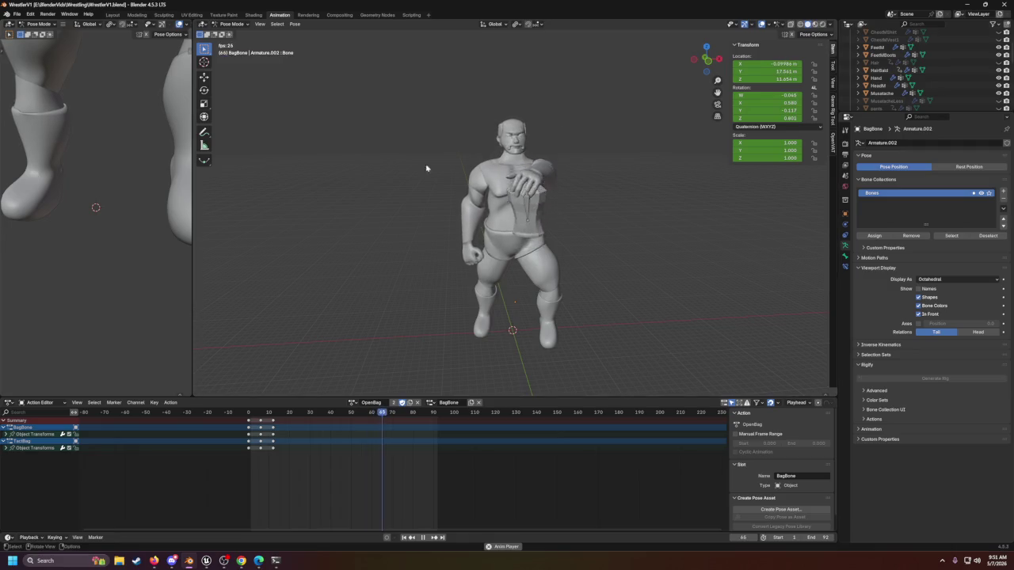
click(422, 537)
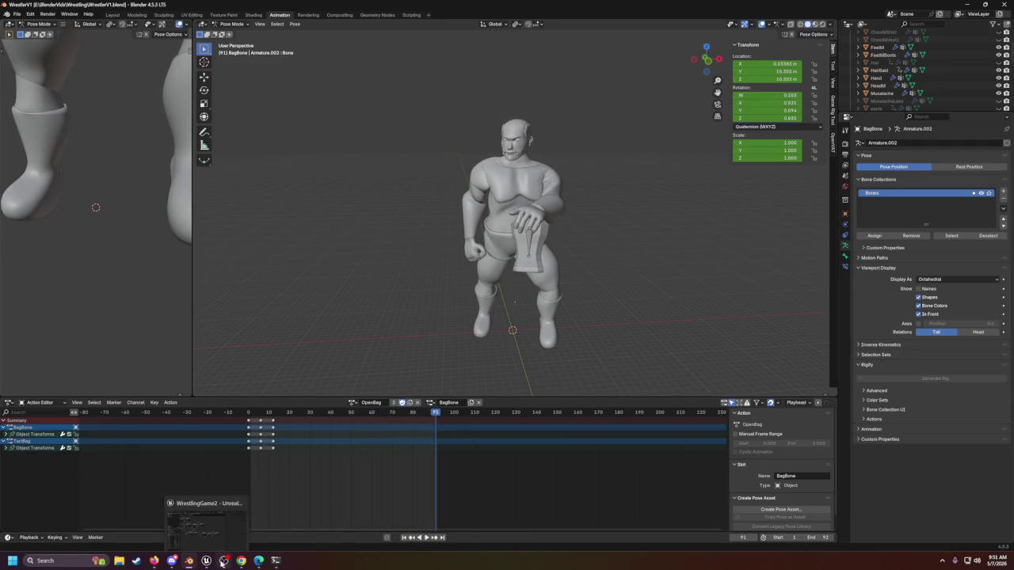
click(211, 559)
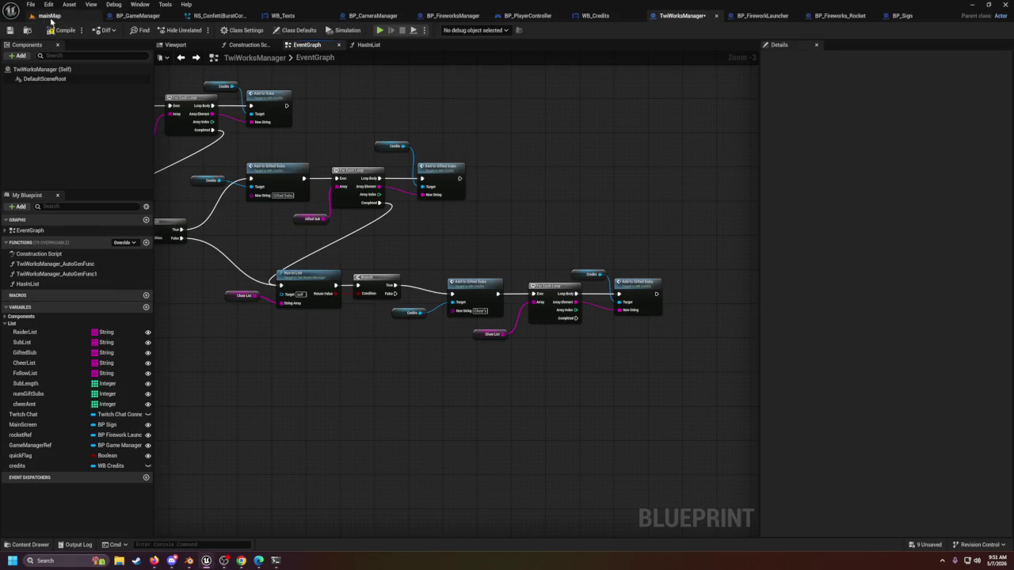
click(49, 15)
click(29, 544)
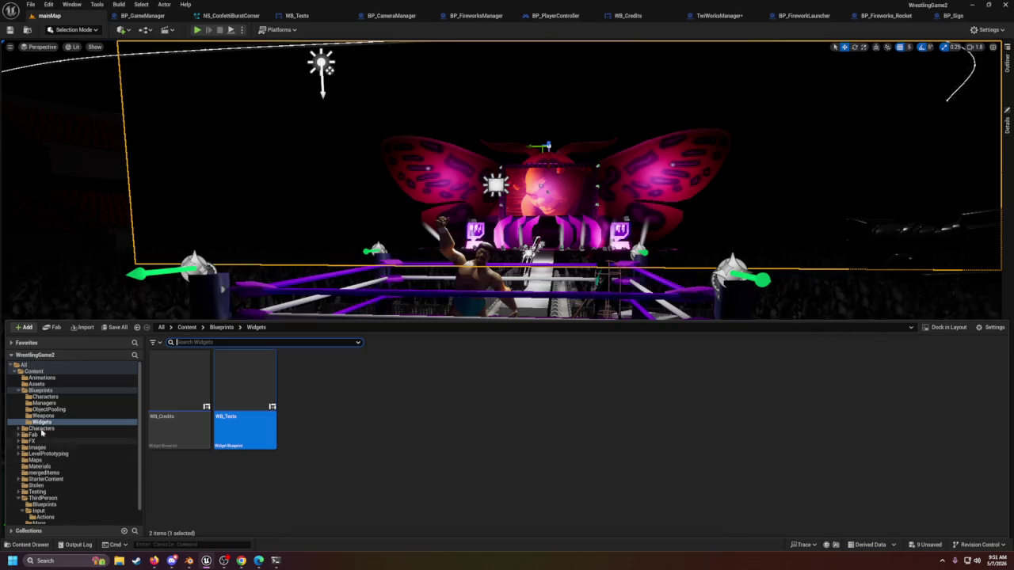
click(37, 384)
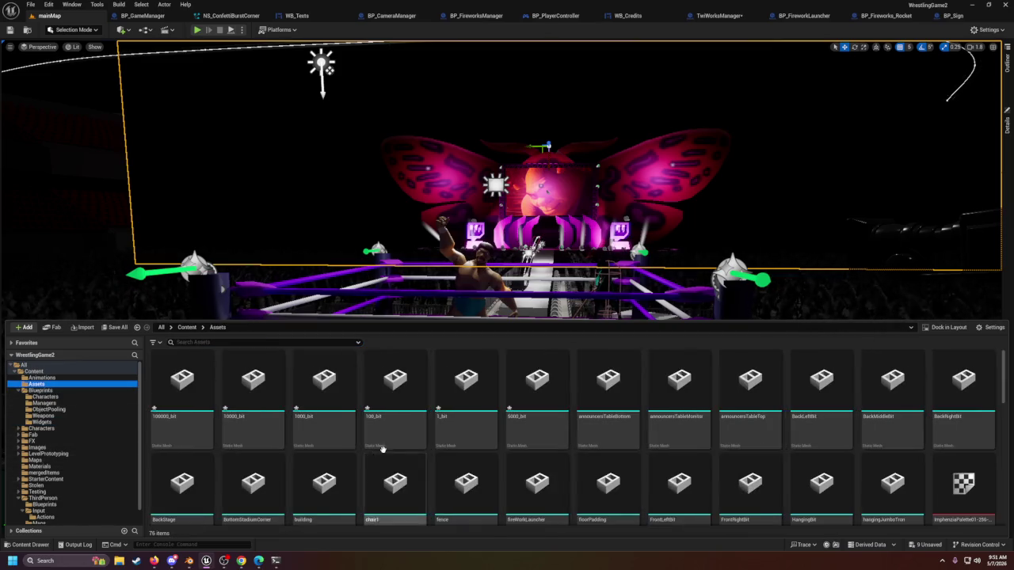
click(180, 409)
click(253, 392)
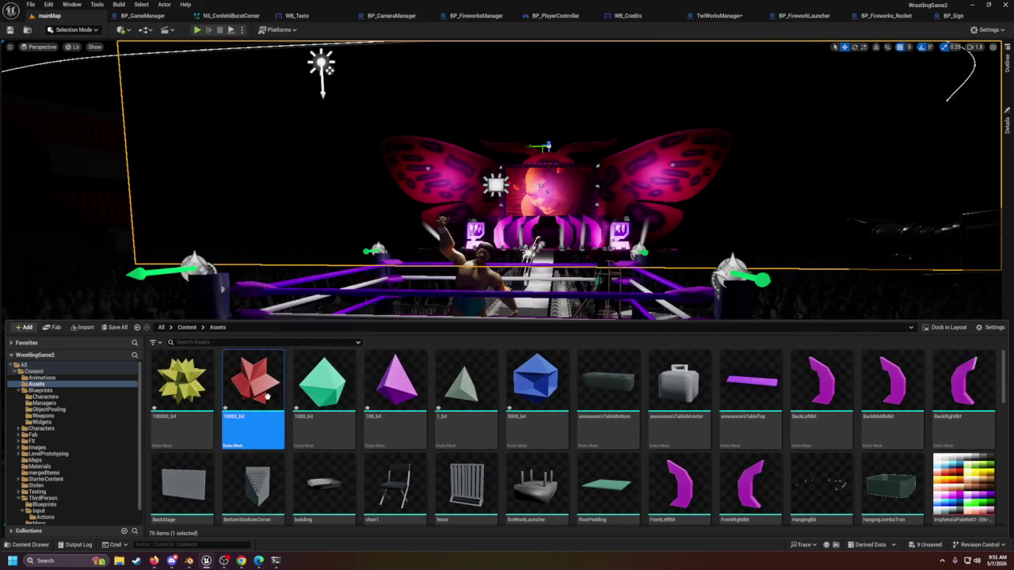
click(319, 392)
click(395, 392)
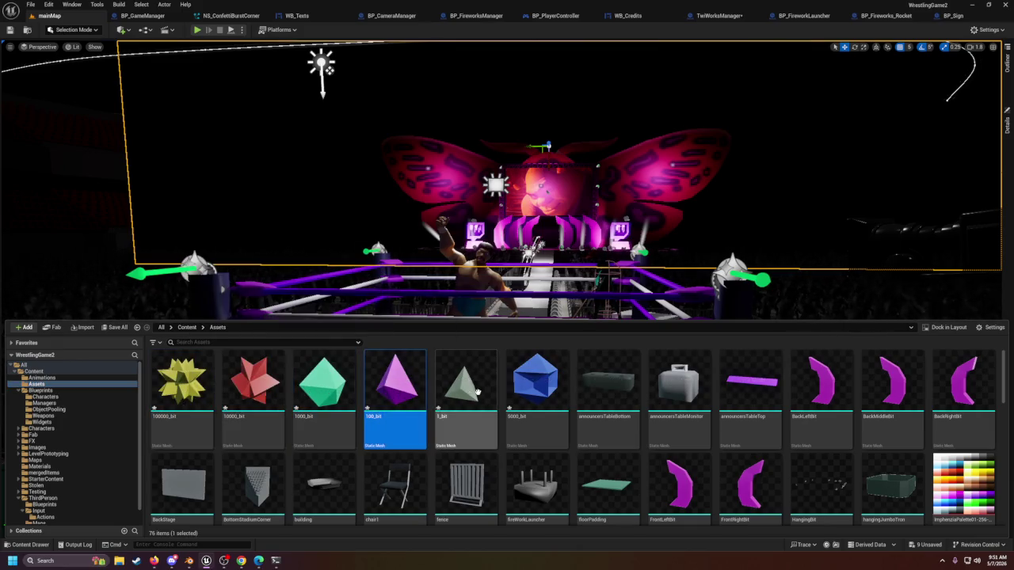
click(465, 396)
click(550, 422)
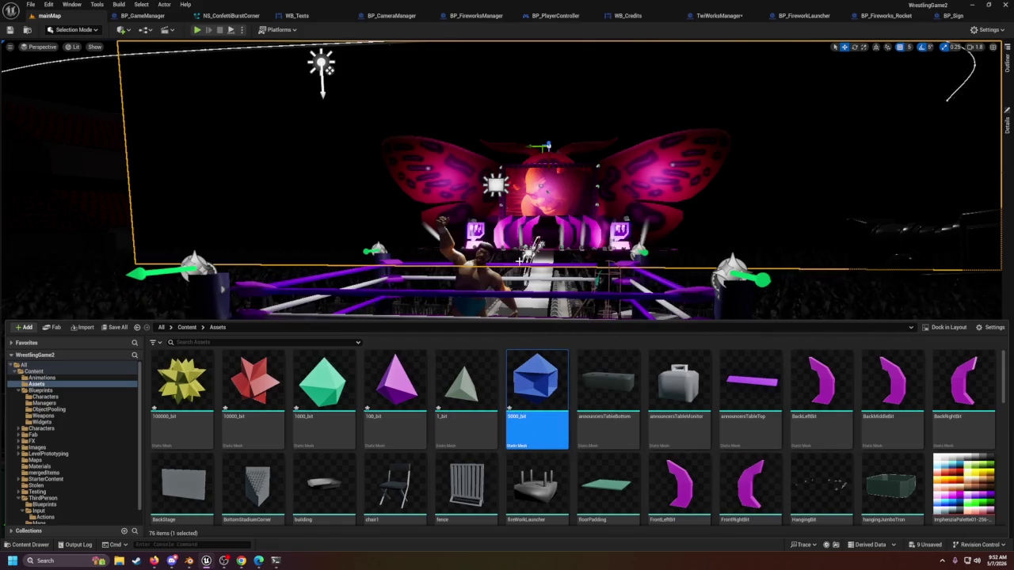
scroll(511, 411, down, 10)
scroll(507, 399, up, 3)
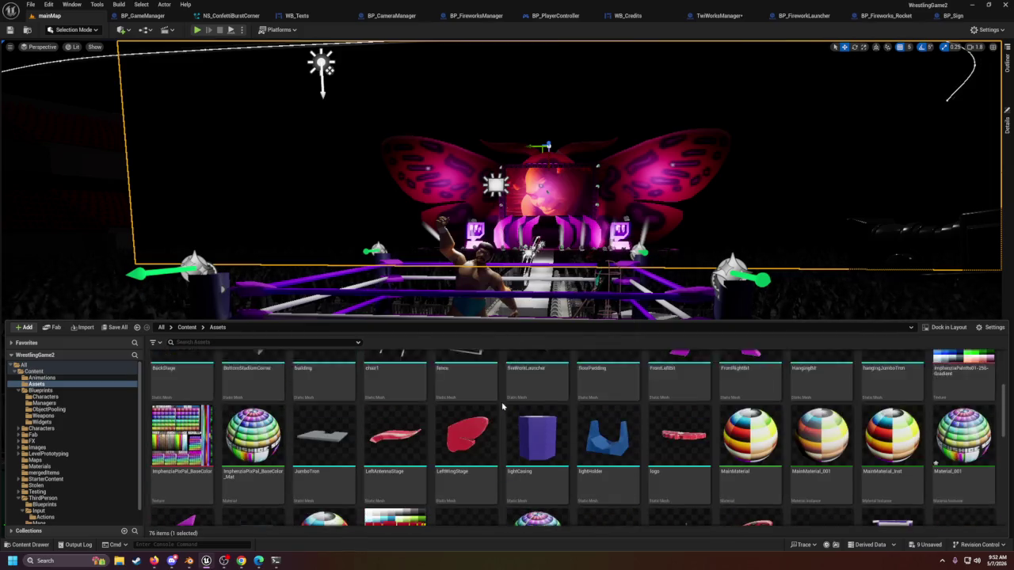
scroll(507, 399, down, 6)
click(584, 199)
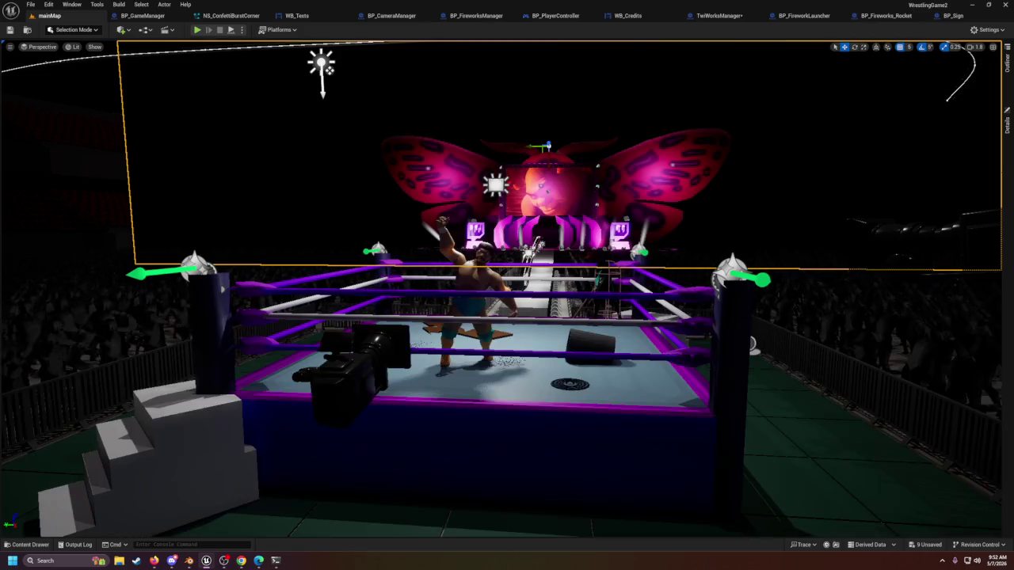
click(719, 15)
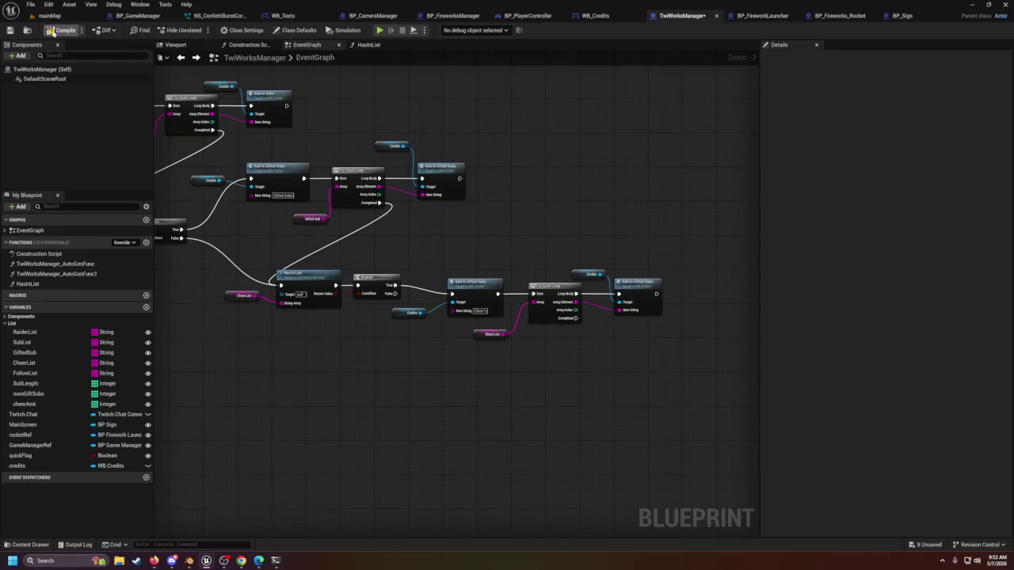
Step: Drag the six Cheer List nodes up and right into line, then deselect them
scroll(633, 329, up, 1)
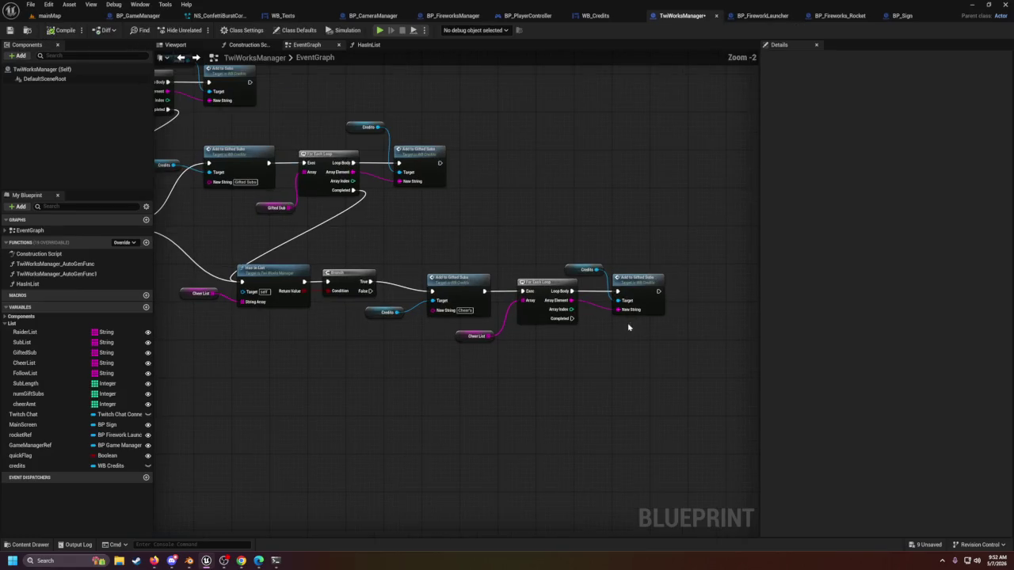
scroll(620, 388, up, 1)
scroll(562, 372, down, 1)
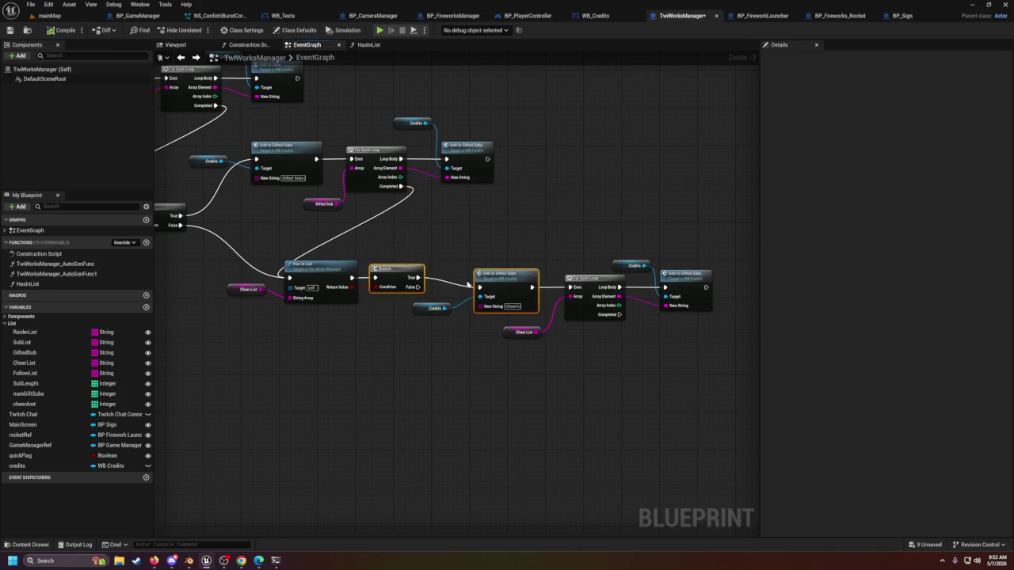
mouse_move(441, 272)
mouse_down()
mouse_move(705, 349)
mouse_move(693, 295)
mouse_move(698, 272)
mouse_move(710, 271)
mouse_up()
click(621, 343)
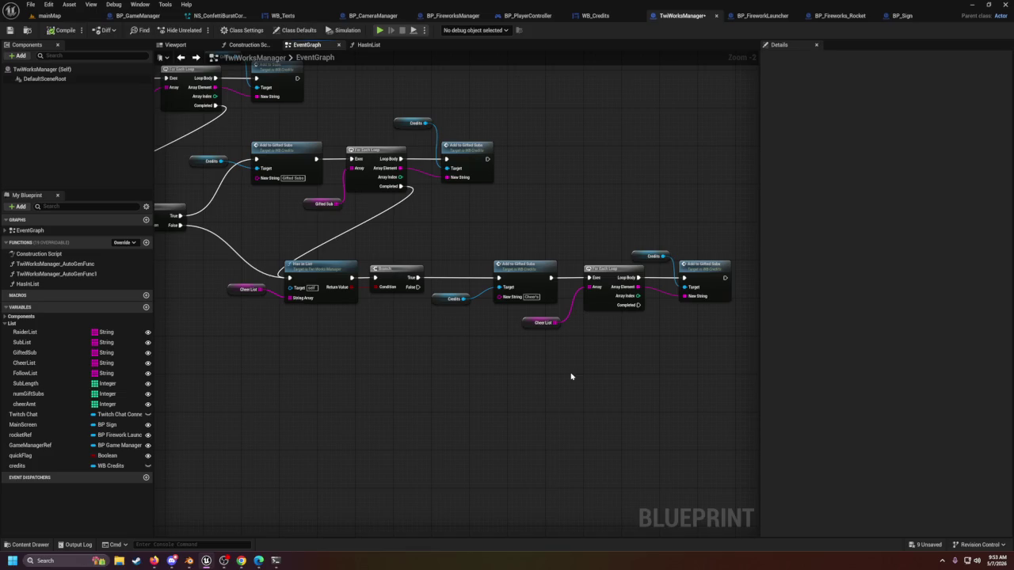
Step: Shift the Credits and Add to Gifted Subs nodes up and place a Follow List getter
drag(665, 238, 699, 272)
click(689, 312)
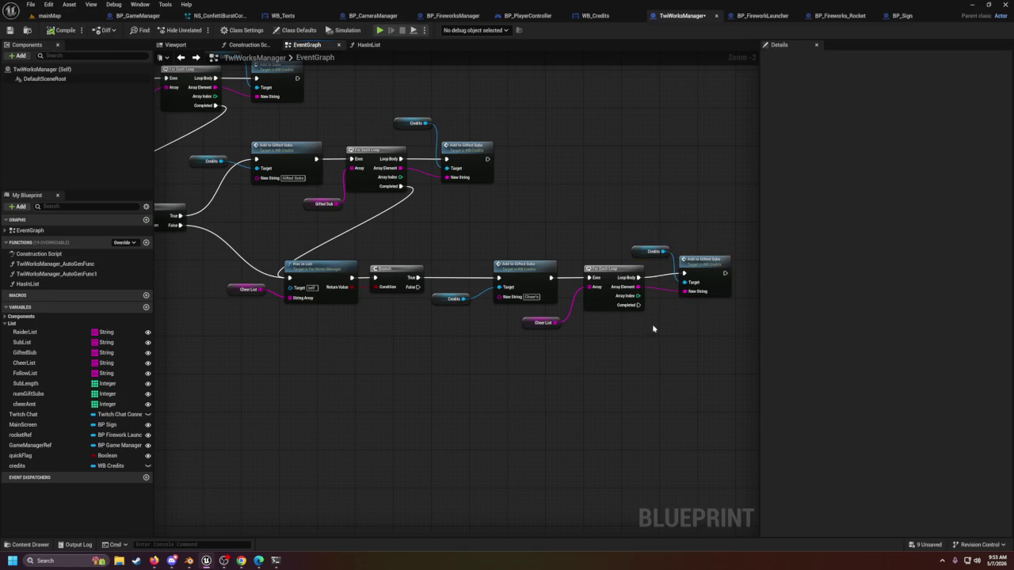
click(27, 373)
mouse_move(489, 412)
mouse_down()
mouse_move(544, 402)
mouse_move(430, 407)
mouse_move(462, 449)
mouse_up()
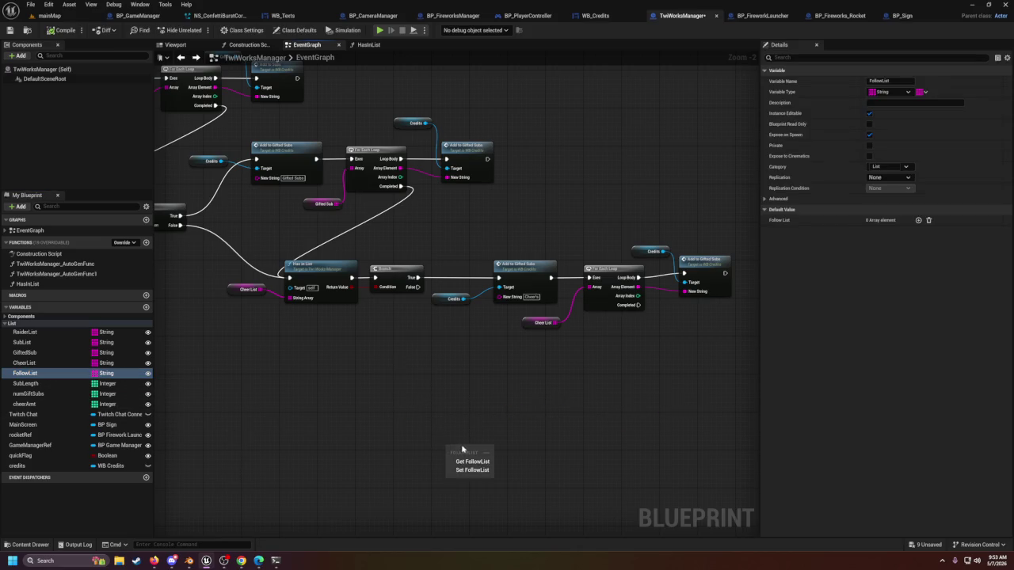
click(472, 461)
Step: Paste a copy of the Has In List and Branch pair, with the Follow List getter beside it
drag(309, 262, 375, 301)
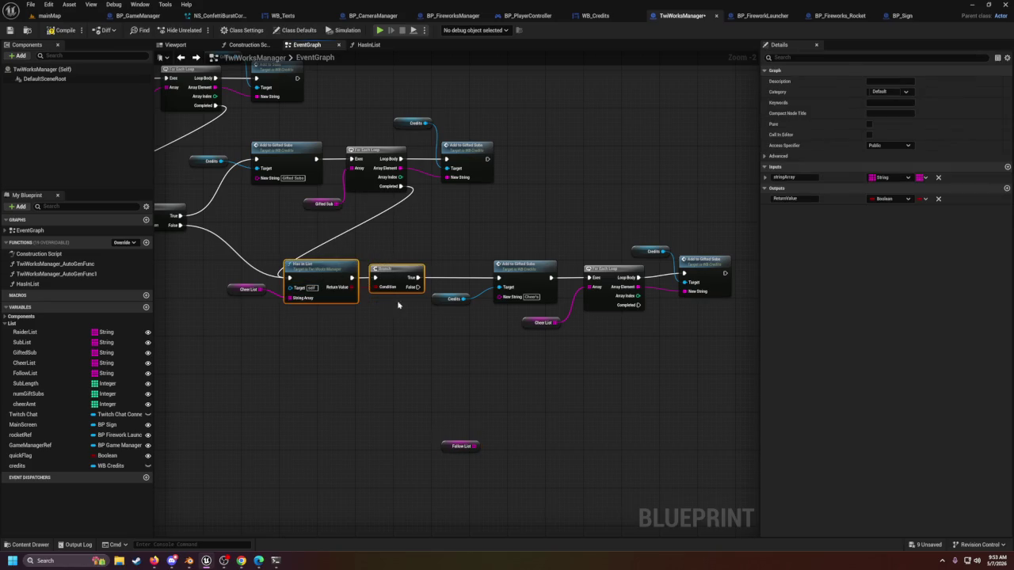
mouse_move(653, 394)
mouse_down()
mouse_move(525, 384)
mouse_move(578, 364)
mouse_up()
key(ctrl+v)
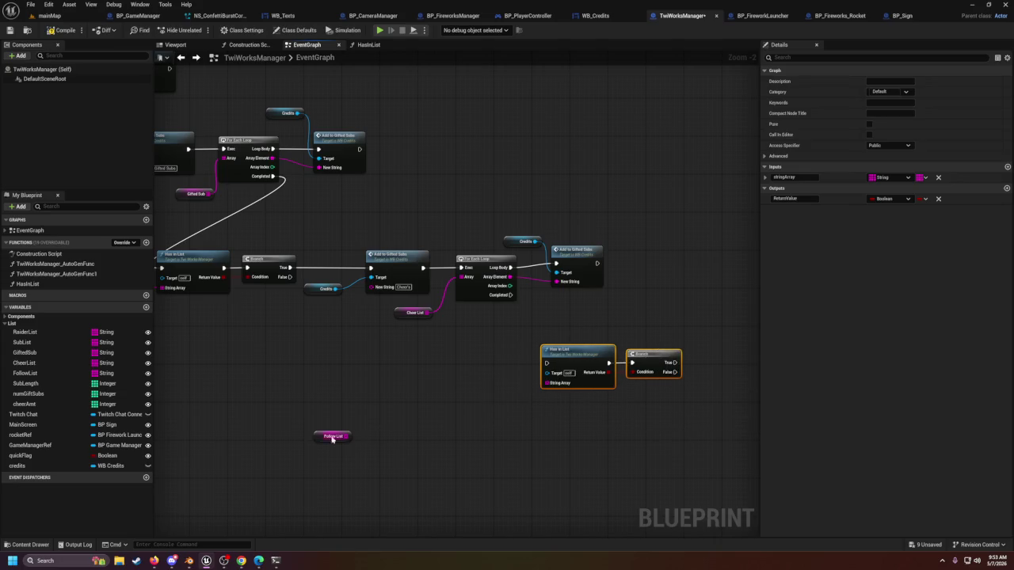
click(333, 437)
mouse_move(333, 437)
mouse_down()
mouse_move(562, 388)
mouse_move(545, 383)
mouse_up()
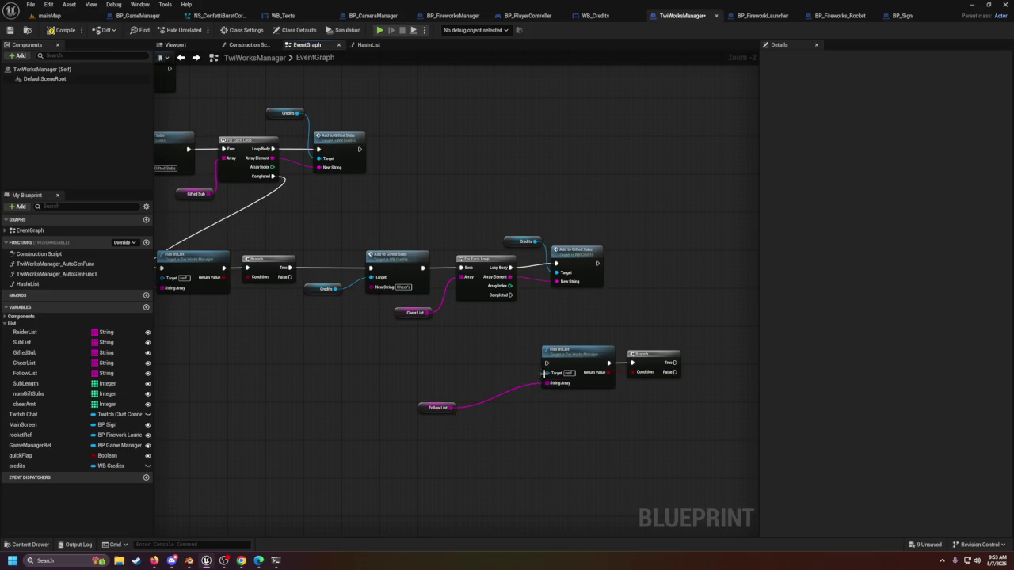
Step: Wire the cheers loop completion and the first Branch's False output into the new check
mouse_move(510, 294)
mouse_down()
mouse_move(543, 325)
mouse_move(553, 361)
mouse_move(477, 354)
mouse_up()
drag(510, 295, 546, 362)
drag(488, 341, 659, 398)
drag(651, 363, 606, 371)
drag(331, 353, 514, 335)
mouse_move(468, 264)
mouse_down()
mouse_move(480, 280)
mouse_move(675, 353)
mouse_move(432, 361)
mouse_up()
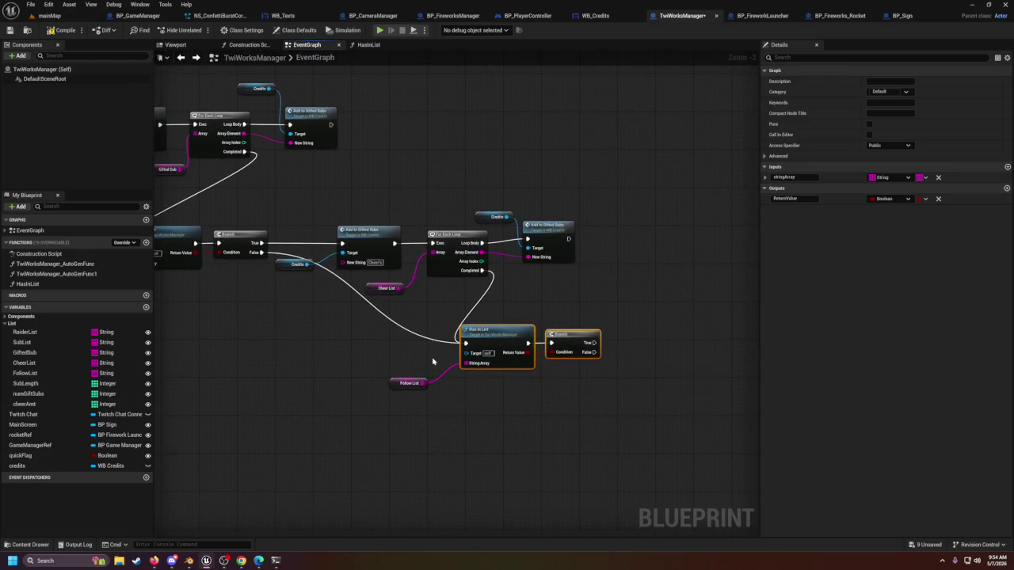
mouse_move(581, 388)
mouse_down()
mouse_move(511, 412)
mouse_move(513, 387)
mouse_up()
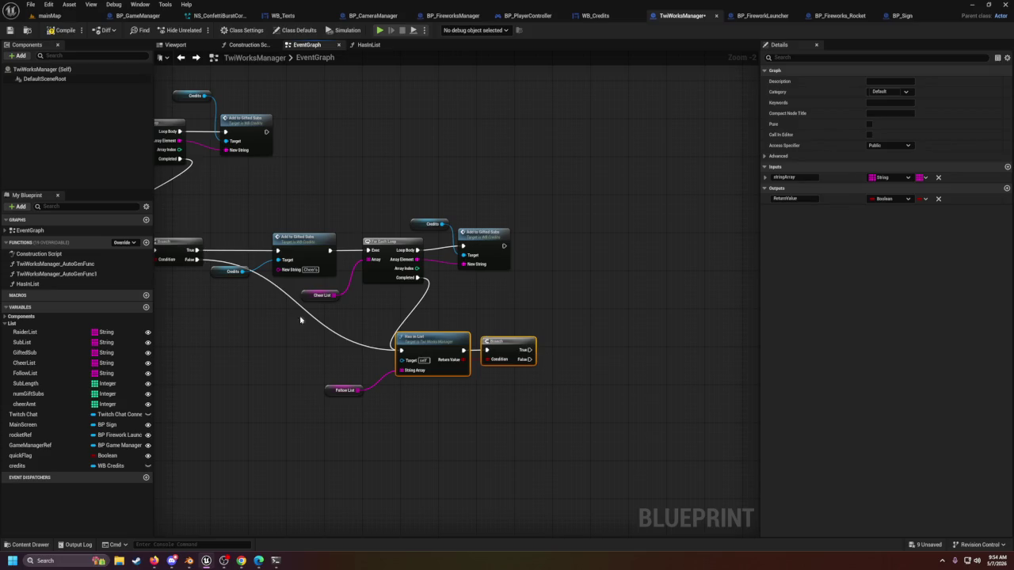
mouse_move(234, 216)
mouse_down()
mouse_move(369, 277)
mouse_move(509, 290)
mouse_up()
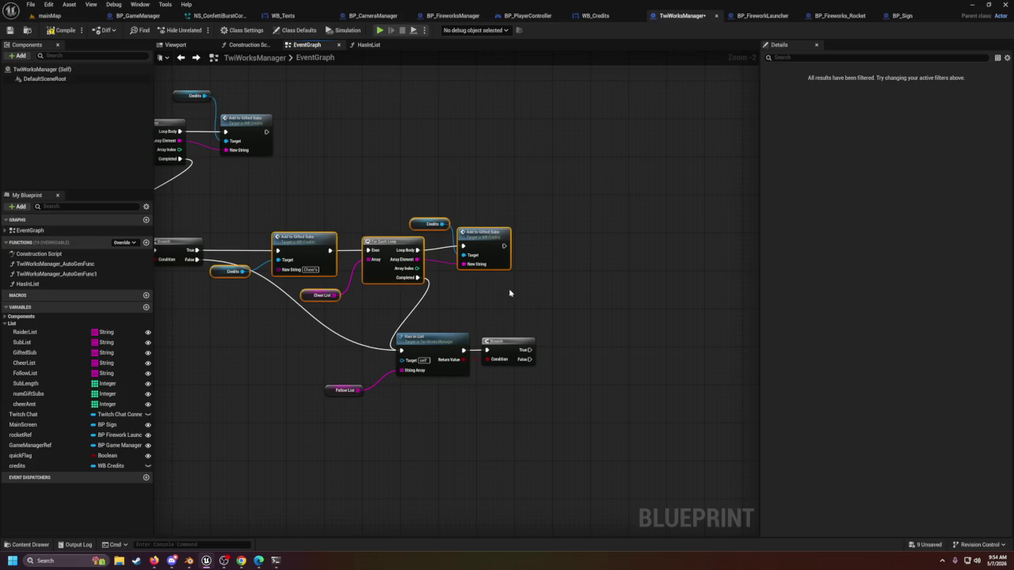
Step: Duplicate the Cheers credits node group and line the copy up after the new Branch
key(ctrl+c)
click(595, 377)
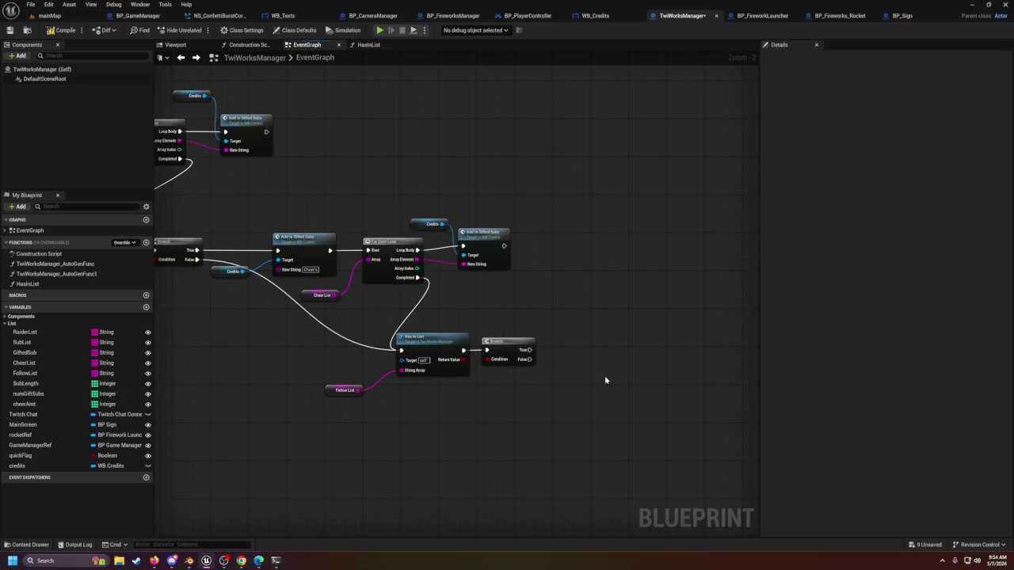
key(ctrl+v)
drag(570, 366, 599, 352)
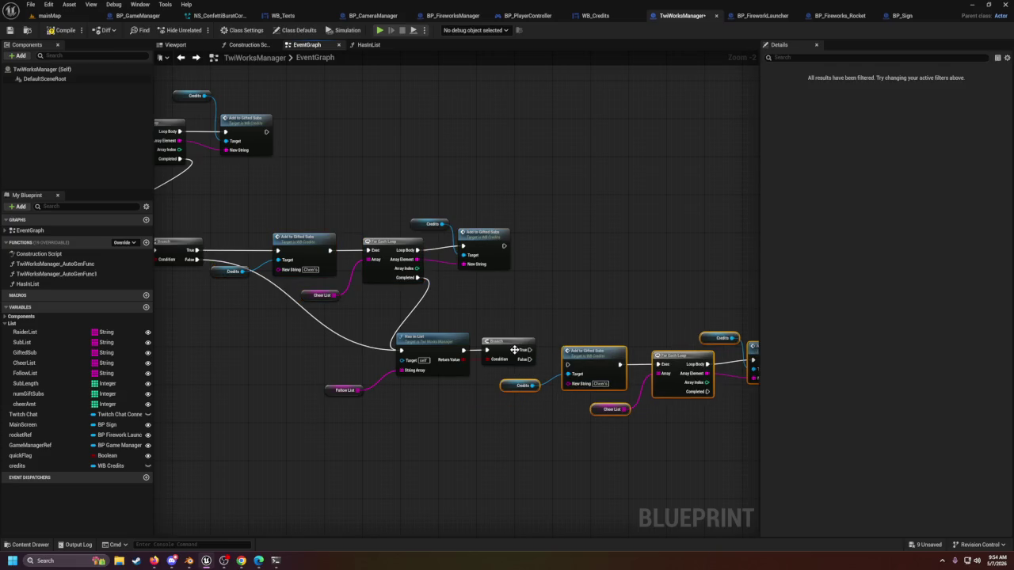
mouse_move(526, 351)
mouse_down()
mouse_move(638, 319)
mouse_move(599, 335)
mouse_move(547, 283)
mouse_move(449, 282)
mouse_up()
Step: Add an Add to Follows call on the copied Credits reference
drag(486, 334, 502, 307)
text(add to)
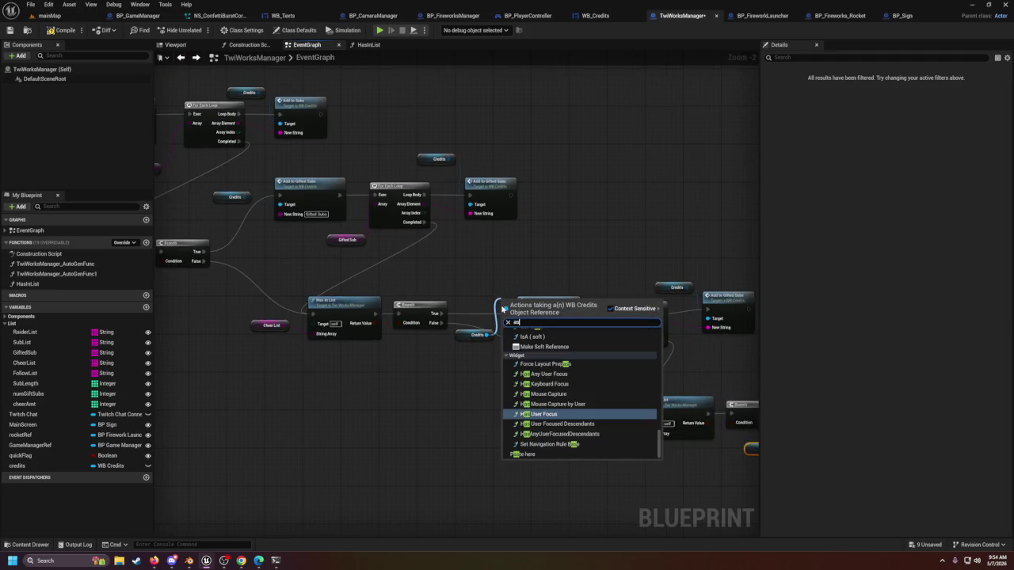
key(BackSpace)
key(BackSpace)
key(BackSpace)
text(to)
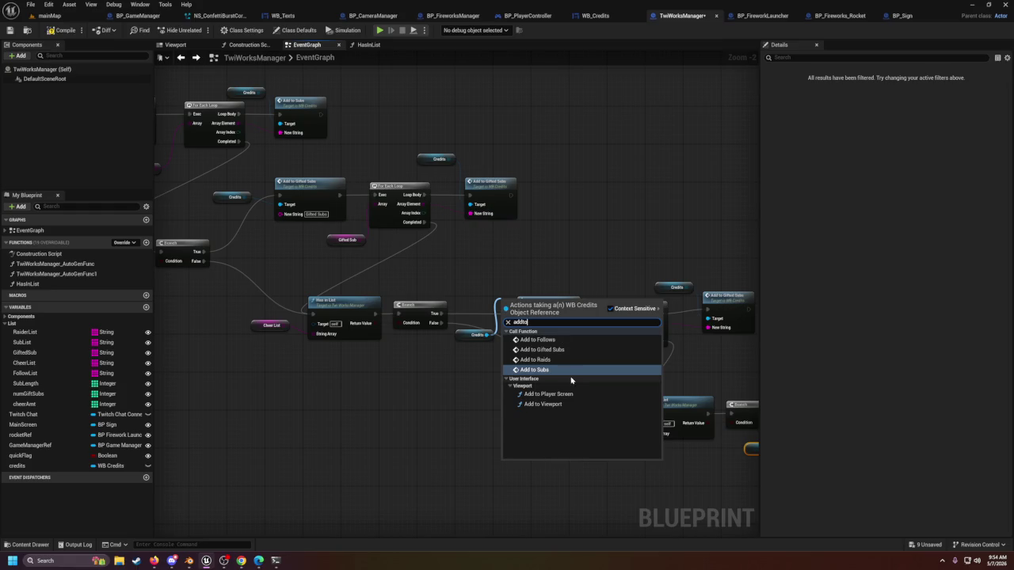
key(Escape)
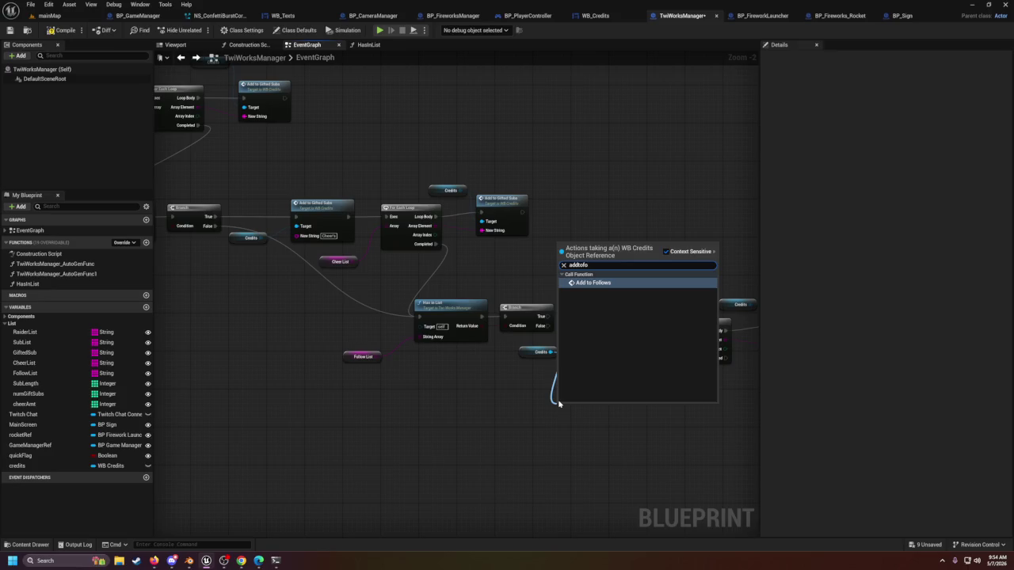
click(594, 282)
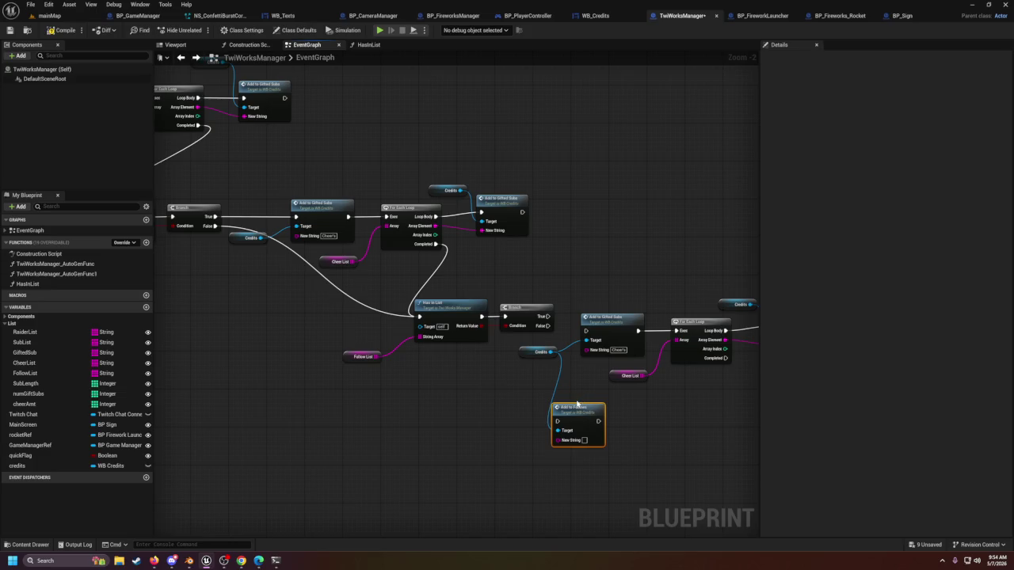
Step: Run Add to Follows from the Branch's True output and delete the copied Add to Gifted Subs node
drag(577, 404, 610, 276)
drag(543, 316, 584, 289)
drag(543, 316, 590, 293)
click(607, 339)
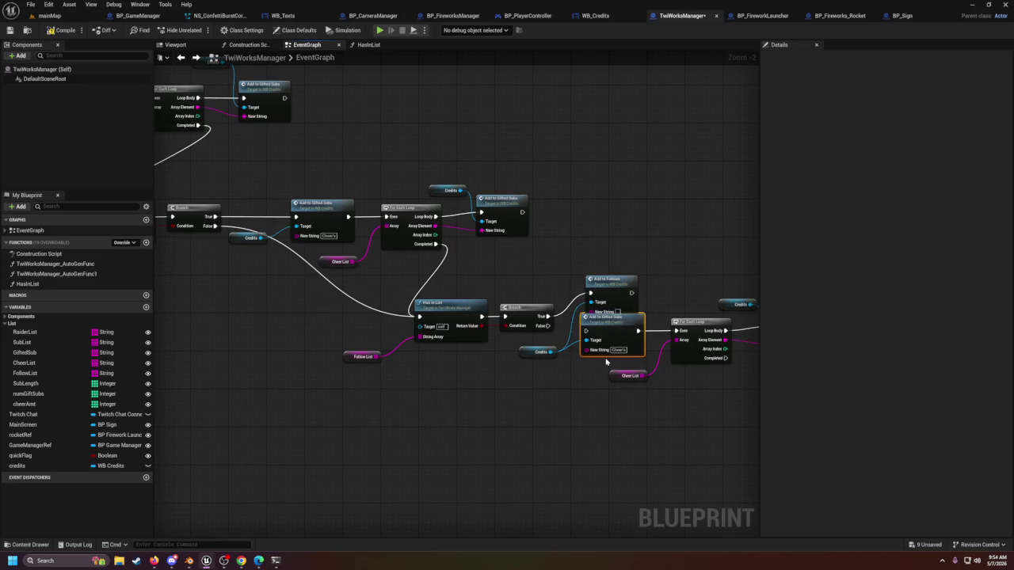
key(Delete)
mouse_move(616, 281)
mouse_down()
mouse_move(607, 299)
mouse_move(615, 307)
mouse_up()
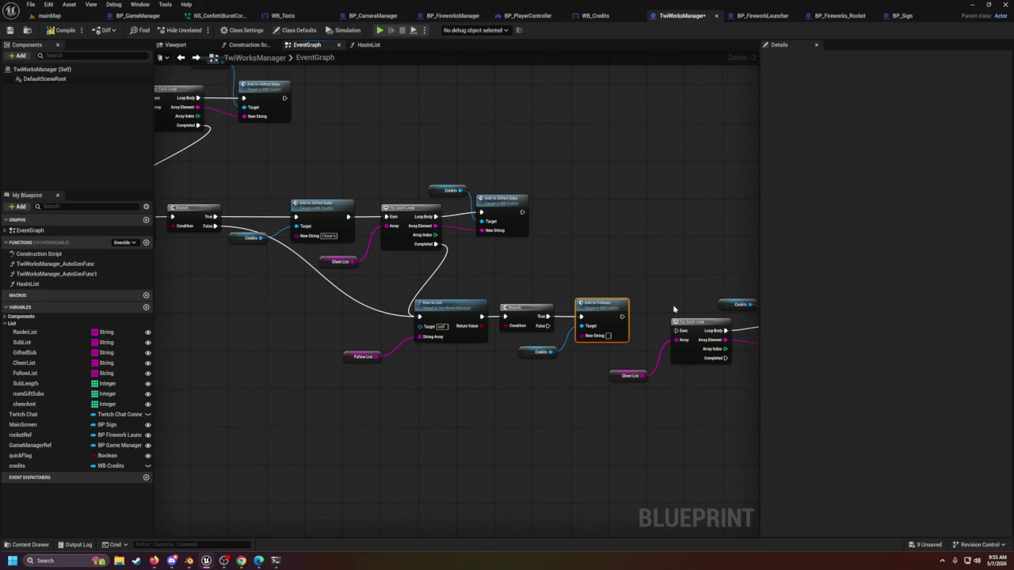
click(616, 296)
scroll(609, 307, down, 2)
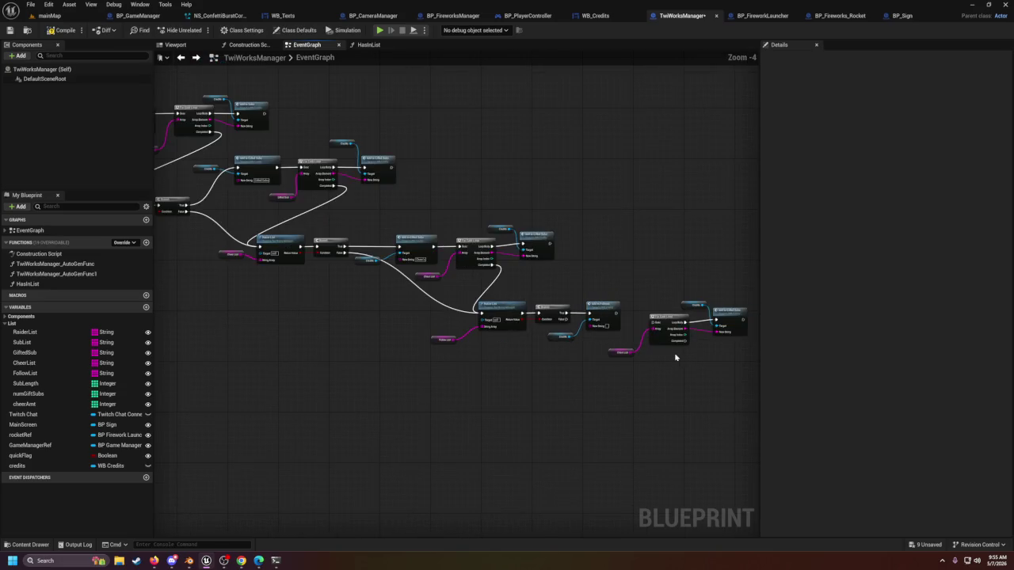
scroll(675, 358, up, 3)
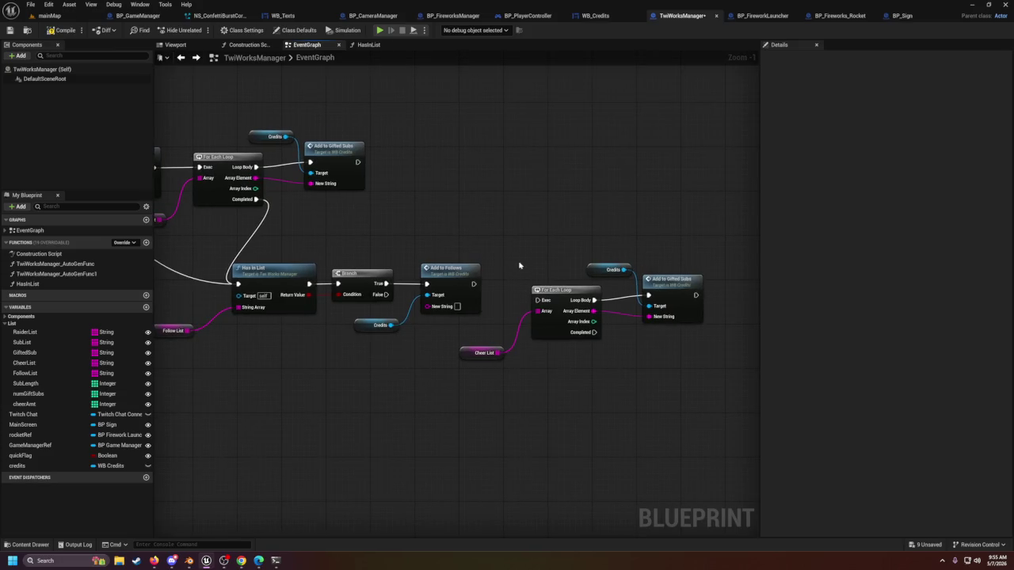
Step: Duplicate the Add to Follows node and set the spare copy aside
click(480, 353)
click(456, 280)
key(ctrl+d)
drag(656, 236, 678, 192)
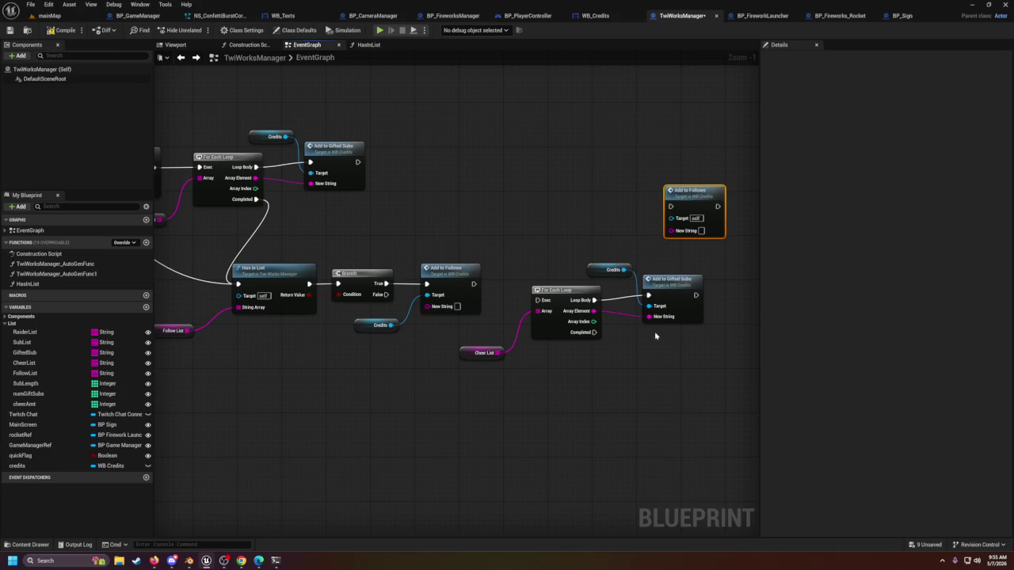
Step: Chain the For Each Loop after Add to Follows and set its New String to 'New Followers'
mouse_move(474, 283)
mouse_down()
mouse_move(471, 297)
mouse_move(522, 309)
mouse_move(540, 301)
mouse_up()
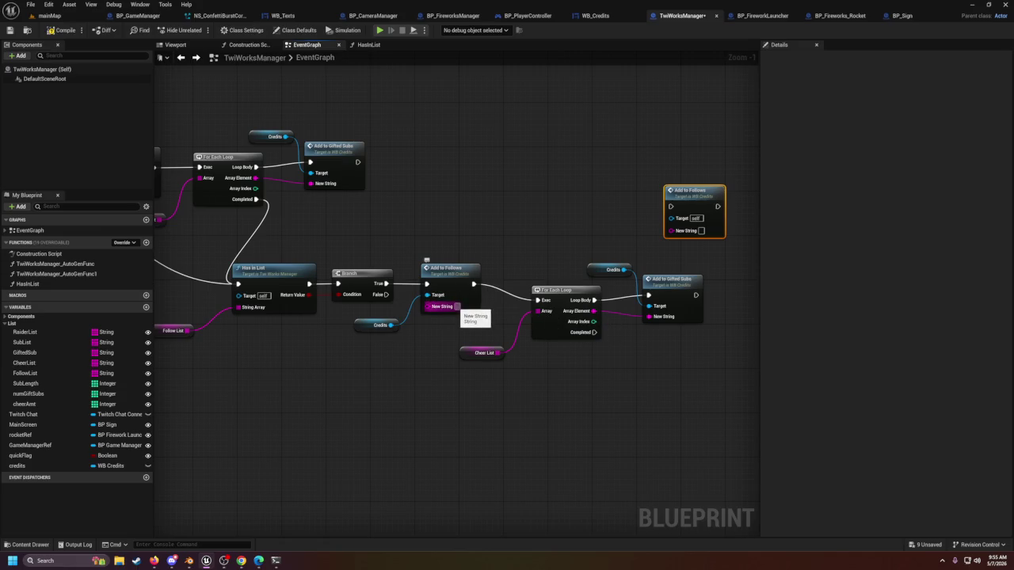
right_click(456, 314)
click(454, 317)
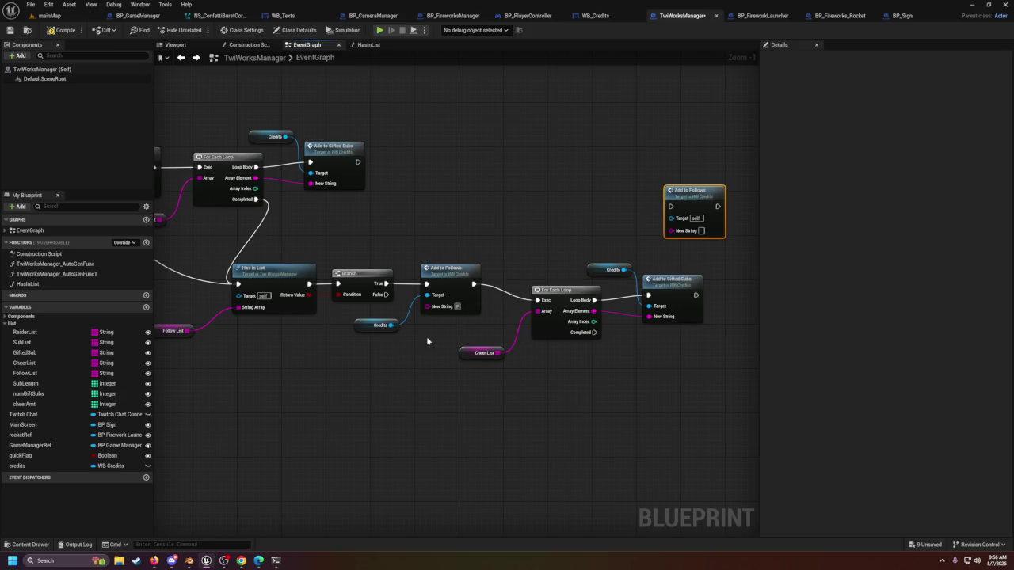
text(New Fo)
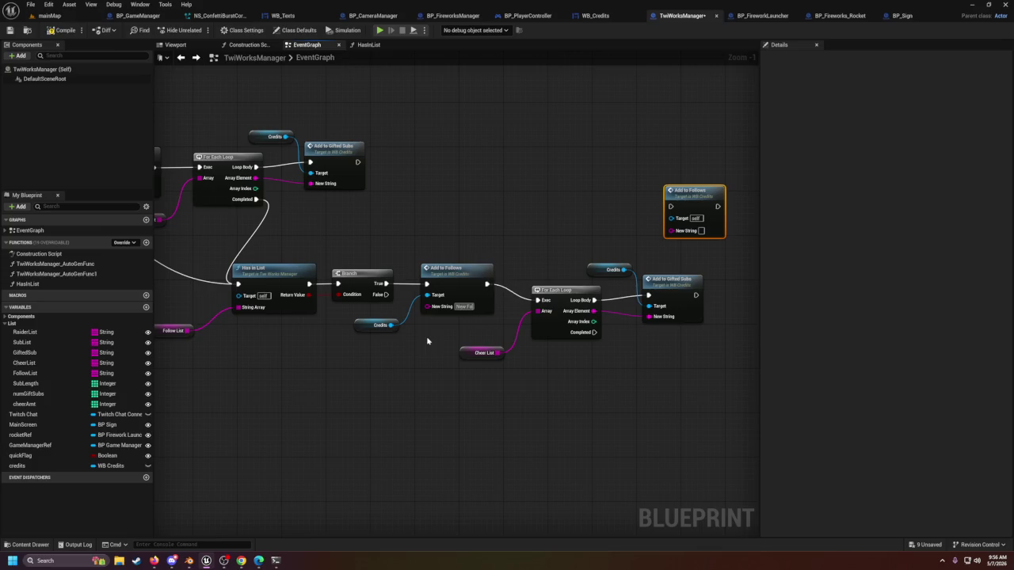
text(llowers)
key(Return)
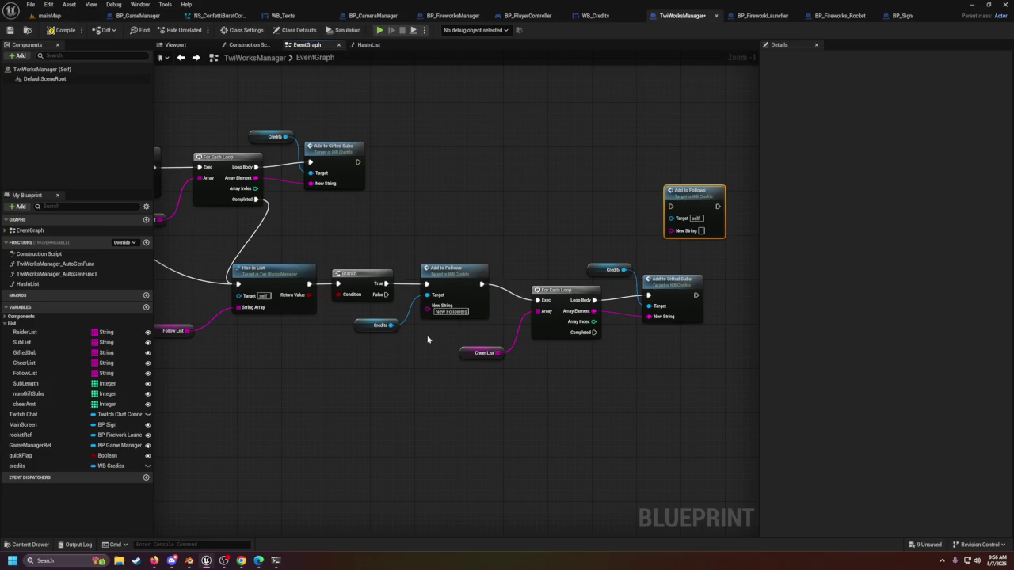
Step: Replace the loop's Cheer List getter with a Follow List getter
mouse_move(24, 373)
mouse_down()
mouse_move(609, 371)
mouse_move(537, 311)
mouse_move(520, 346)
mouse_move(498, 334)
mouse_move(504, 321)
mouse_up()
click(492, 305)
click(477, 353)
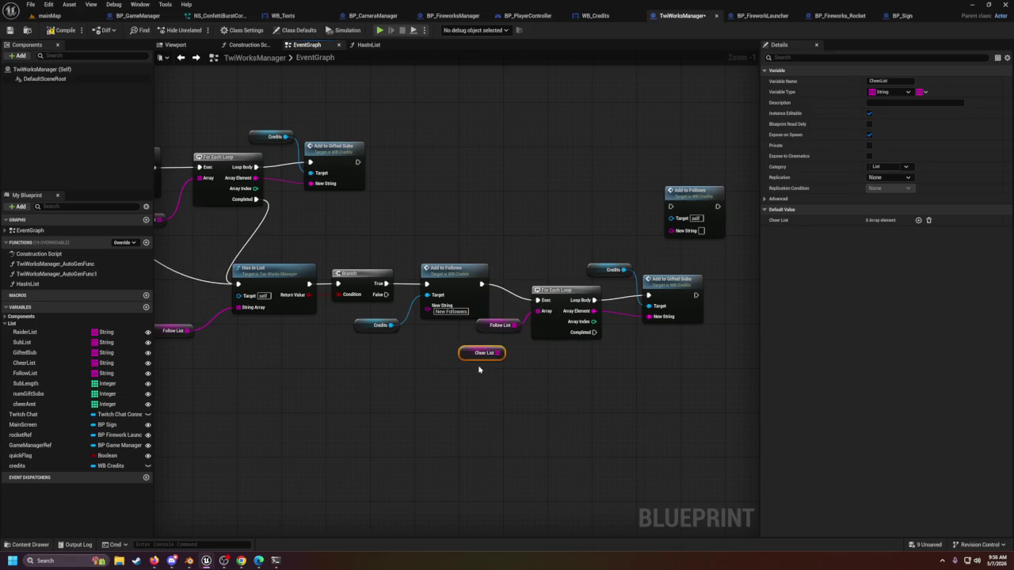
key(Delete)
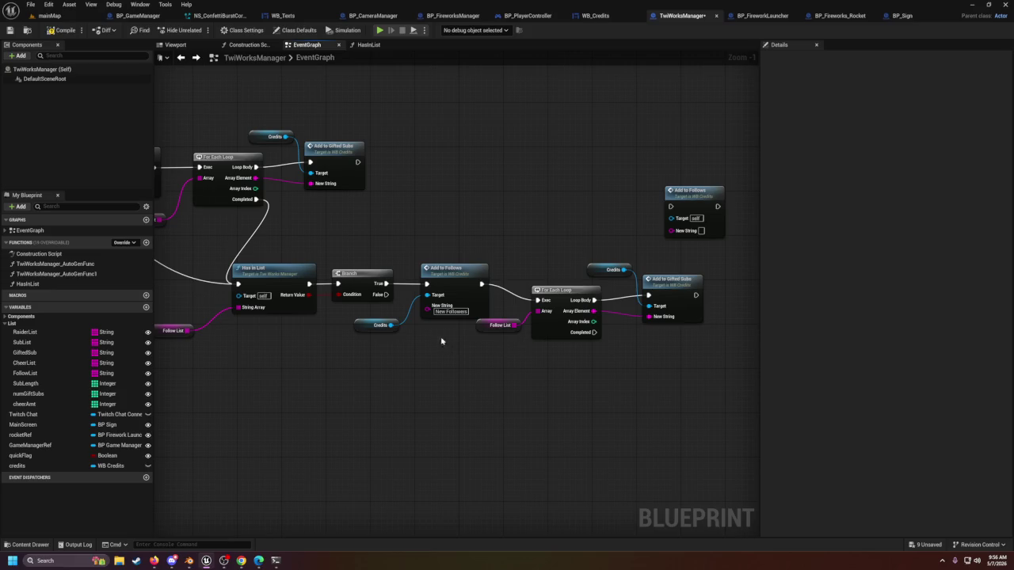
drag(527, 377, 429, 393)
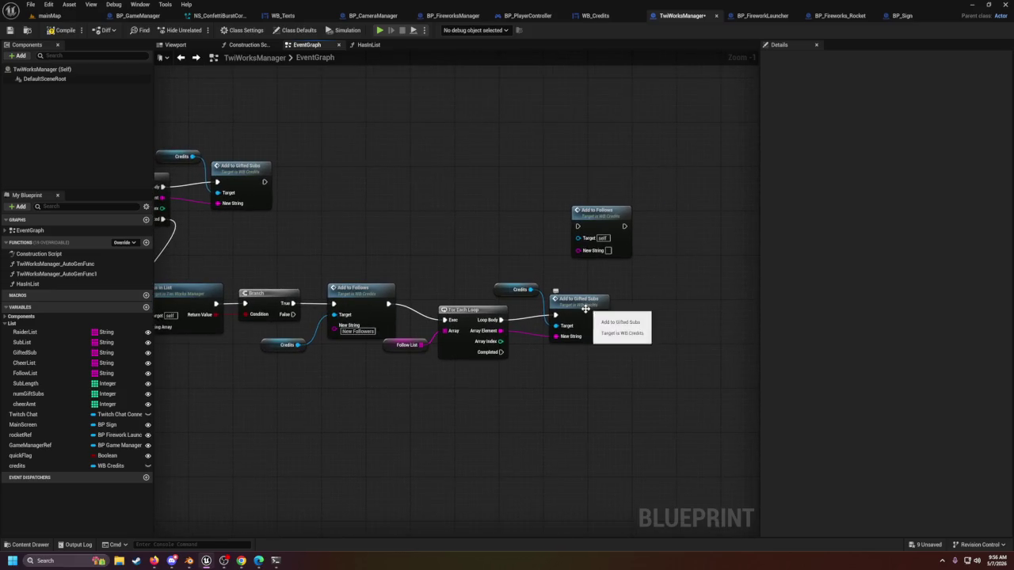
Step: Add an Add to Follows on Loop Body, fed by Array Element and targeting Credits
click(384, 310)
key(ctrl+c)
key(ctrl+v)
drag(708, 348, 625, 362)
drag(501, 319, 616, 363)
drag(500, 331, 616, 388)
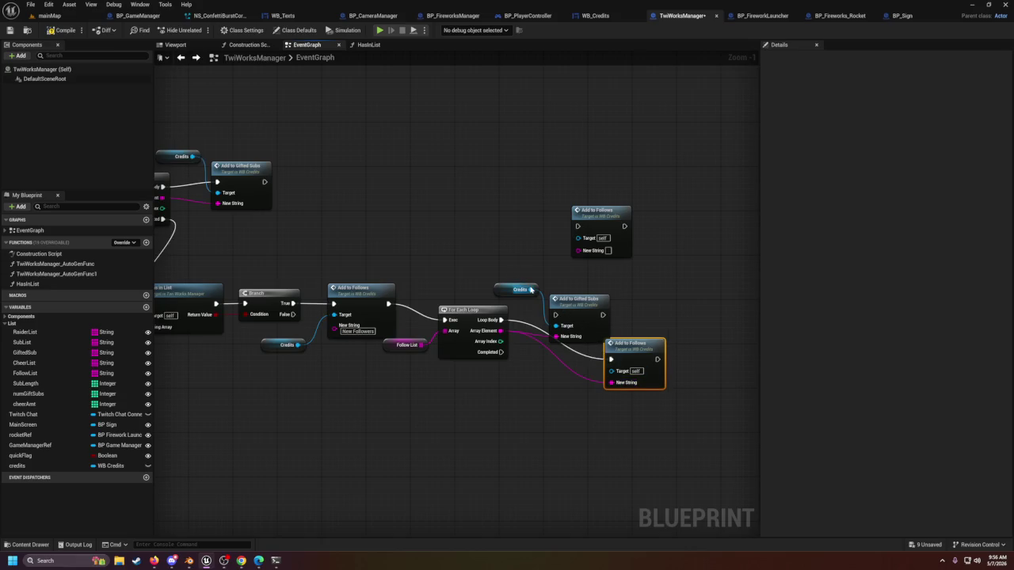
mouse_move(530, 289)
mouse_down()
mouse_move(611, 370)
mouse_move(605, 308)
mouse_up()
Step: Delete the old Add to Gifted Subs call and move the new Add to Follows into place
click(586, 310)
key(Delete)
drag(395, 360, 681, 370)
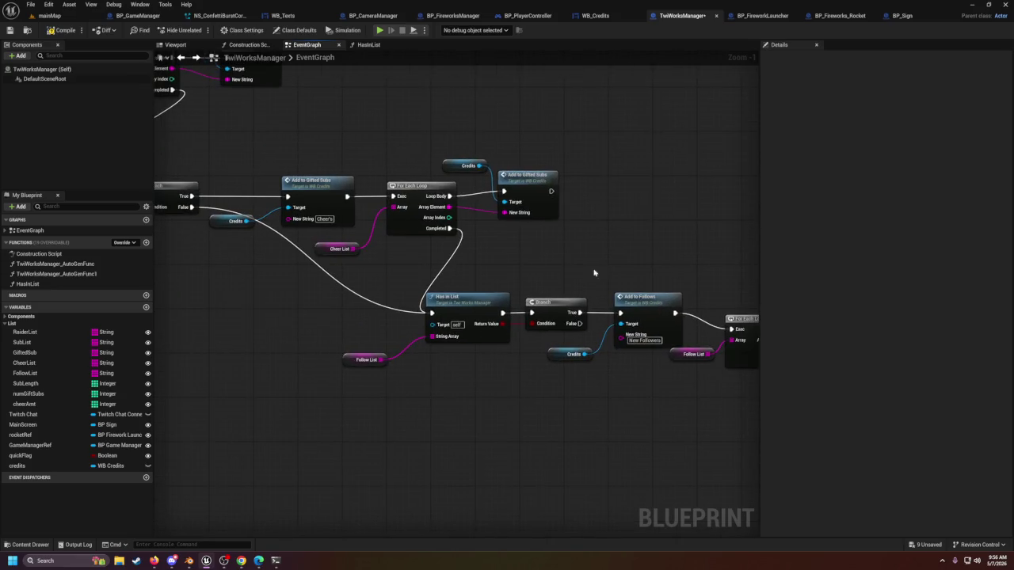
drag(333, 253, 425, 290)
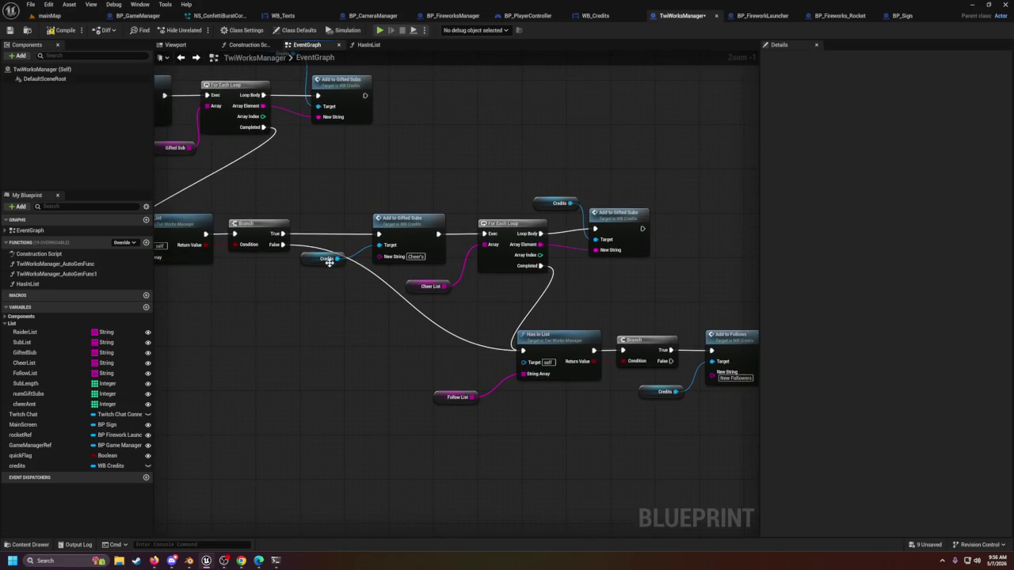
drag(342, 258, 368, 203)
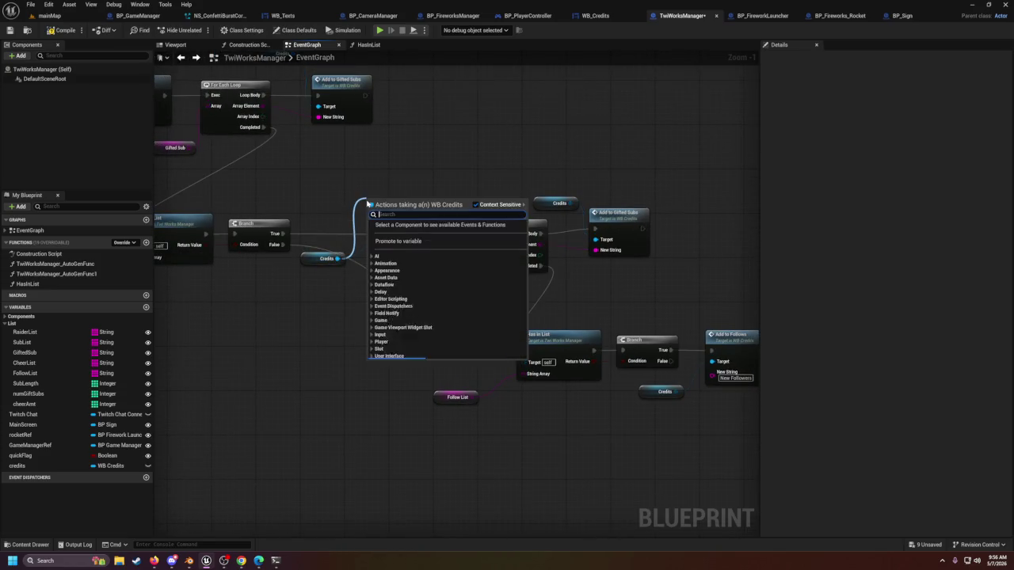
click(376, 196)
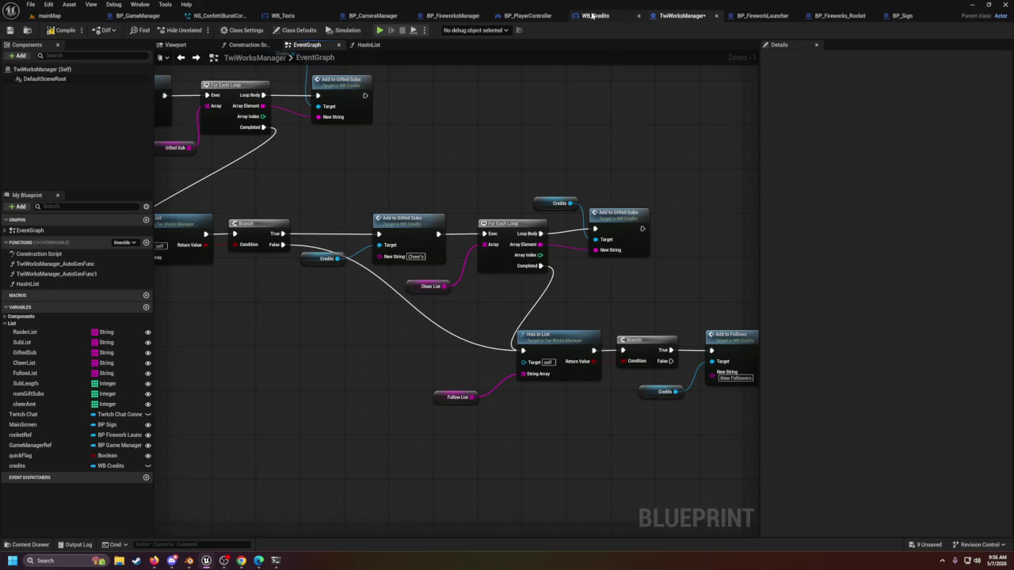
Step: In WB_Credits, paste a copy of the AddToSubs node row below the existing rows
click(593, 16)
right_click(427, 401)
text(cust)
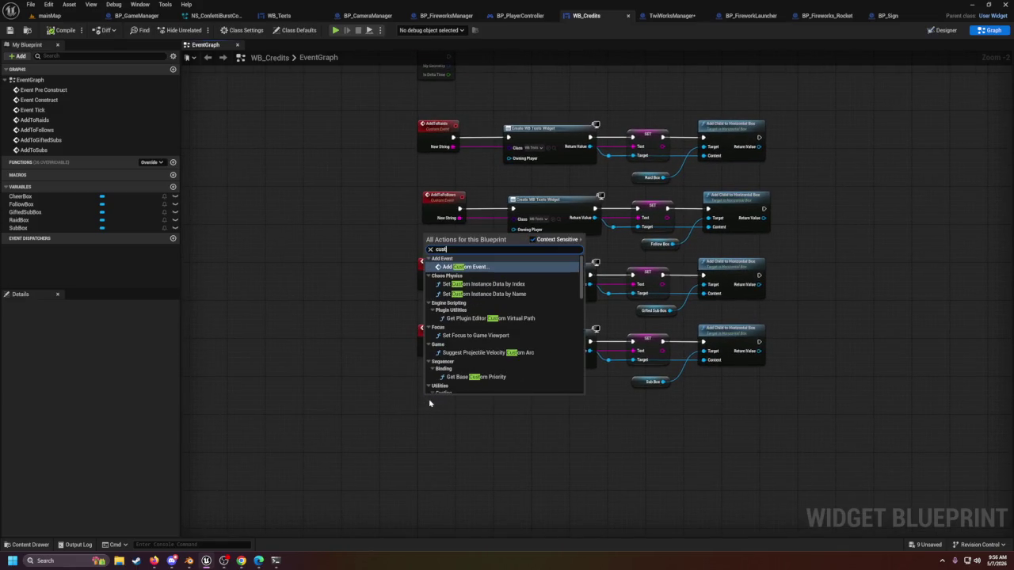
click(467, 463)
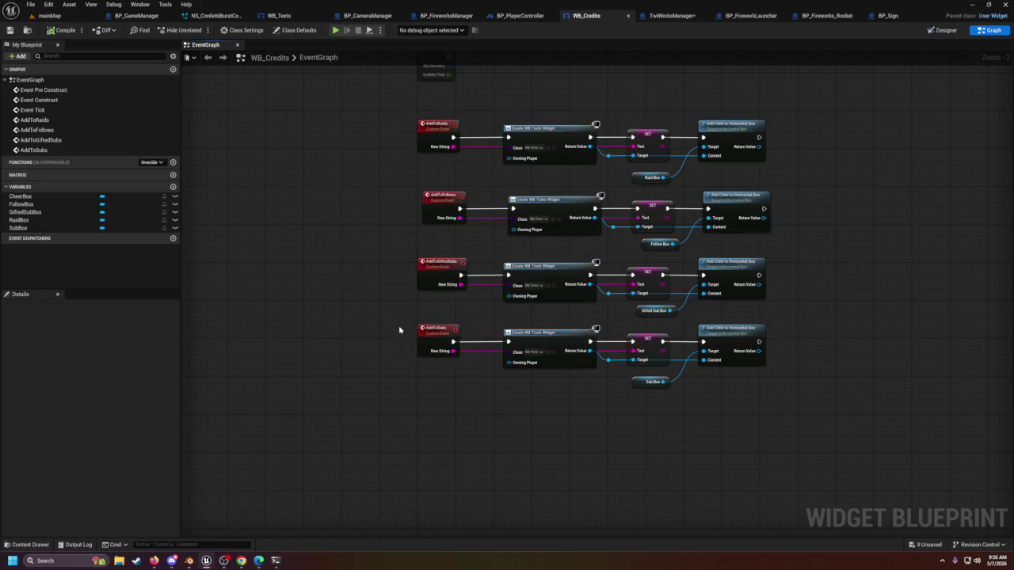
drag(398, 320, 862, 406)
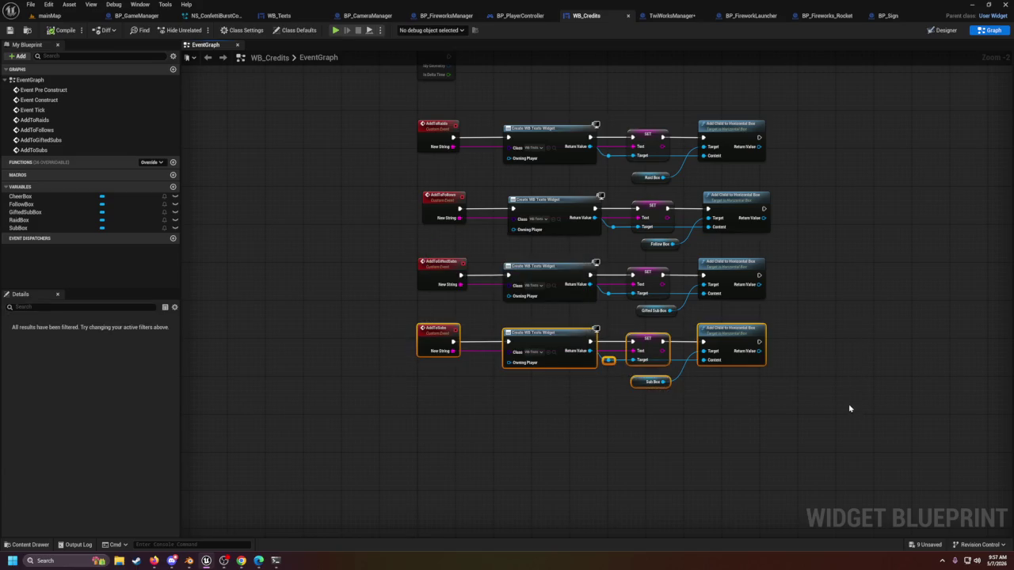
click(448, 391)
key(ctrl+v)
drag(432, 377, 564, 404)
click(564, 404)
Step: Rename the copied custom event to AddToCheers
click(436, 397)
double_click(436, 398)
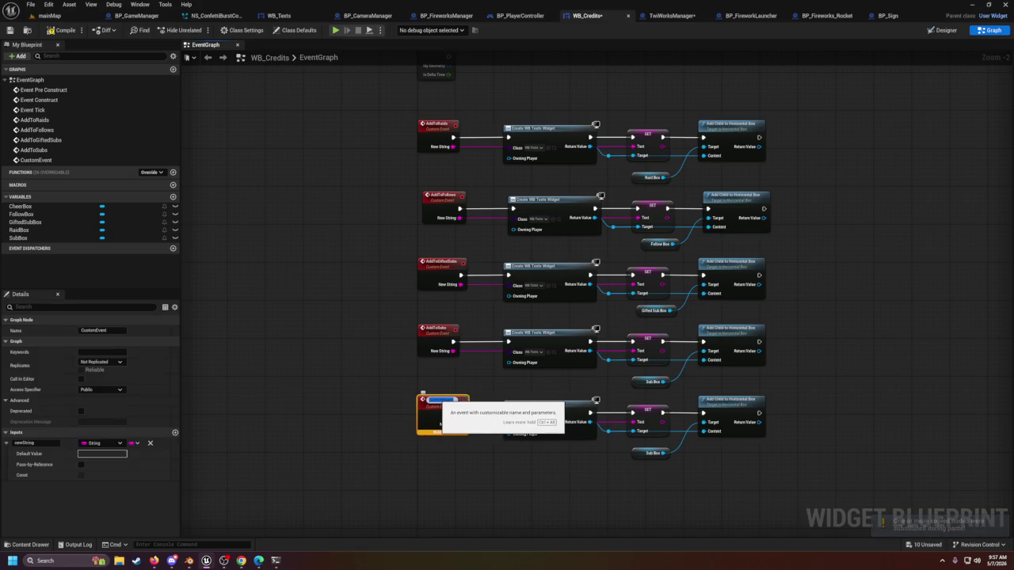
text(AddToC)
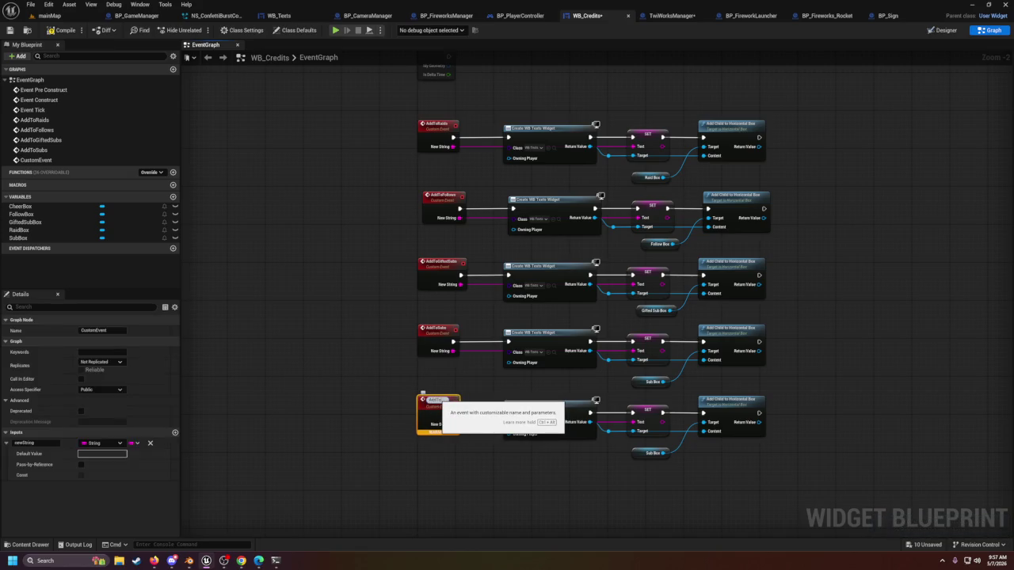
text(heers)
key(Return)
click(456, 383)
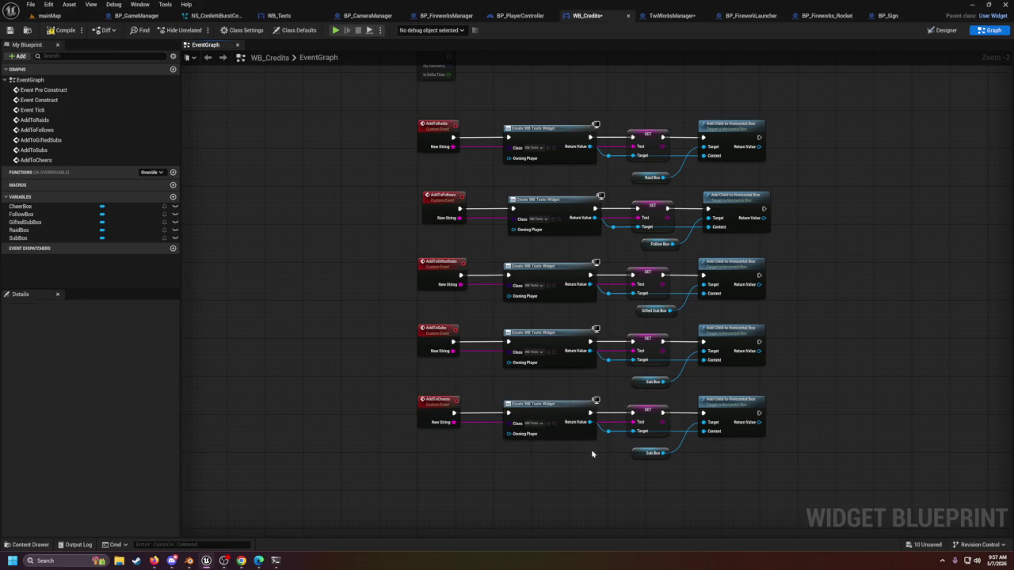
drag(632, 471, 492, 392)
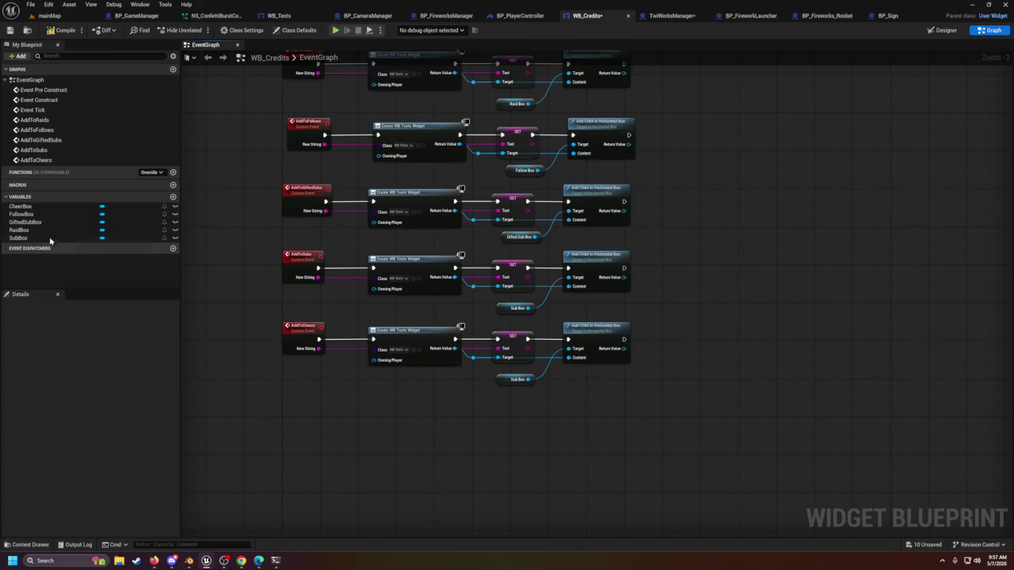
Step: Swap the Sub Box reference for Cheer Box in the new row and save WB_Credits
mouse_move(31, 210)
mouse_down()
mouse_move(487, 403)
mouse_move(568, 357)
mouse_up()
click(519, 380)
key(Delete)
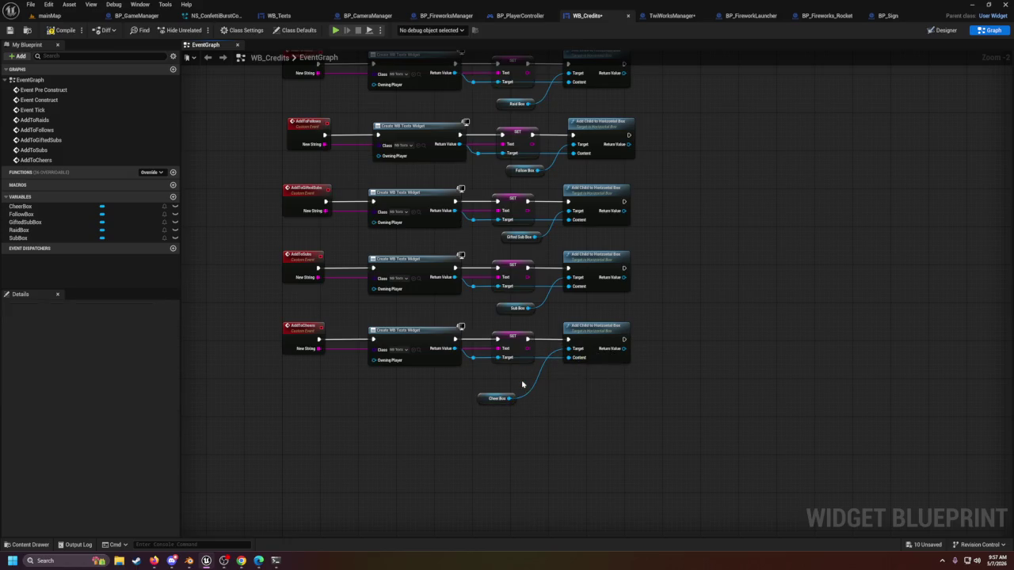
drag(483, 397, 511, 375)
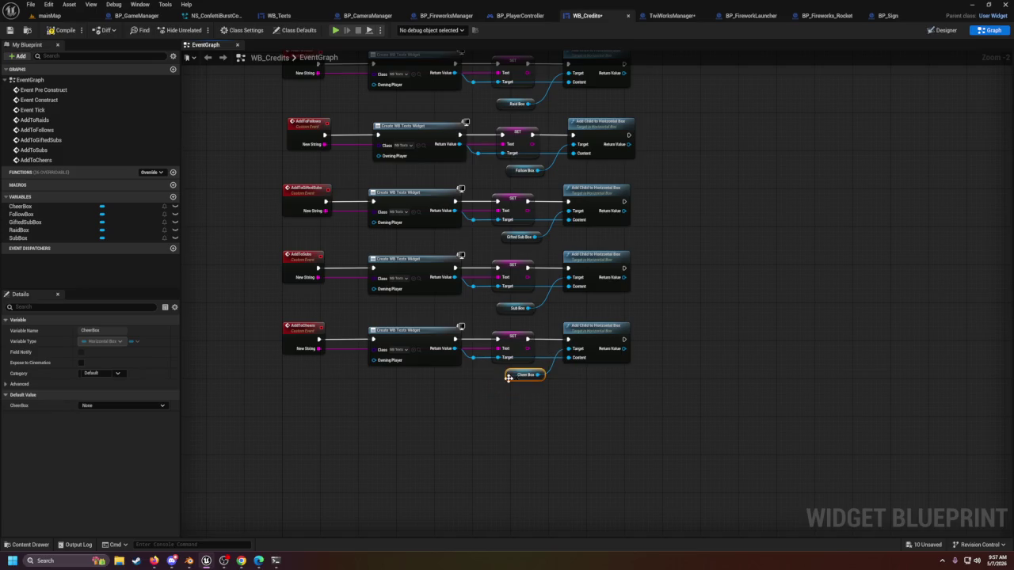
click(515, 410)
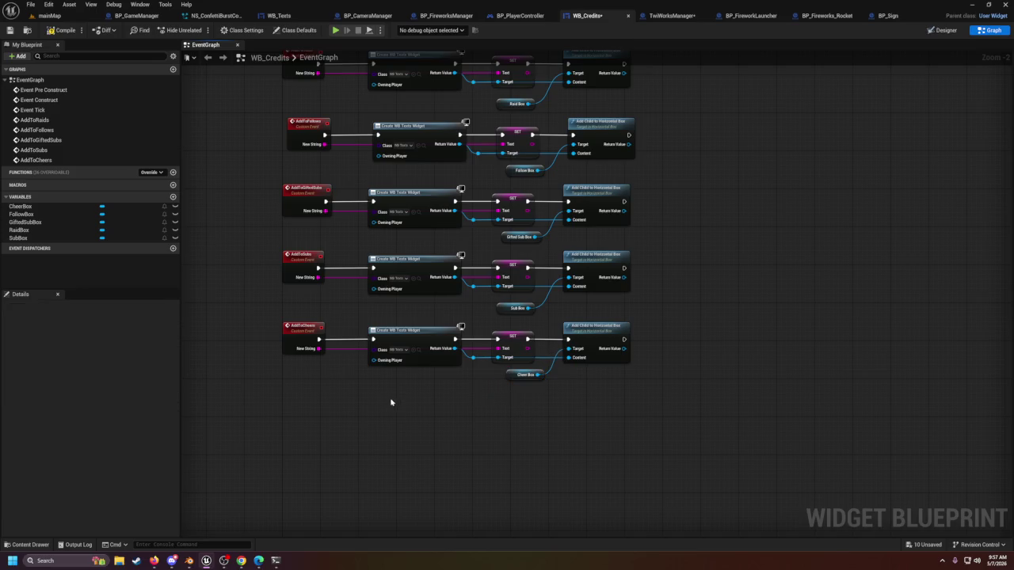
scroll(400, 337, up, 1)
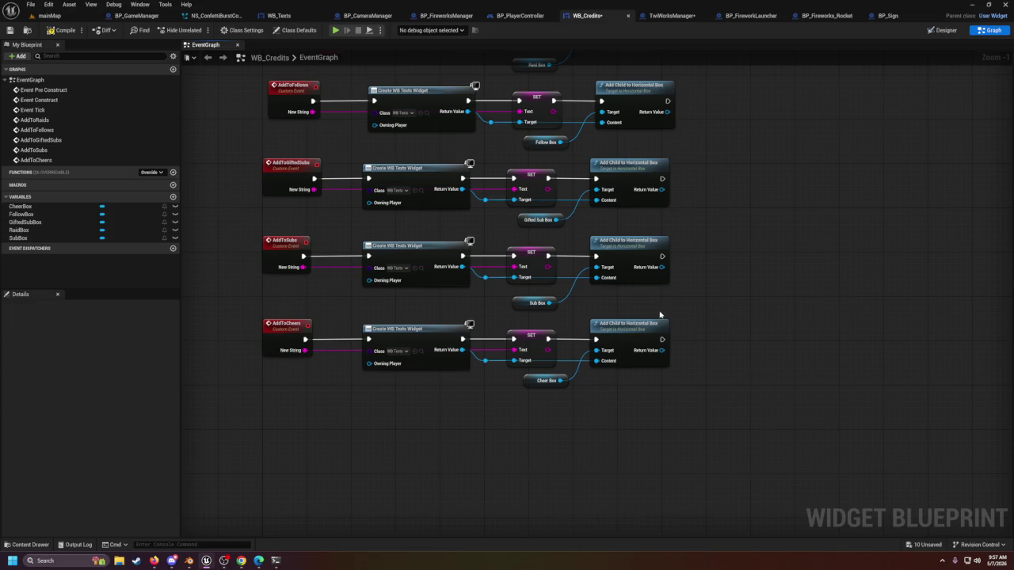
scroll(660, 314, down, 4)
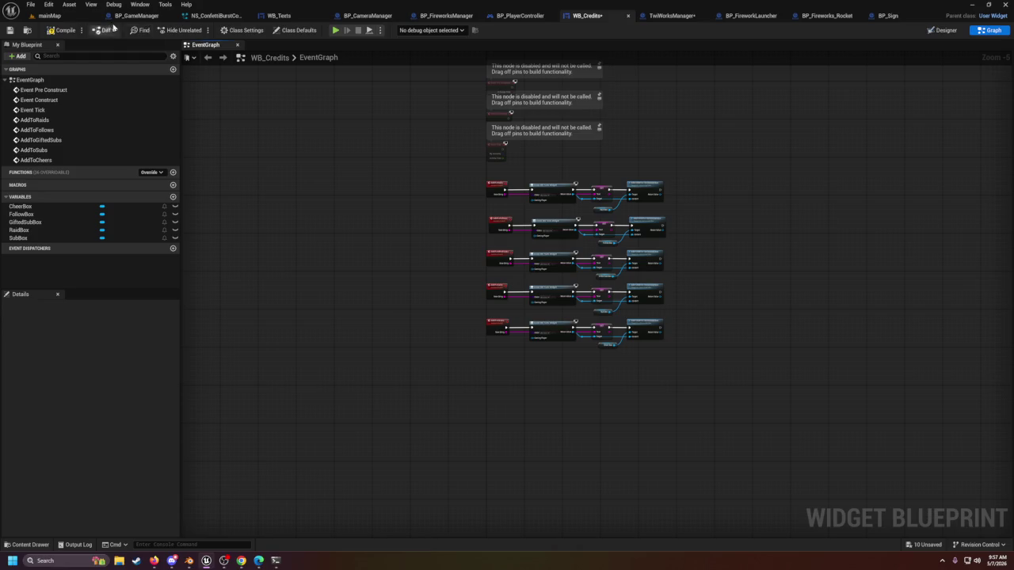
click(10, 30)
Step: Return to the TwiWorksManager blueprint and save it
click(670, 15)
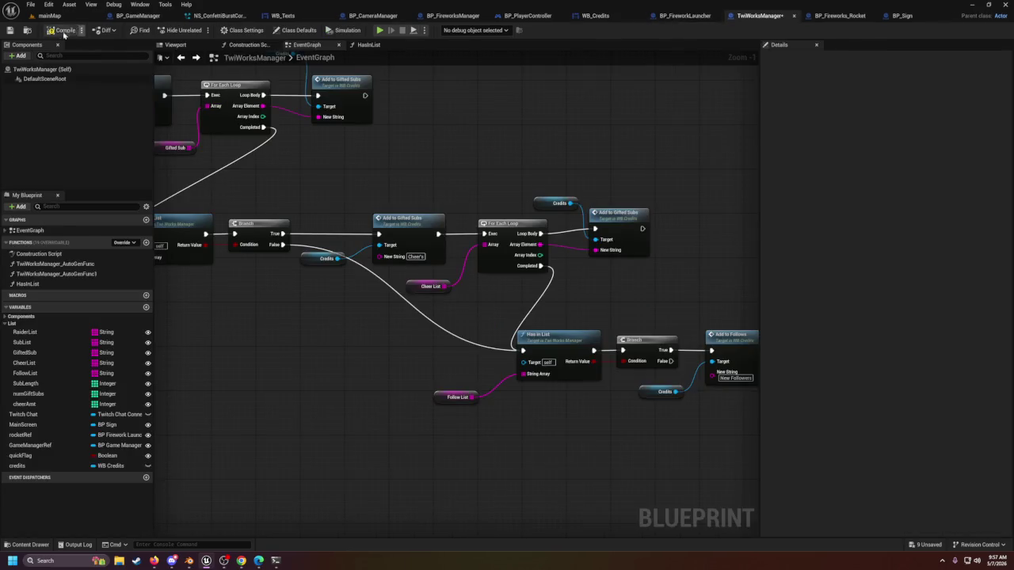
click(9, 30)
mouse_move(573, 432)
mouse_down()
mouse_move(447, 429)
mouse_move(428, 419)
mouse_move(434, 396)
mouse_up()
mouse_move(578, 405)
mouse_down()
mouse_move(529, 430)
mouse_move(609, 407)
mouse_move(676, 412)
mouse_up()
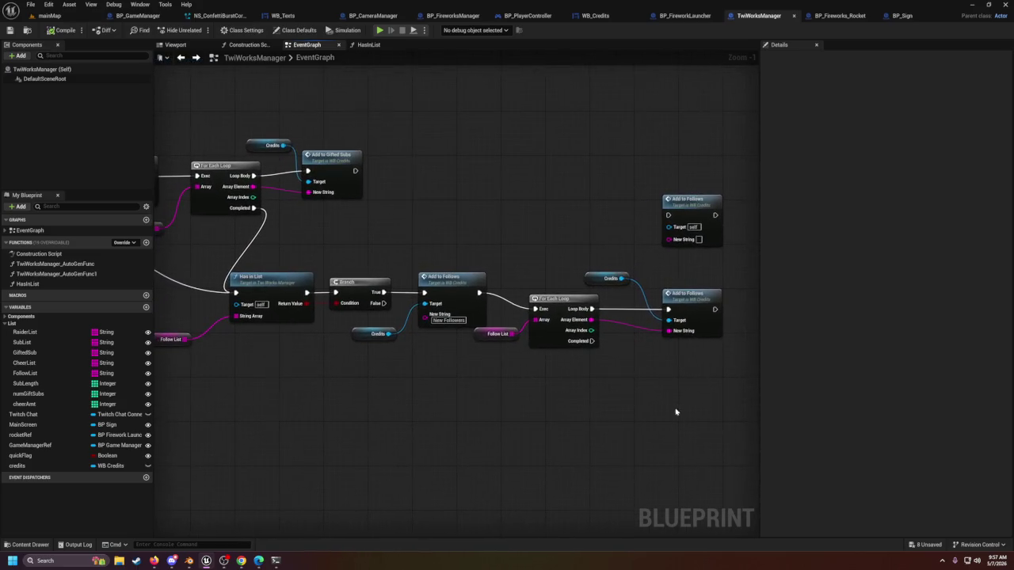
scroll(661, 400, down, 1)
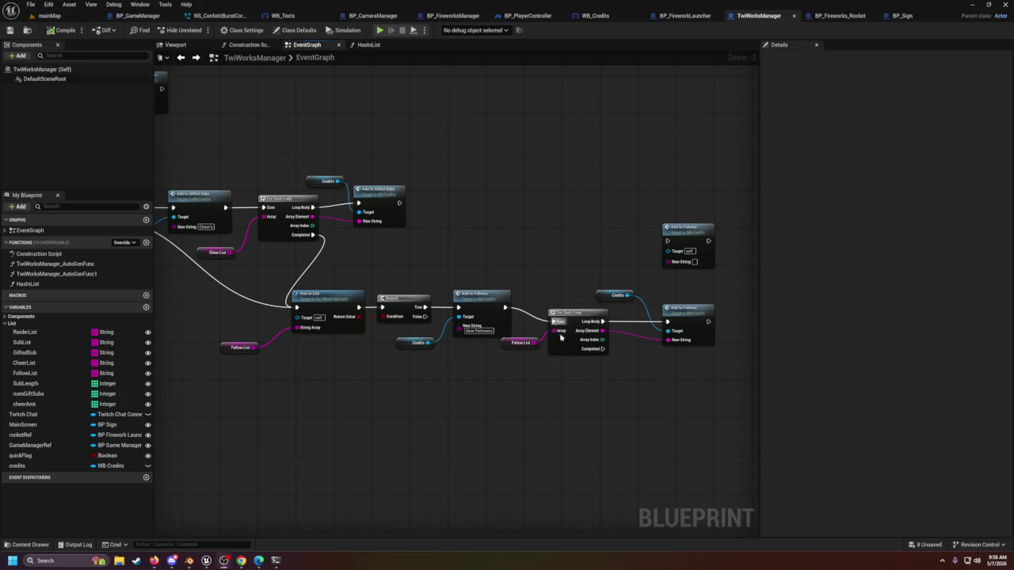
Step: Delete the stray unconnected Add to Follows node
drag(638, 398, 648, 363)
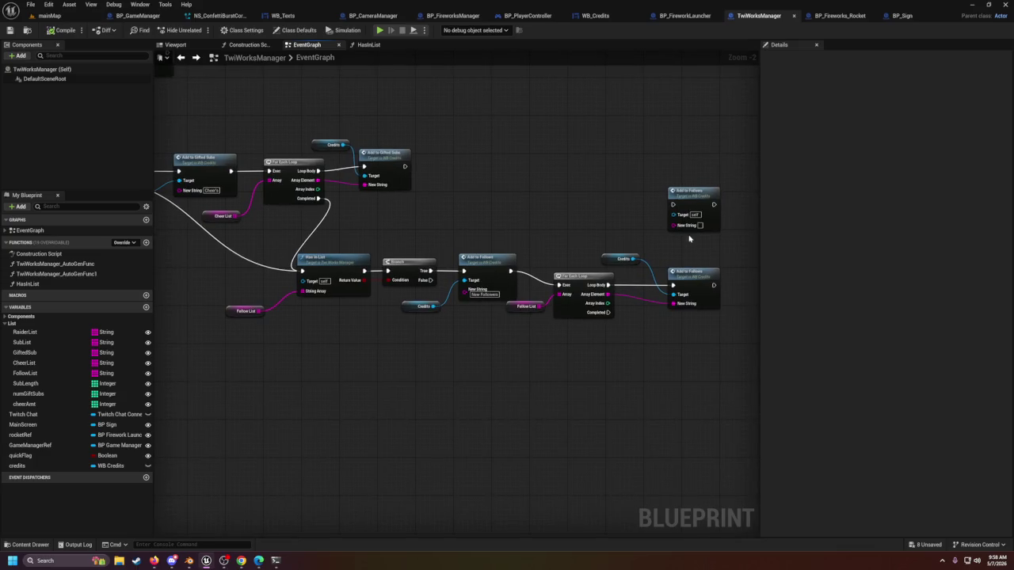
click(697, 191)
key(Delete)
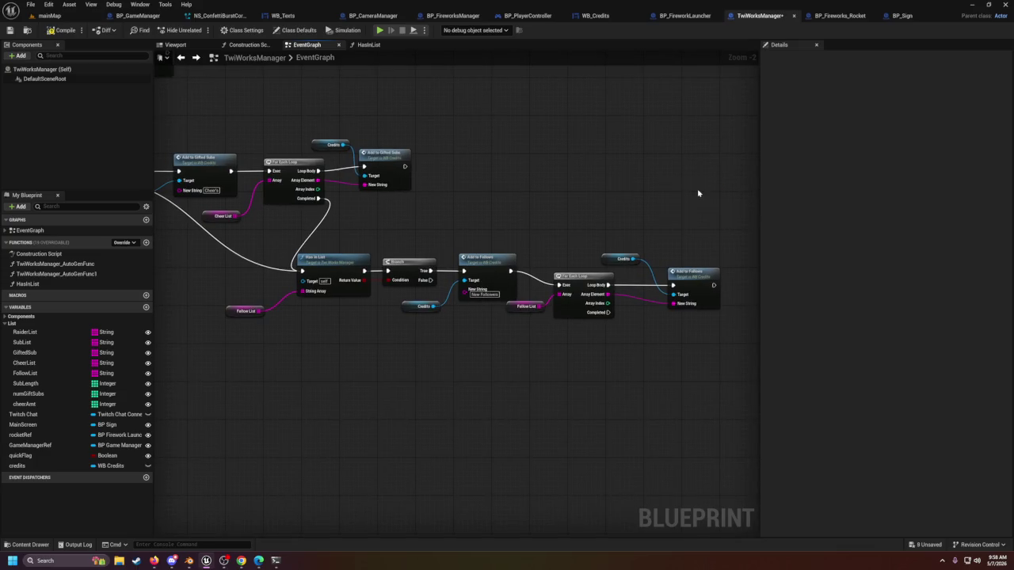
mouse_move(573, 363)
mouse_down()
mouse_move(546, 354)
mouse_move(575, 359)
mouse_up()
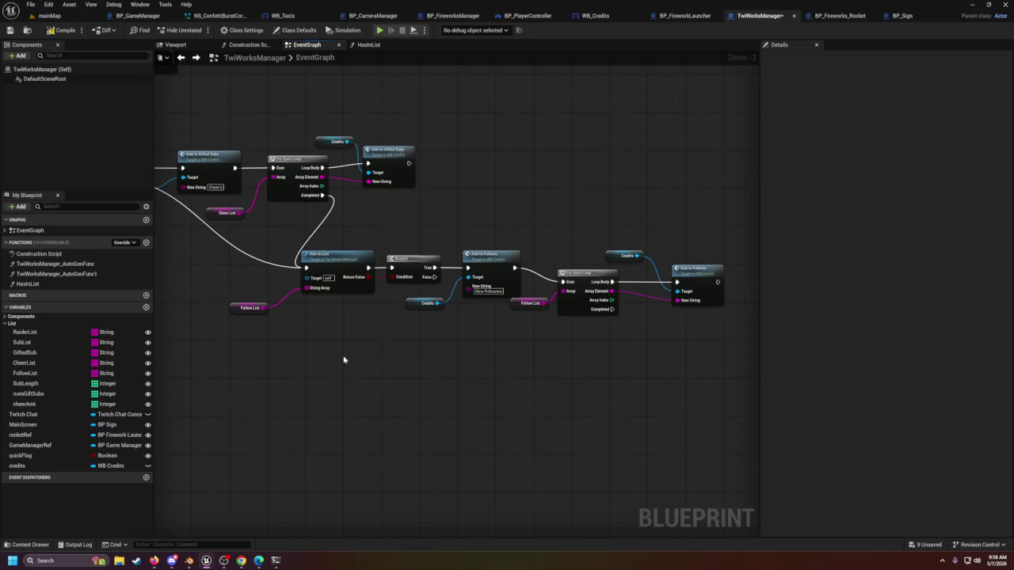
Step: Review the credits chain from the first Has in List through the Add to Subs calls
scroll(554, 369, down, 4)
scroll(440, 272, up, 4)
scroll(439, 271, up, 2)
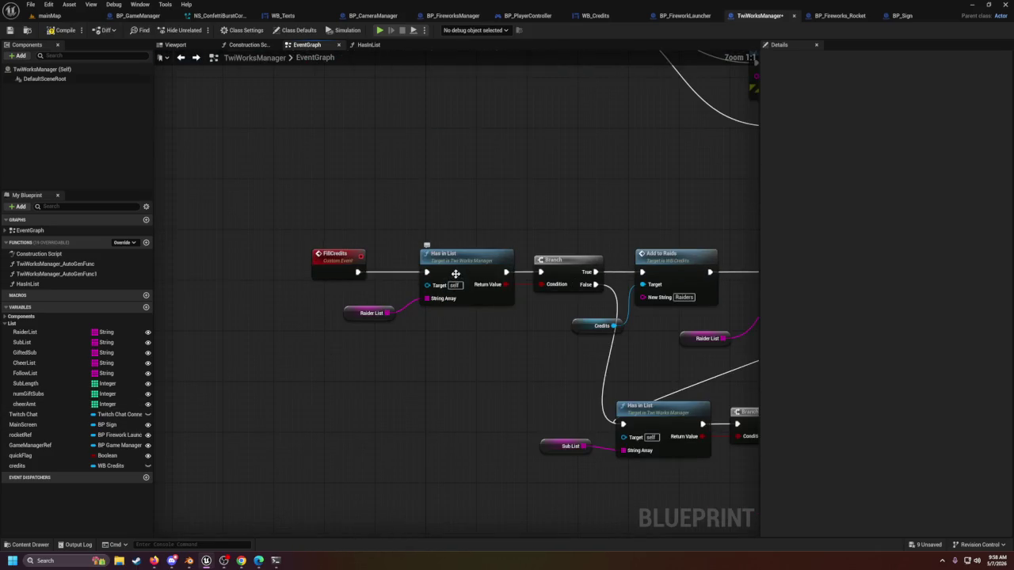
click(444, 274)
drag(503, 348, 319, 312)
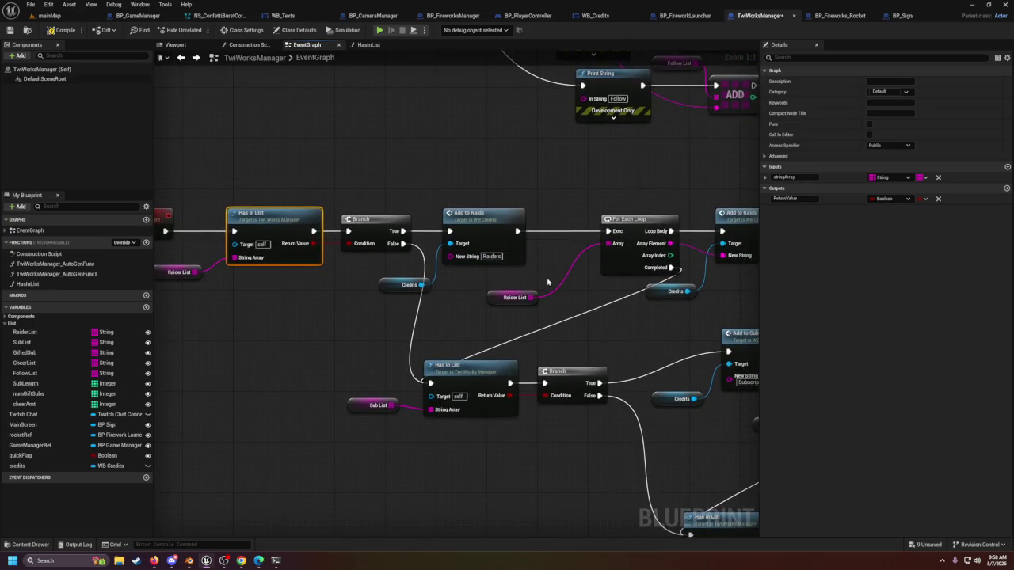
drag(550, 282, 463, 219)
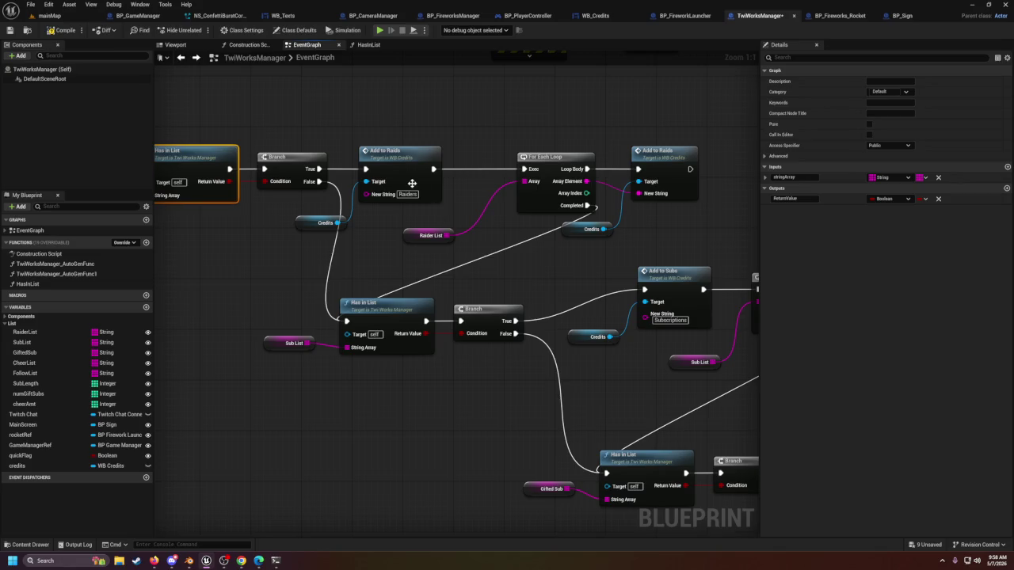
click(405, 313)
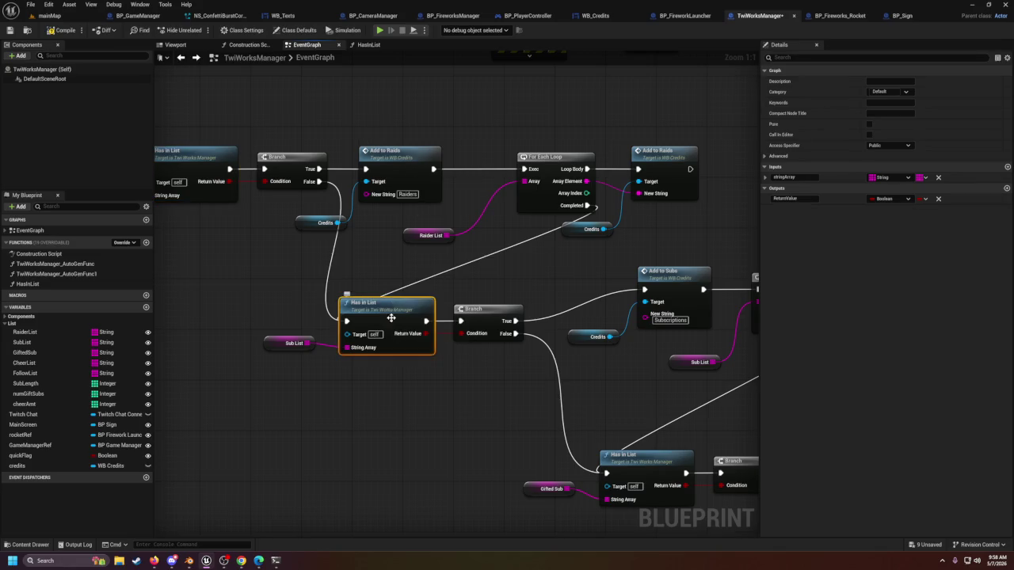
drag(424, 432, 312, 415)
click(550, 269)
mouse_move(591, 382)
mouse_down()
mouse_move(425, 362)
mouse_move(498, 291)
mouse_up()
click(639, 257)
click(411, 350)
mouse_move(507, 397)
mouse_down()
mouse_move(334, 392)
mouse_move(311, 378)
mouse_up()
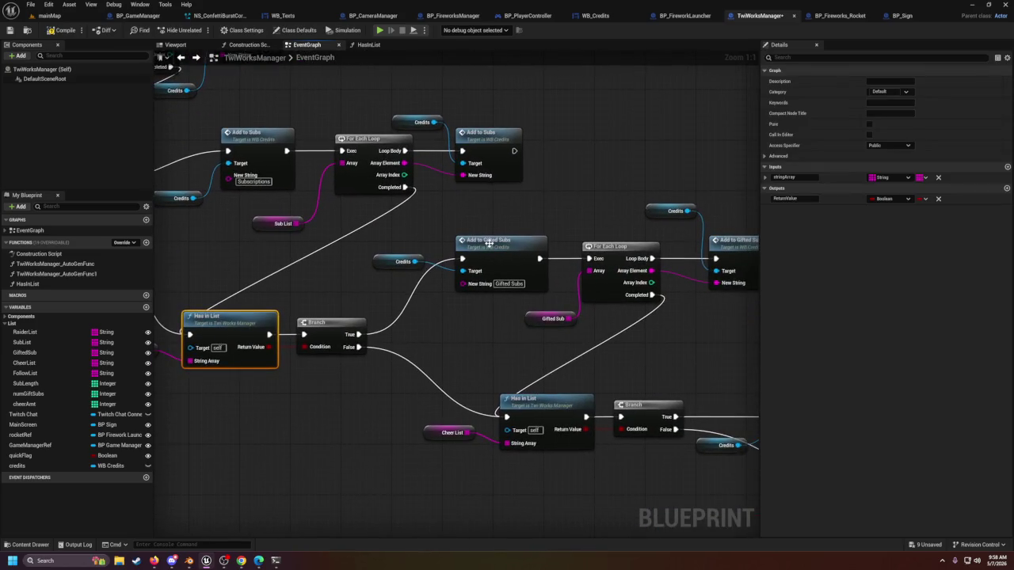
Step: Delete the misplaced Add to Gifted Subs node in the cheers branch
click(488, 244)
drag(557, 310, 385, 312)
click(546, 251)
mouse_move(503, 343)
mouse_down()
mouse_move(400, 271)
mouse_move(446, 233)
mouse_move(495, 231)
mouse_up()
click(392, 294)
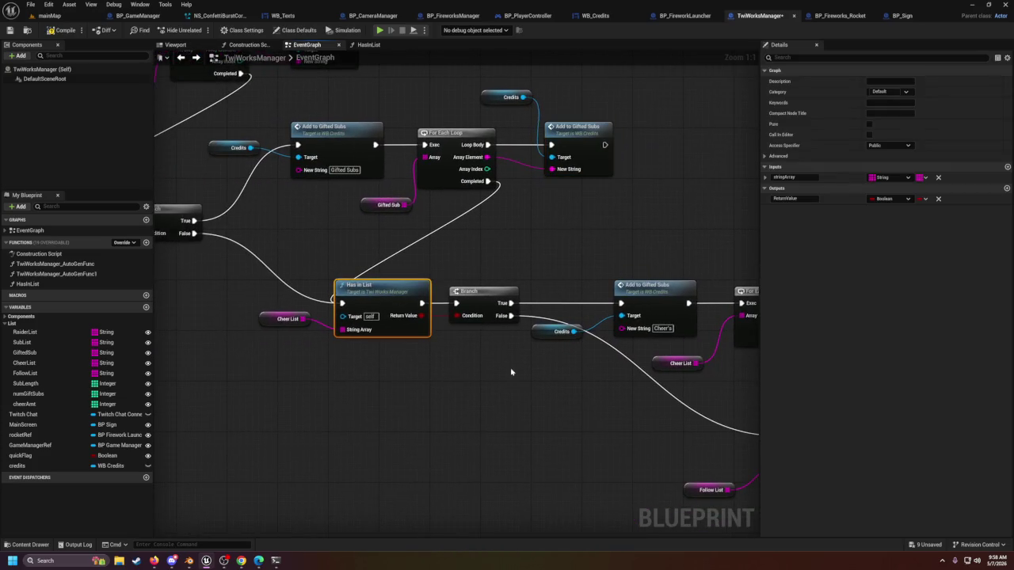
drag(513, 373, 375, 354)
click(537, 306)
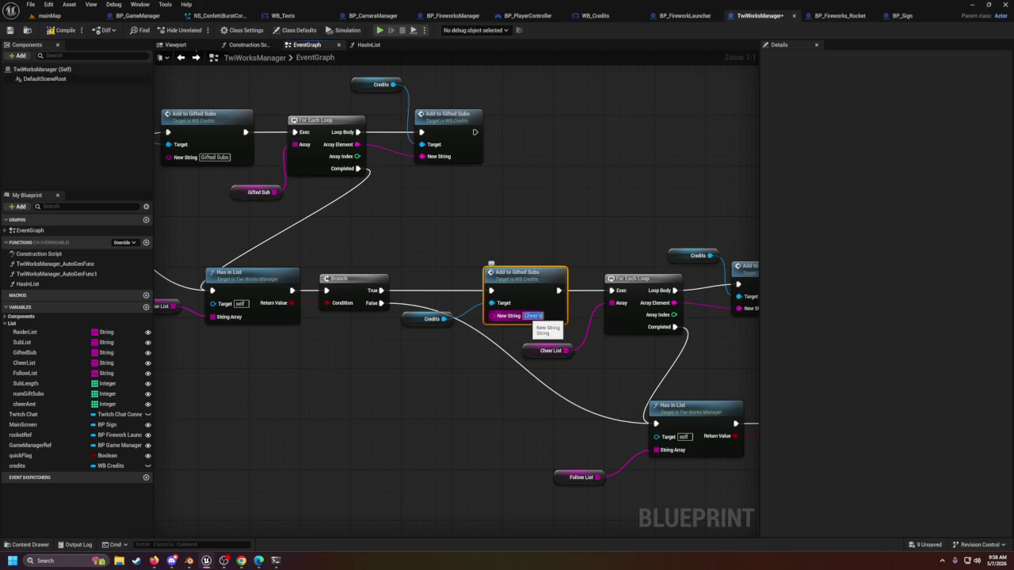
key(Delete)
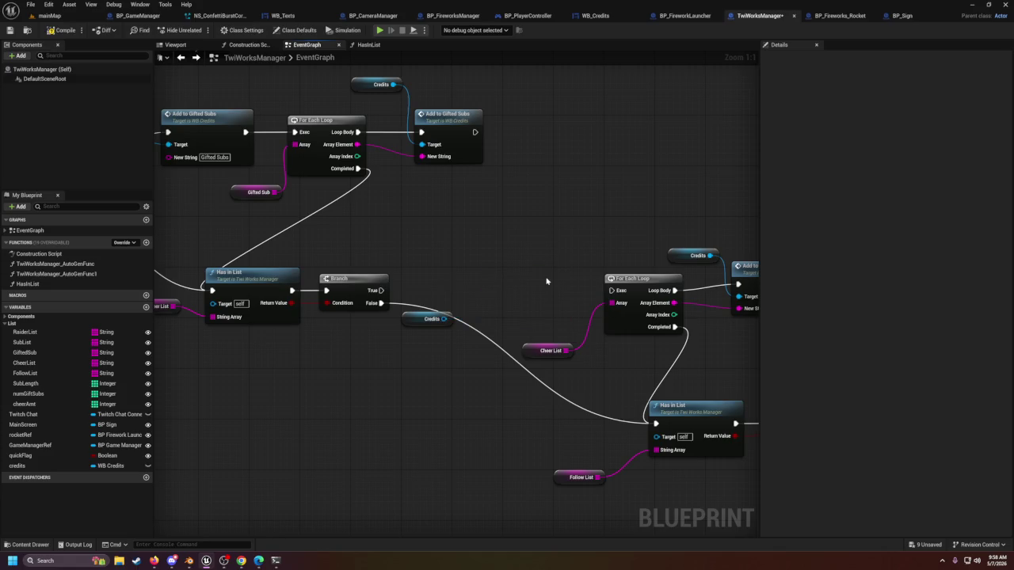
mouse_move(445, 319)
mouse_down()
mouse_move(572, 287)
mouse_move(513, 282)
mouse_up()
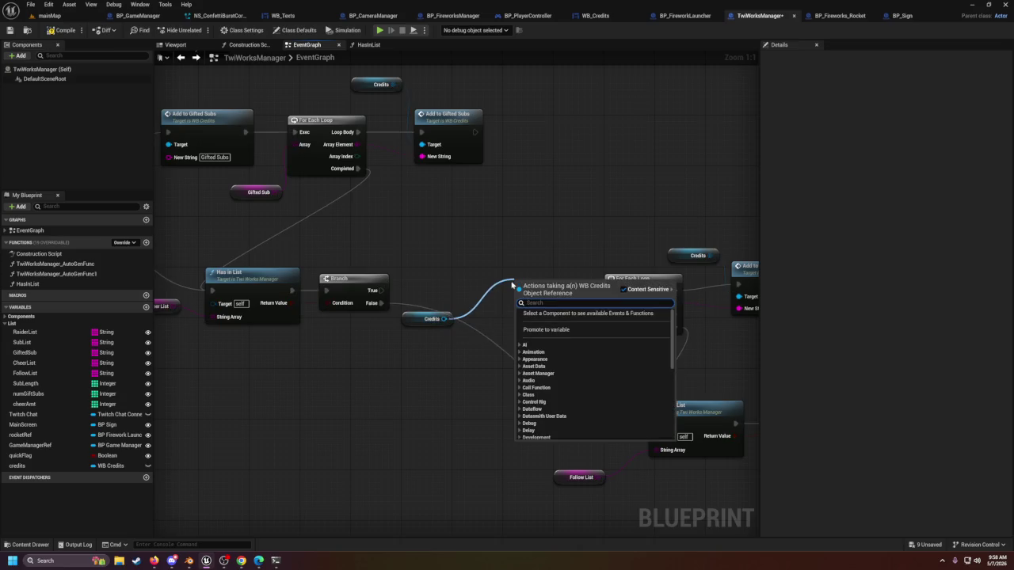
text(add to cheers)
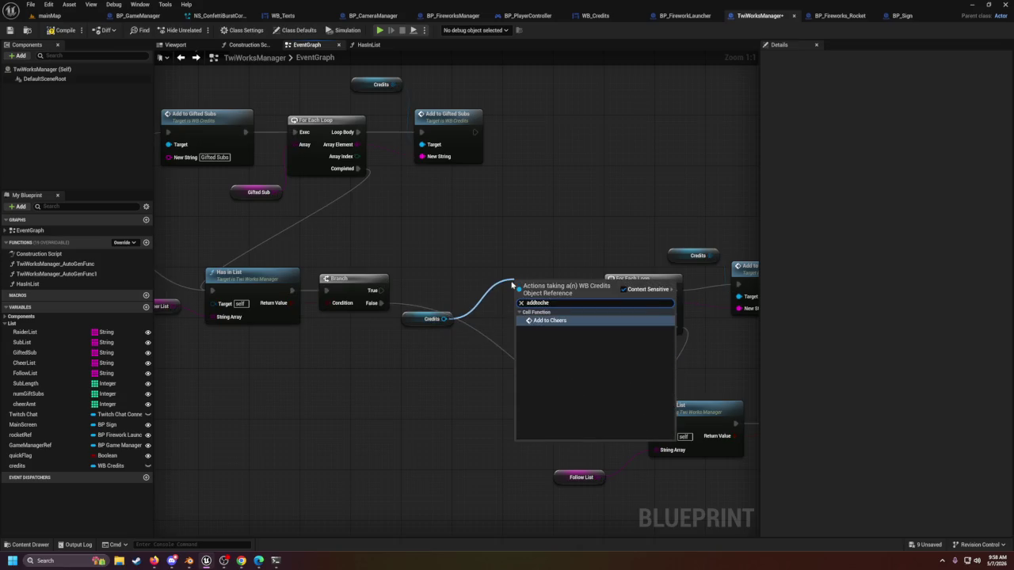
key(Return)
mouse_move(381, 290)
mouse_down()
mouse_move(516, 297)
mouse_move(514, 283)
mouse_move(600, 301)
mouse_move(612, 291)
mouse_up()
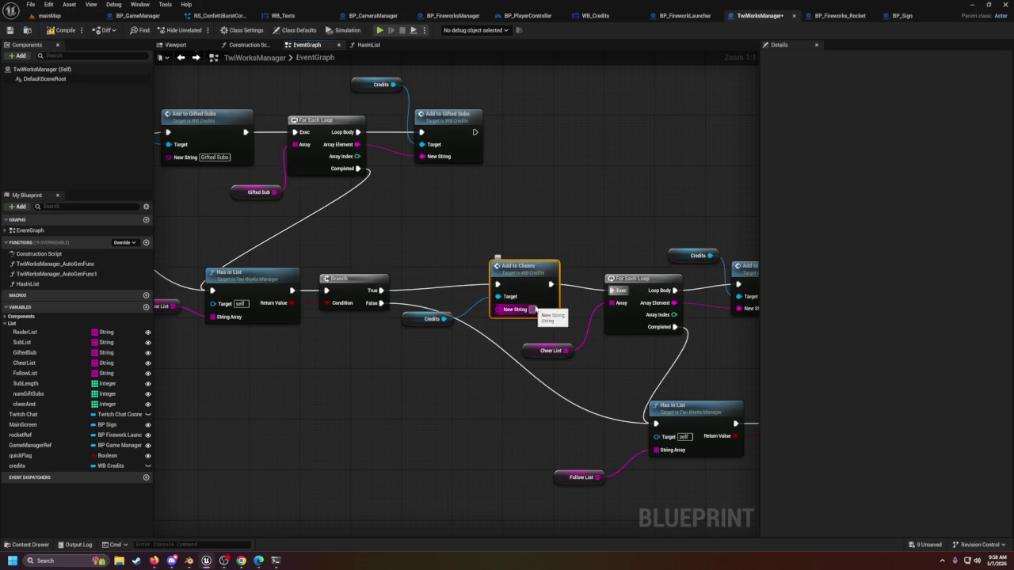
text(Cheer's)
mouse_move(546, 231)
mouse_down()
mouse_move(437, 199)
mouse_move(441, 217)
mouse_up()
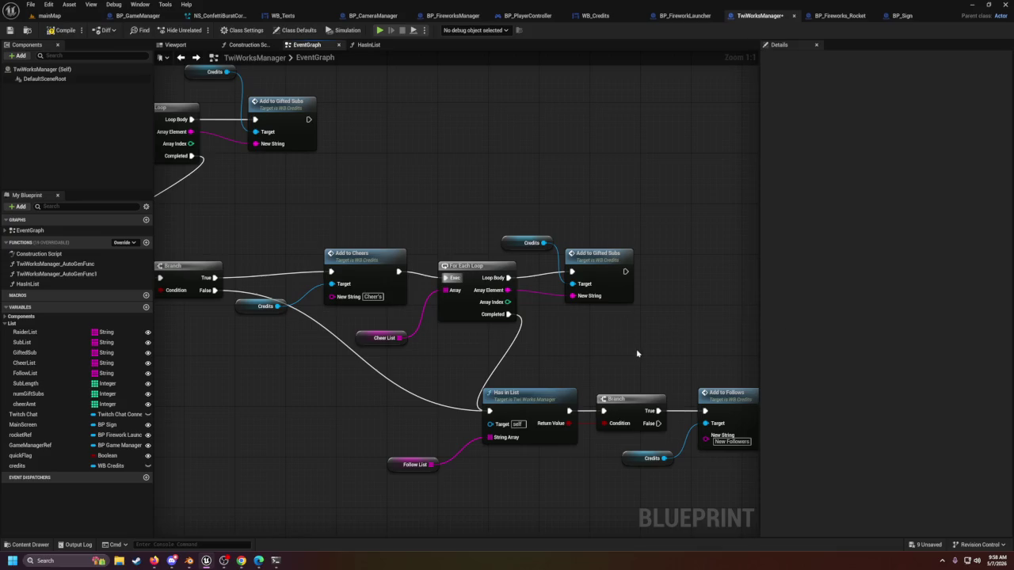
mouse_move(524, 307)
mouse_down()
mouse_move(546, 285)
mouse_move(581, 278)
mouse_up()
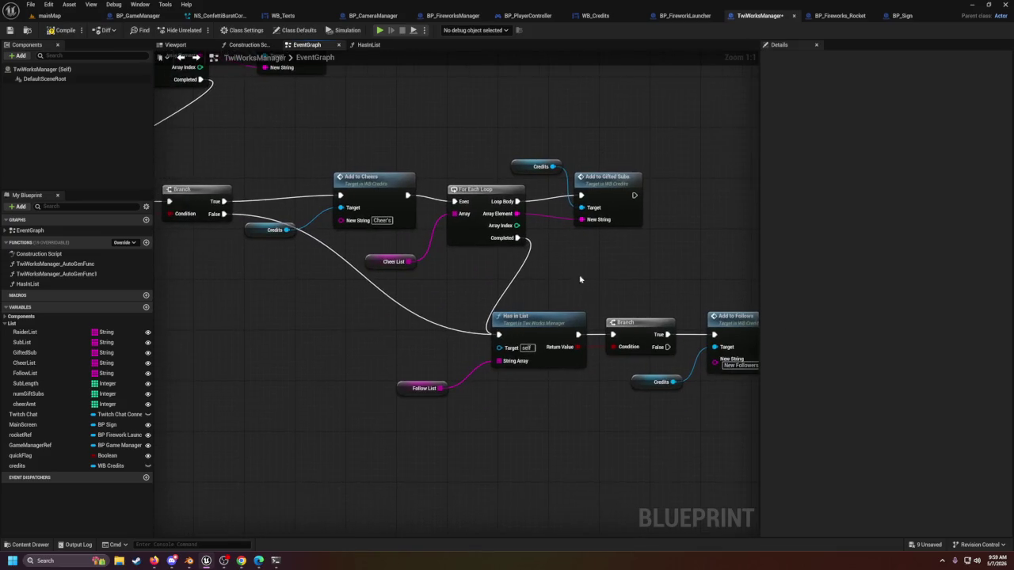
mouse_move(596, 347)
mouse_down()
mouse_move(508, 294)
mouse_move(342, 372)
mouse_up()
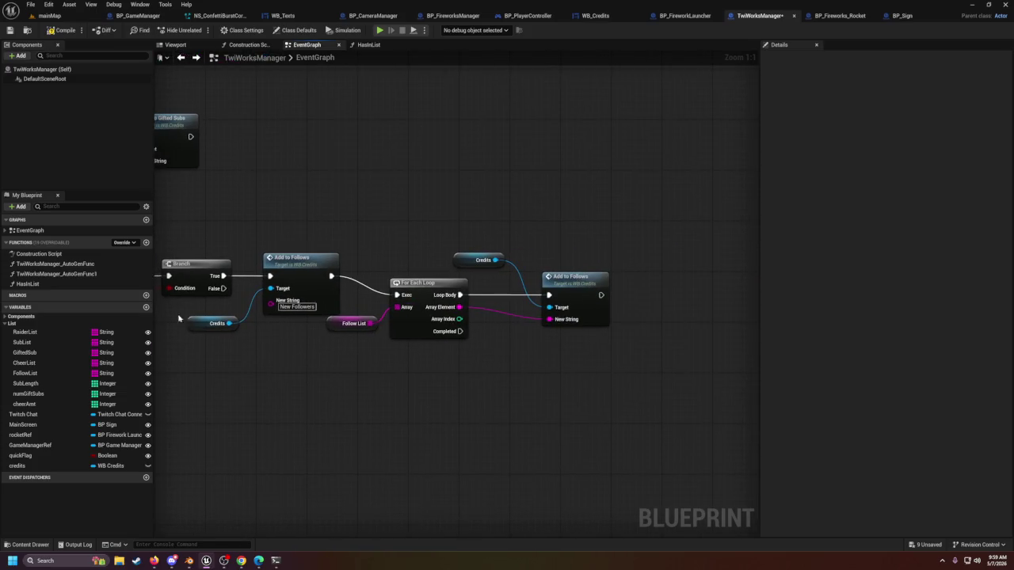
drag(161, 405, 684, 457)
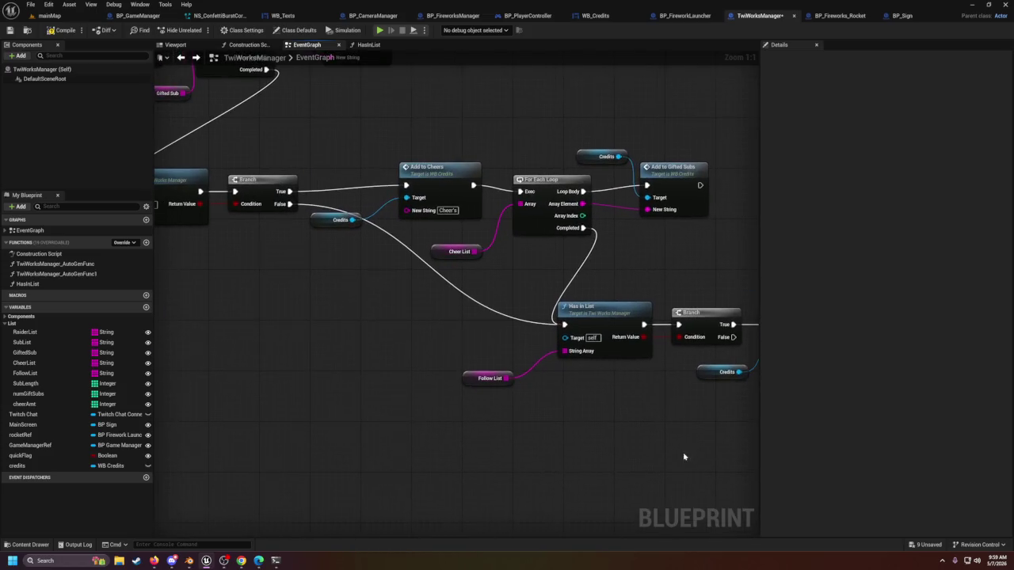
Step: Pan through the event graph to inspect the Cheers and Followers credit chains
scroll(410, 336, down, 5)
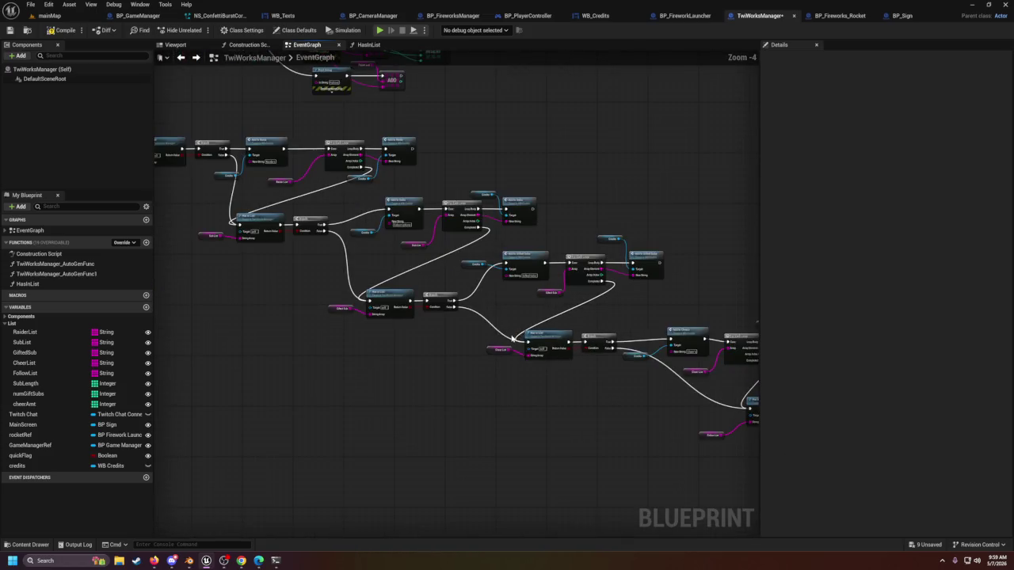
scroll(486, 385, up, 2)
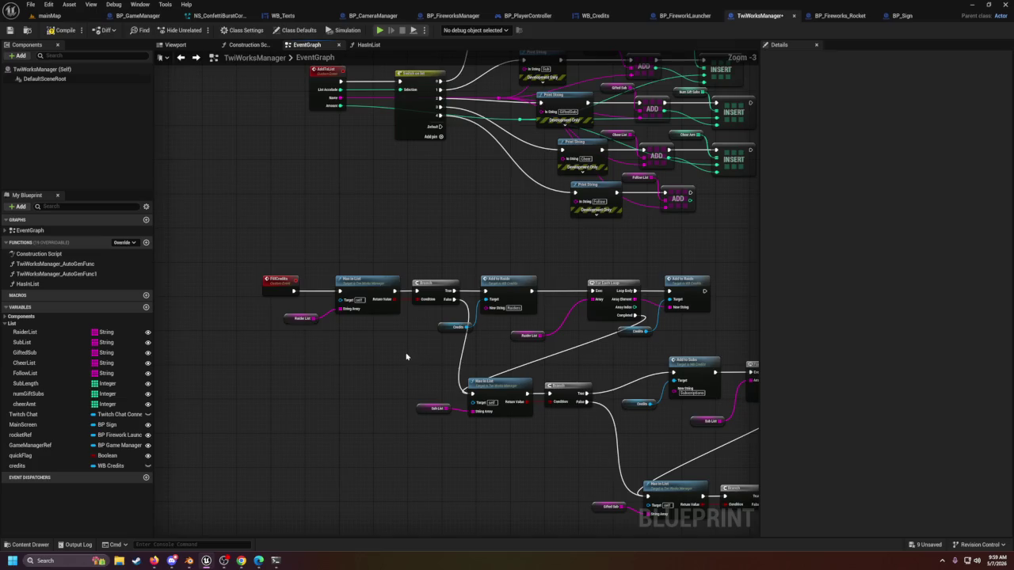
scroll(406, 356, up, 1)
drag(599, 355, 490, 328)
mouse_move(382, 372)
mouse_down()
mouse_move(450, 288)
mouse_move(557, 388)
mouse_move(446, 343)
mouse_up()
drag(591, 396, 449, 346)
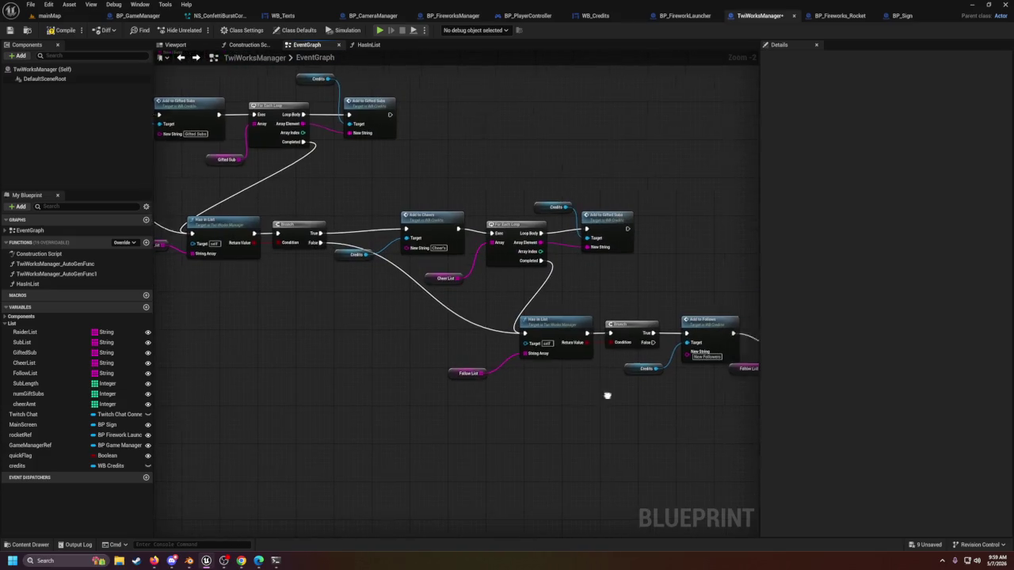
drag(607, 396, 543, 343)
scroll(578, 191, down, 4)
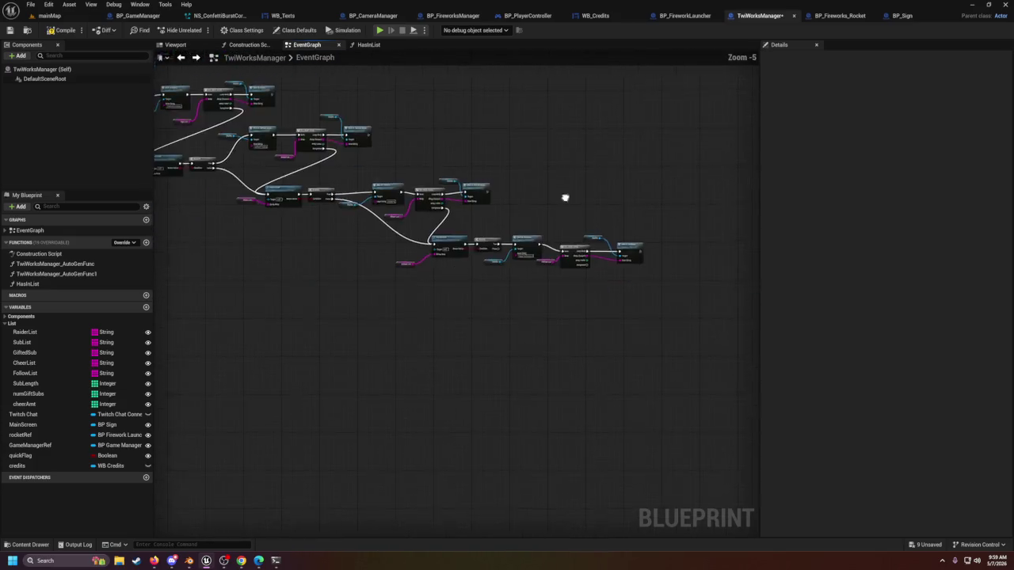
scroll(578, 427, down, 1)
drag(550, 391, 385, 389)
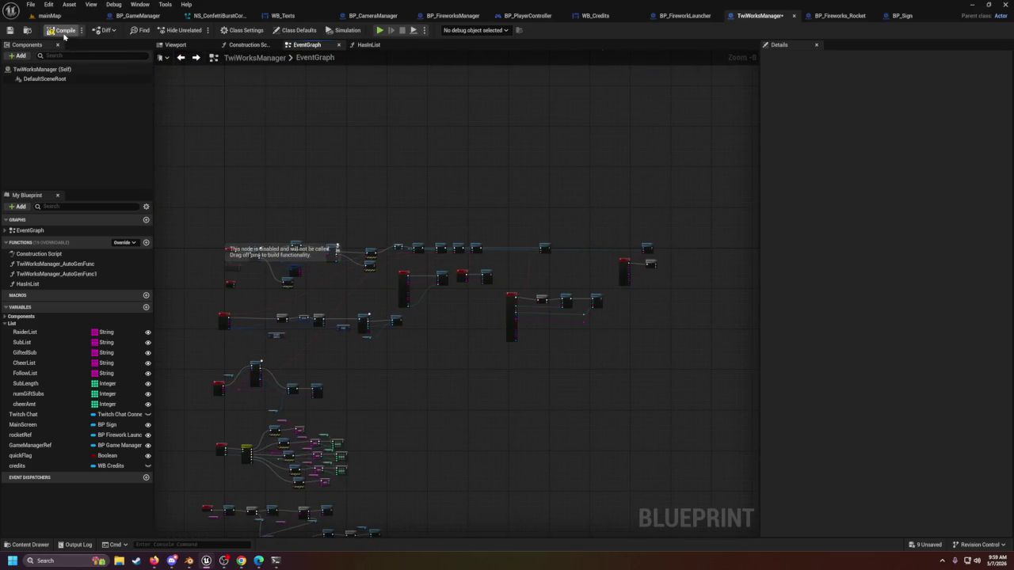
Step: Zoom across the graph overview and center the Cheer and Followed event nodes
scroll(391, 332, up, 1)
scroll(452, 402, up, 1)
scroll(464, 260, up, 1)
scroll(456, 278, up, 1)
scroll(456, 277, down, 2)
mouse_move(541, 237)
mouse_down()
mouse_move(500, 464)
mouse_move(504, 292)
mouse_up()
scroll(510, 278, up, 3)
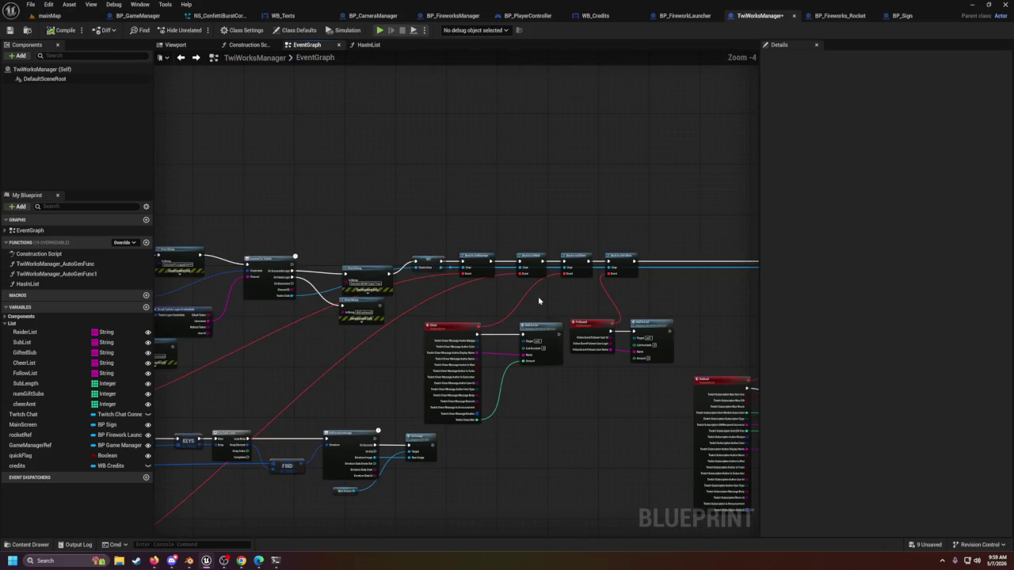
scroll(538, 301, up, 3)
mouse_move(543, 330)
mouse_down()
mouse_move(490, 338)
mouse_move(462, 369)
mouse_move(639, 355)
mouse_up()
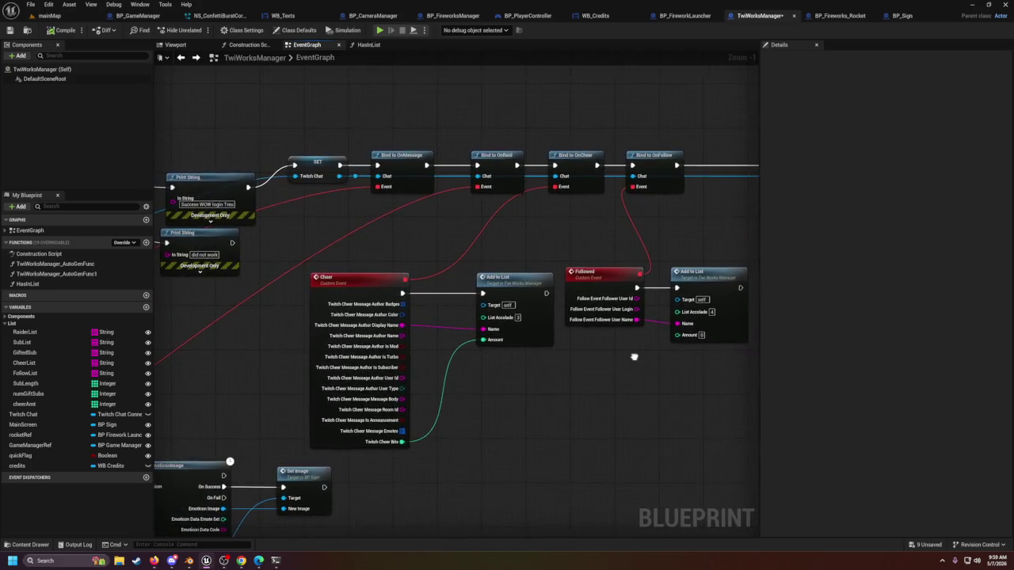
scroll(637, 355, down, 5)
scroll(343, 351, up, 3)
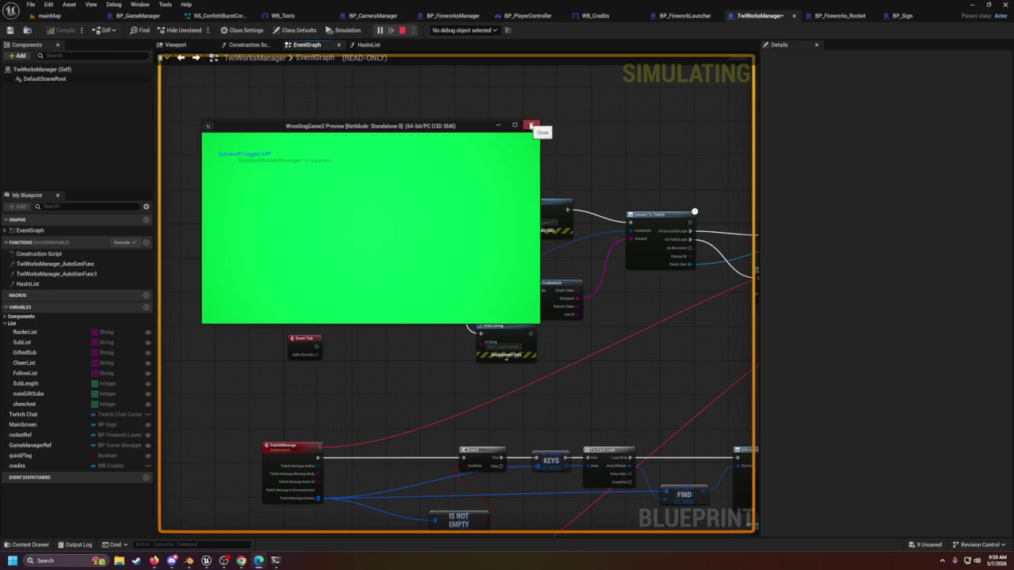
Step: Close the game preview, run the mainMap level with Alt+P, then stop it and switch to Blender
click(531, 126)
click(103, 17)
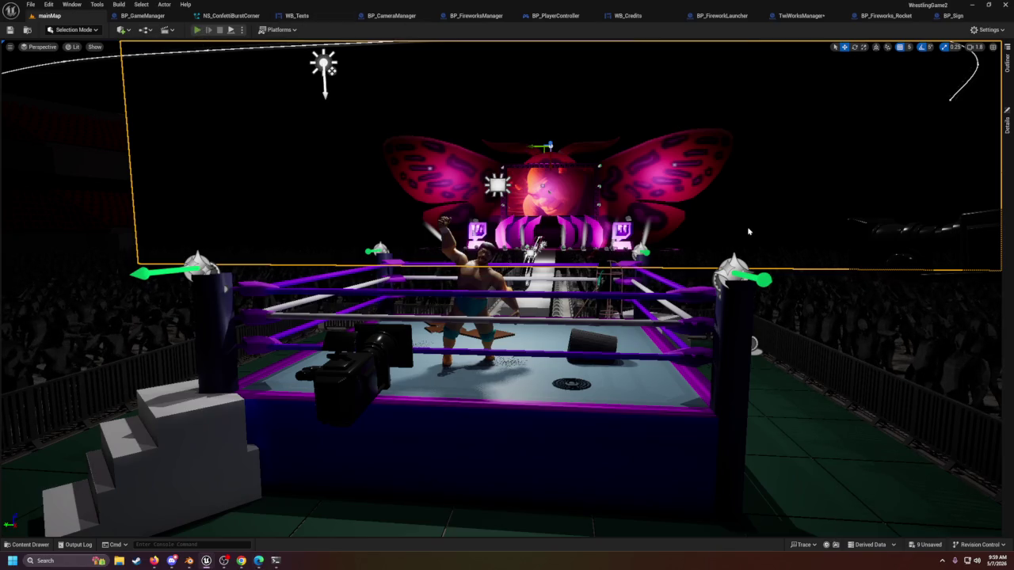
key(alt+p)
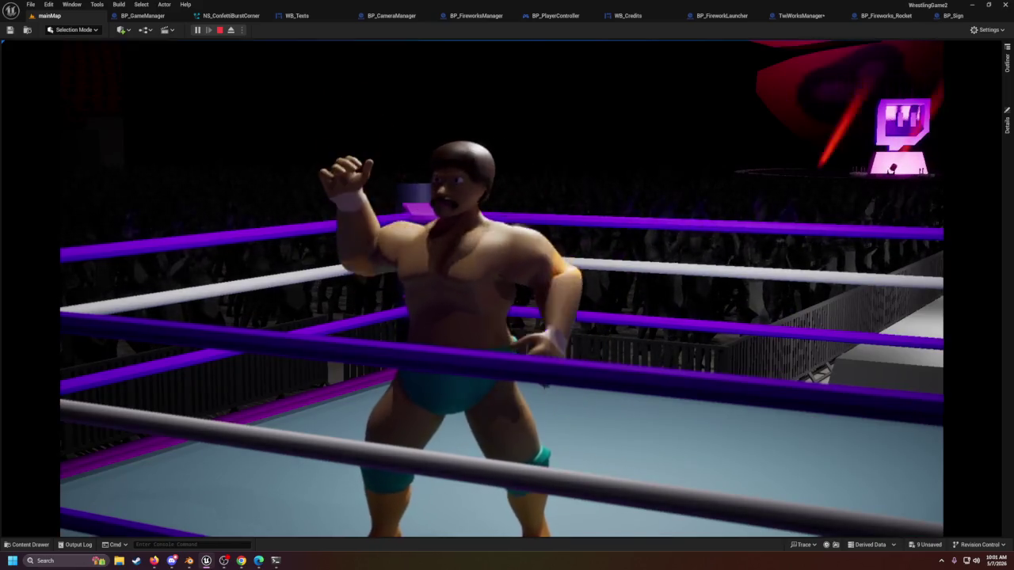
key(Escape)
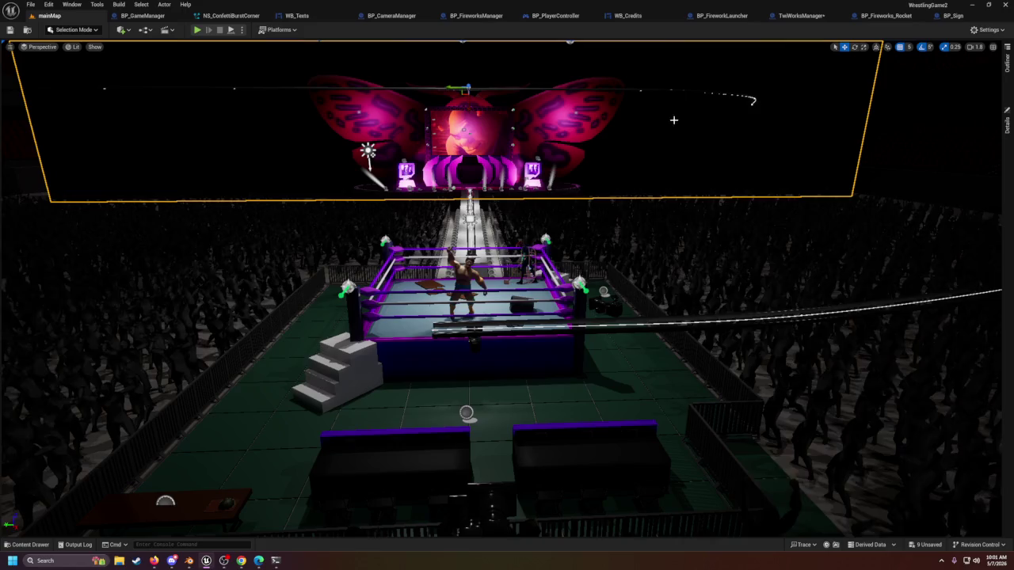
click(188, 560)
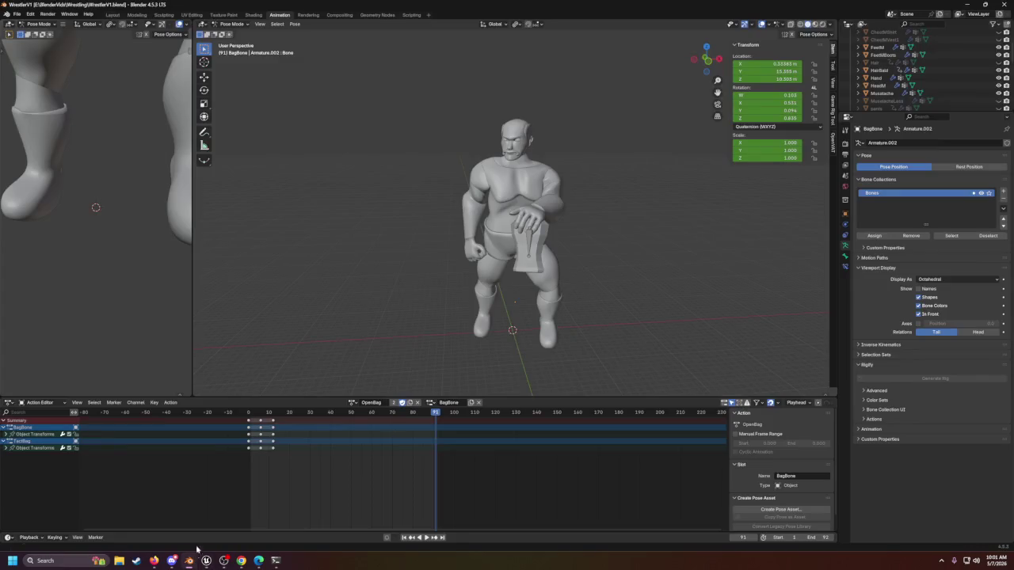
Step: Play and stop the wrestler's bag-opening animation in Blender, then minimize Blender
click(424, 538)
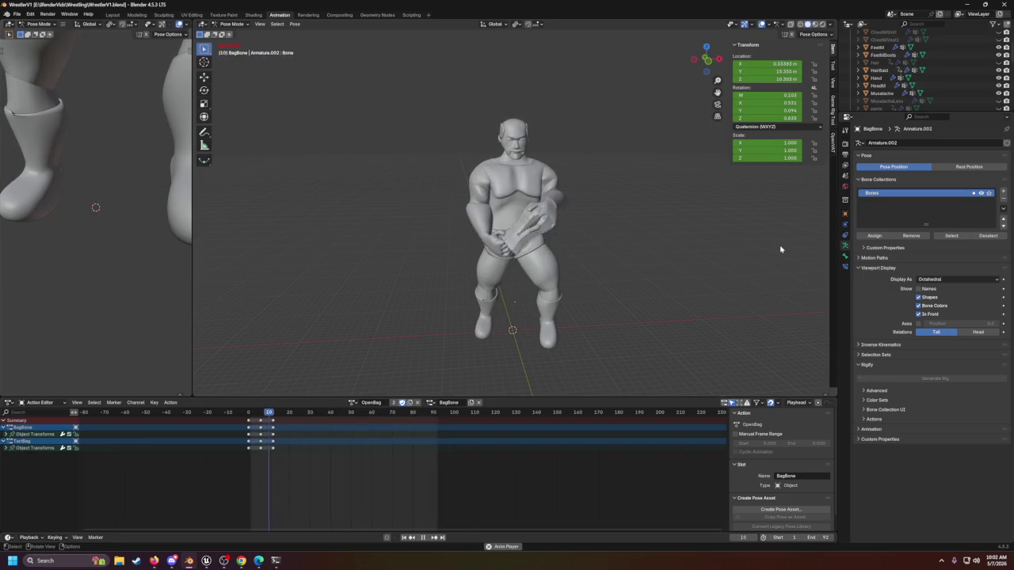
click(425, 538)
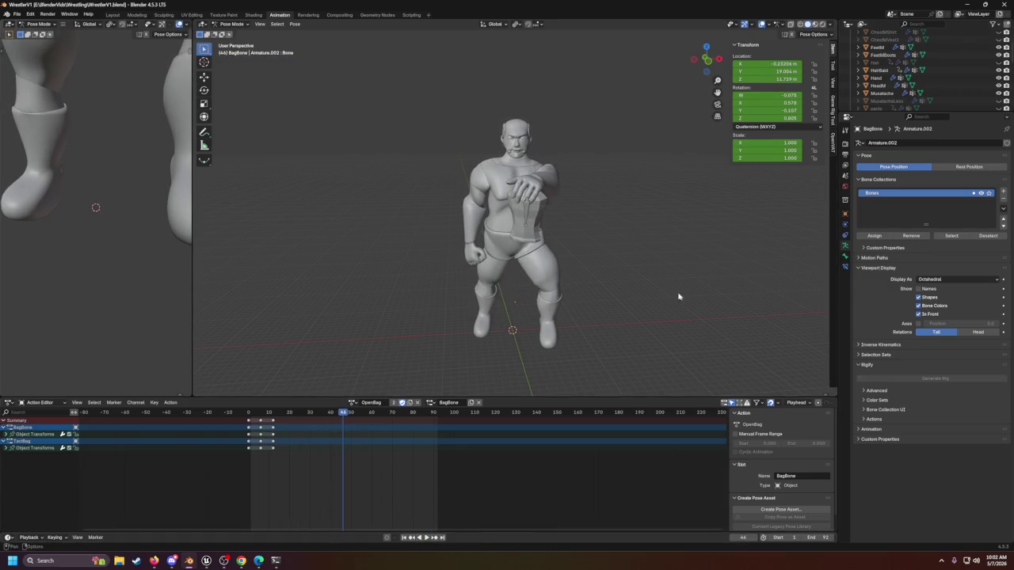
click(968, 4)
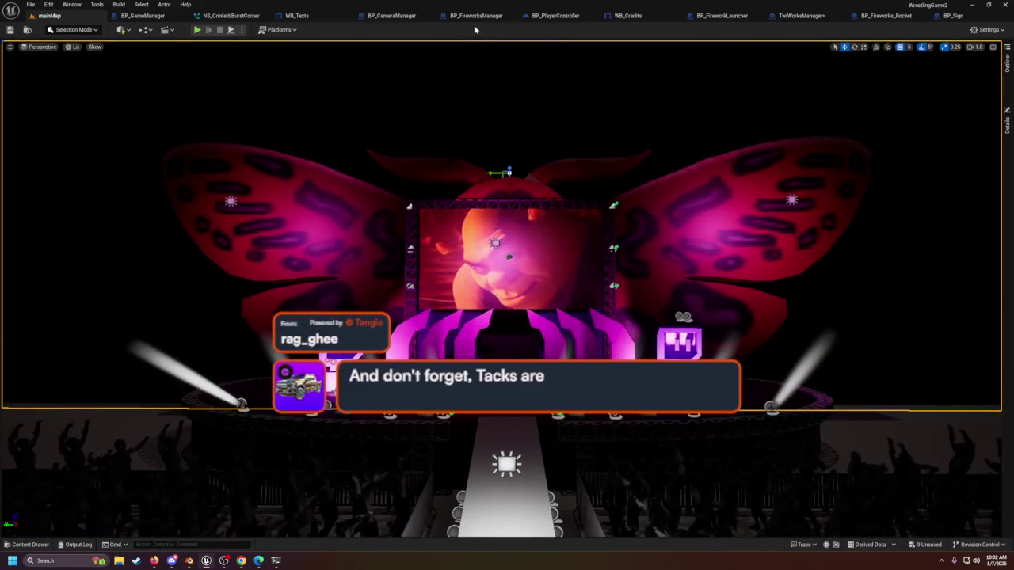
Step: Save the TwiWorksManager blueprint and go back to the mainMap level view
click(788, 17)
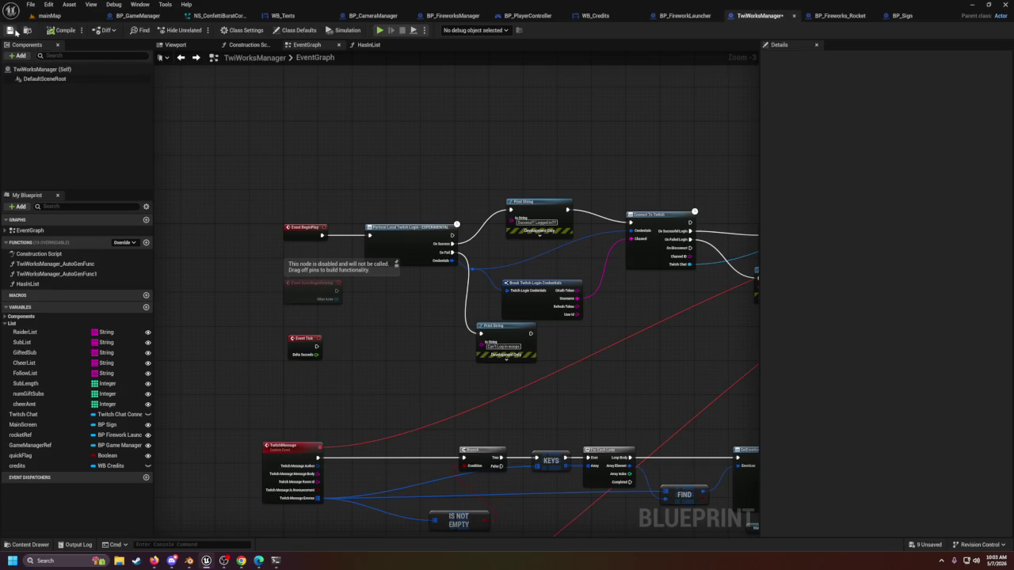
scroll(638, 288, down, 3)
scroll(475, 237, up, 3)
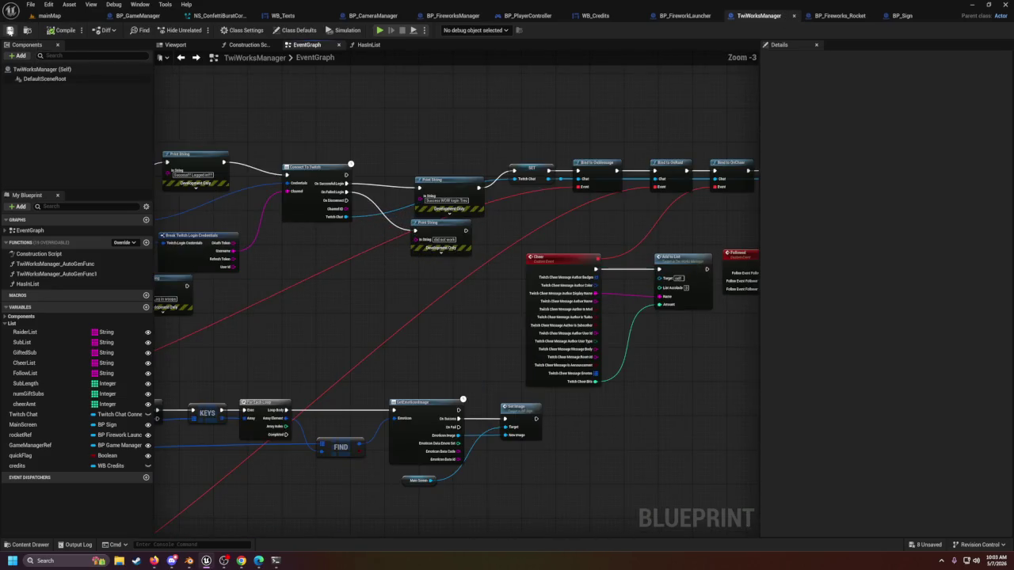
click(43, 19)
scroll(434, 247, up, 6)
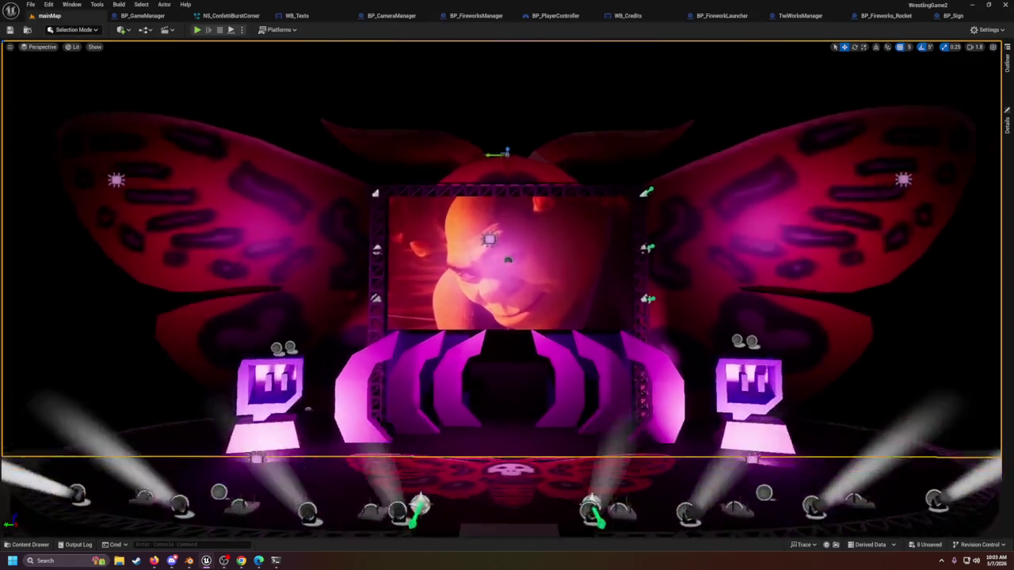
scroll(435, 246, down, 2)
mouse_move(430, 244)
mouse_down()
mouse_move(427, 253)
mouse_move(301, 250)
mouse_move(285, 349)
mouse_up()
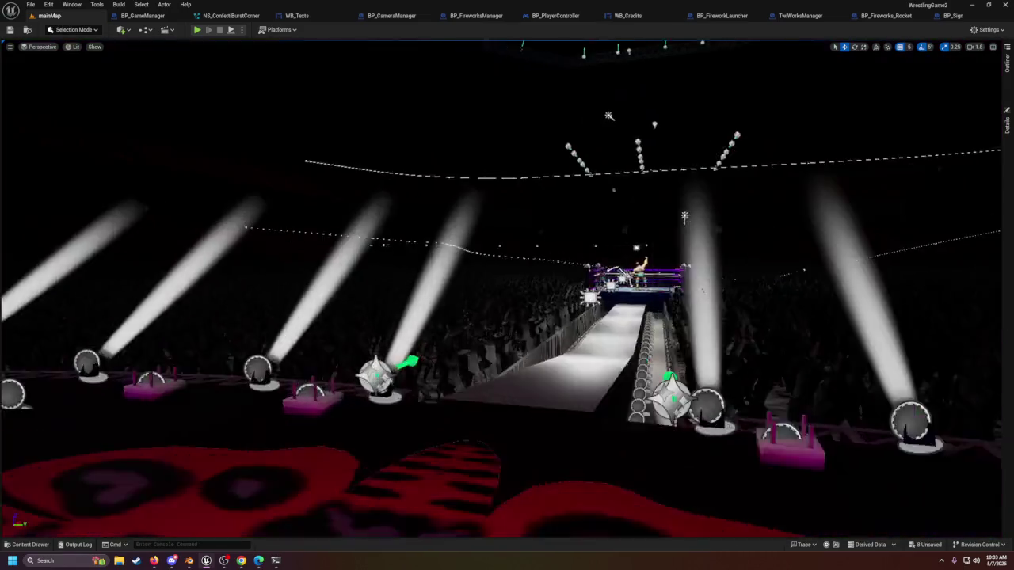
key(f)
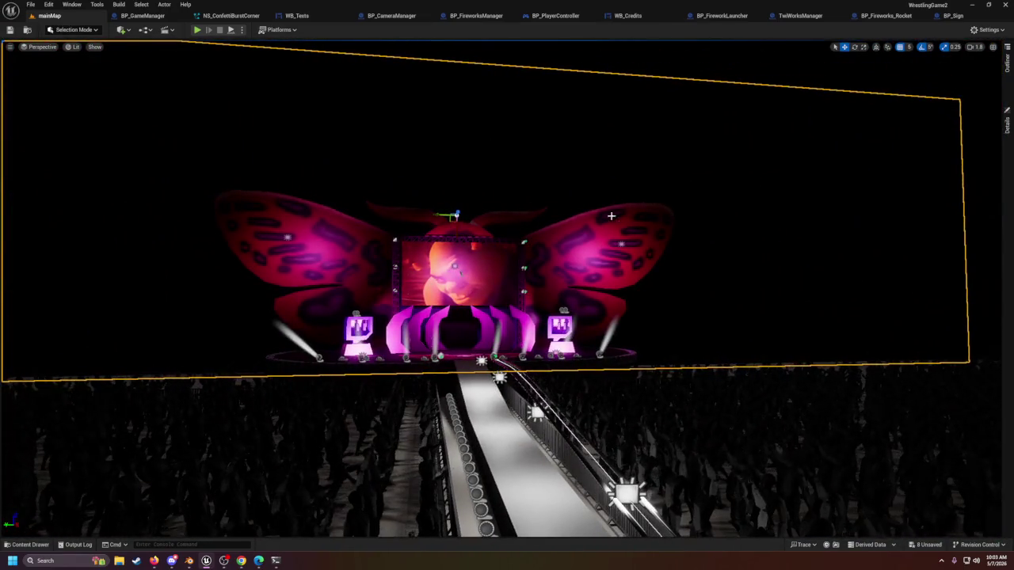
drag(285, 348, 286, 284)
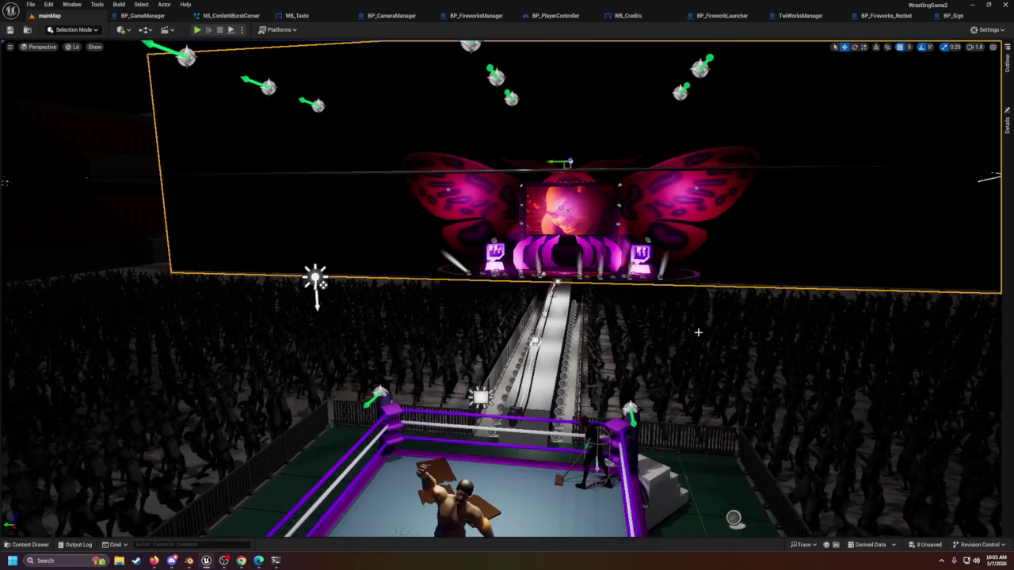
drag(317, 123, 358, 122)
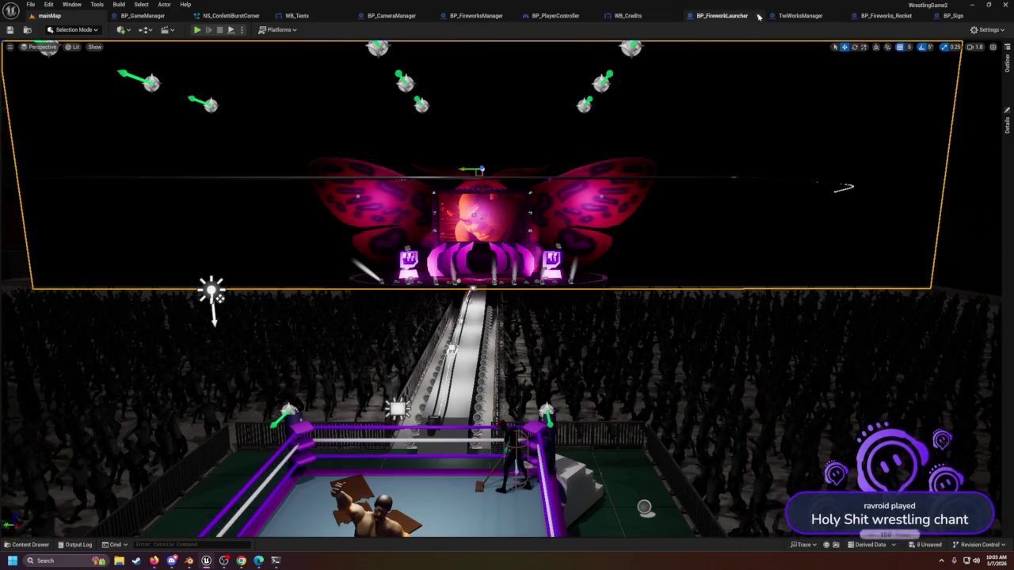
click(800, 15)
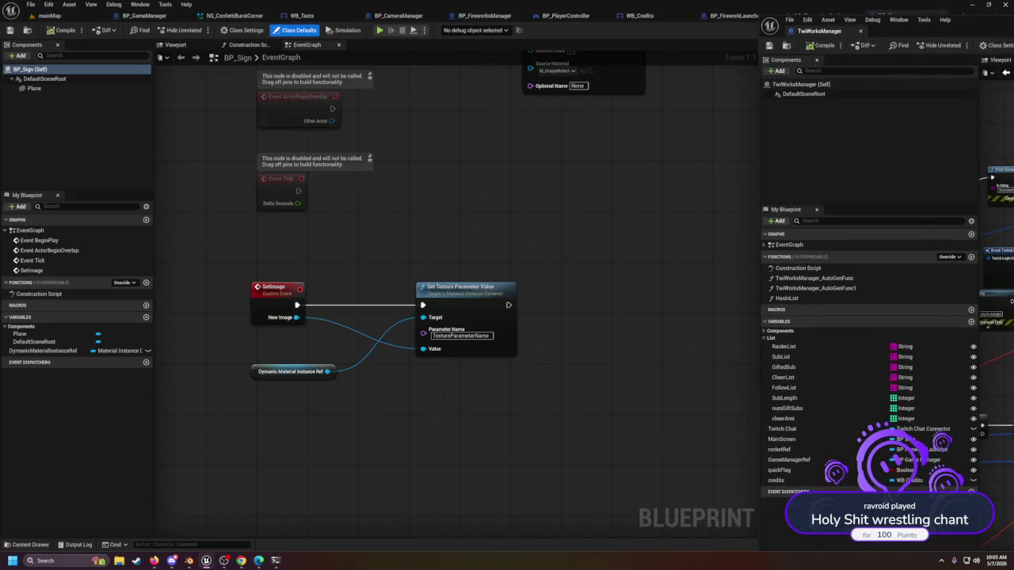
Step: Dock the TwiWorksManager blueprint window as a tab in the main editor
mouse_move(678, 236)
mouse_down()
mouse_move(507, 240)
mouse_move(1013, 283)
mouse_up()
drag(984, 26, 582, 165)
mouse_move(431, 177)
mouse_down()
mouse_move(515, 67)
mouse_move(634, 16)
mouse_up()
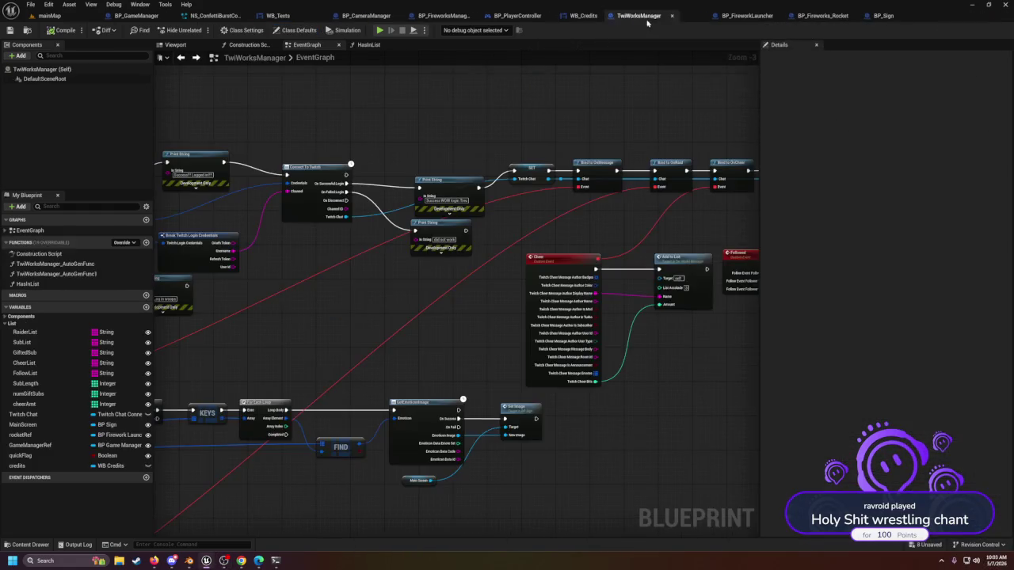
scroll(437, 282, down, 3)
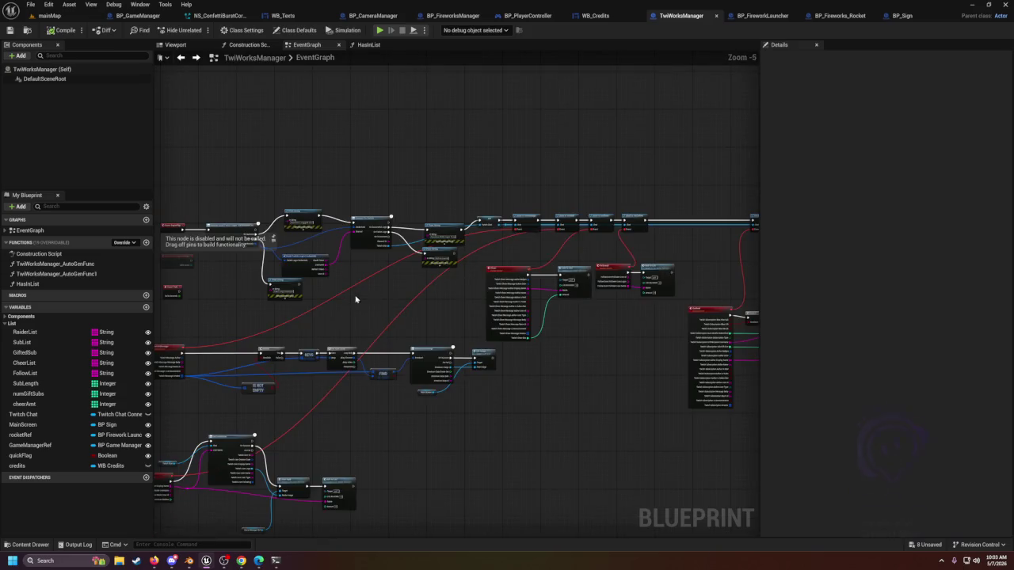
scroll(355, 300, up, 3)
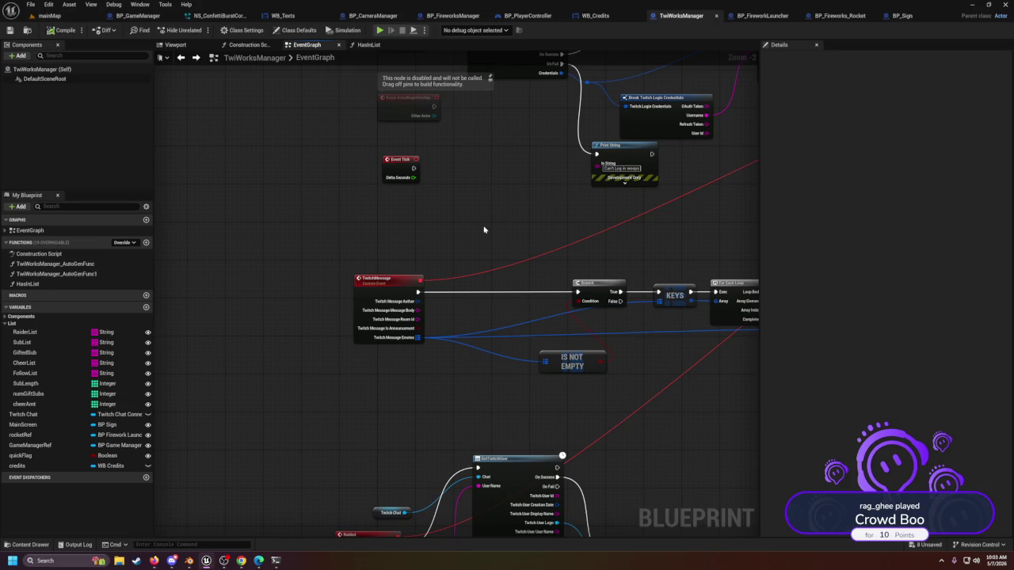
Step: Pan the event graph past For Each Loop and FIND to TwitchMessage and GetTwitchUser
drag(468, 325, 426, 294)
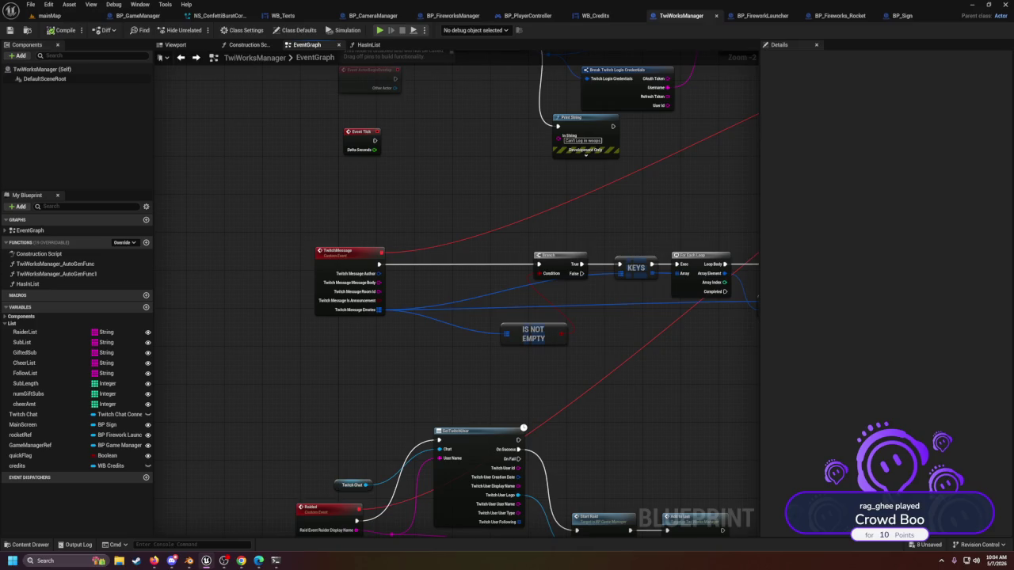
drag(602, 305, 442, 288)
drag(756, 309, 441, 288)
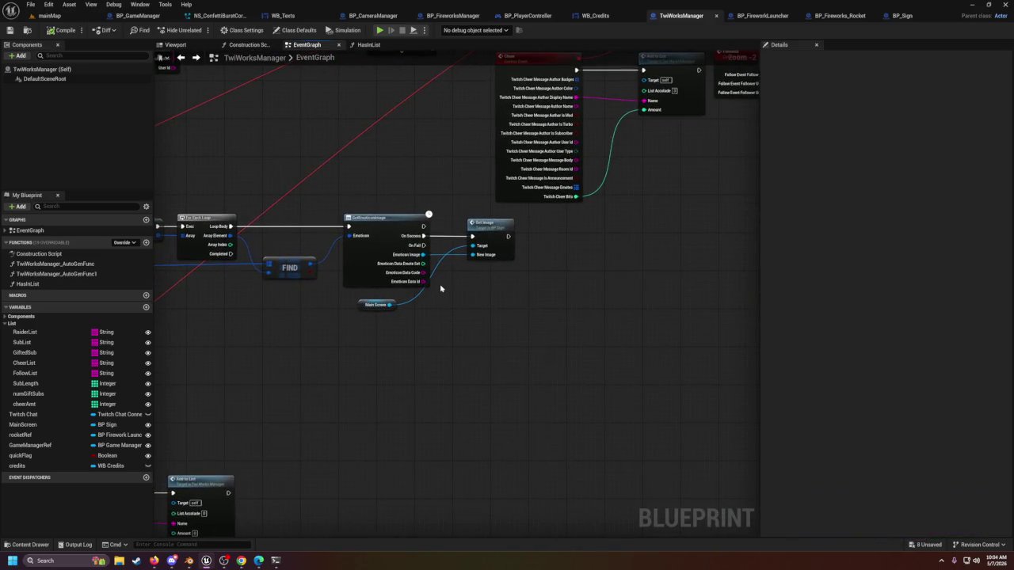
scroll(440, 289, down, 3)
scroll(503, 283, up, 3)
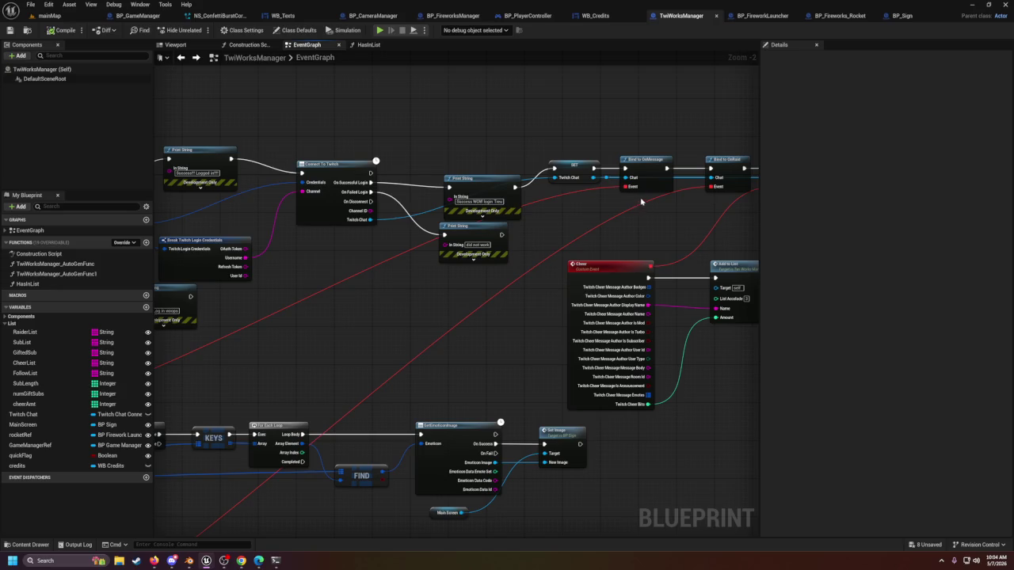
mouse_move(333, 302)
mouse_down()
mouse_move(502, 343)
mouse_move(521, 239)
mouse_move(510, 184)
mouse_move(541, 361)
mouse_up()
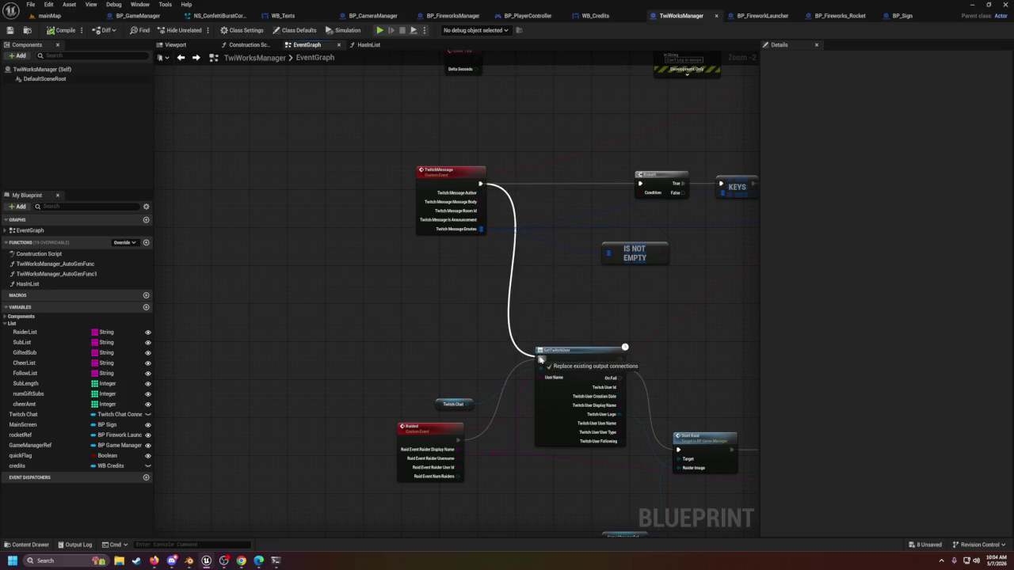
Step: Connect TwitchMessage's exec to GetTwitchUser and link the split Author Display Name to User Name
drag(541, 361, 541, 361)
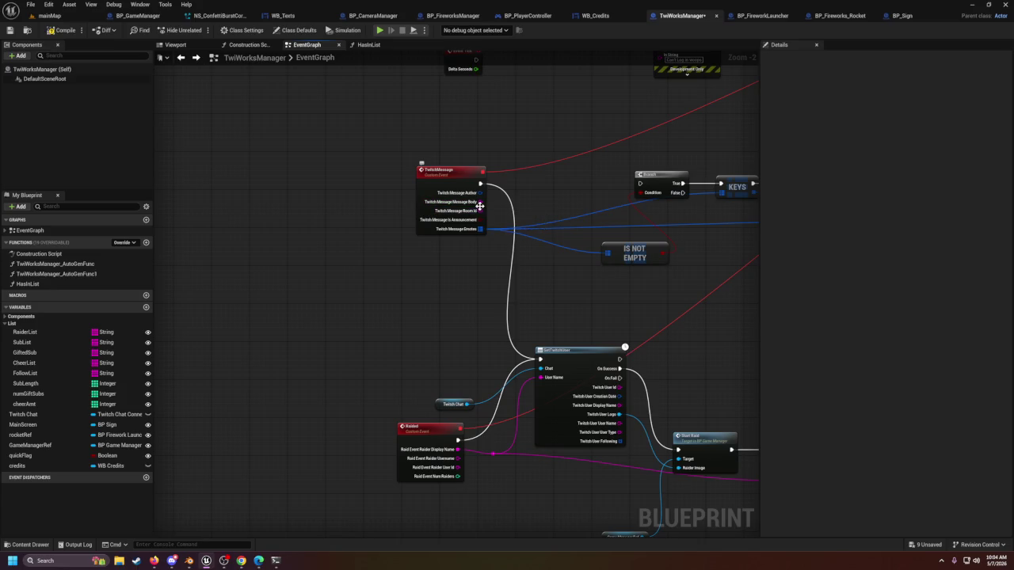
right_click(481, 194)
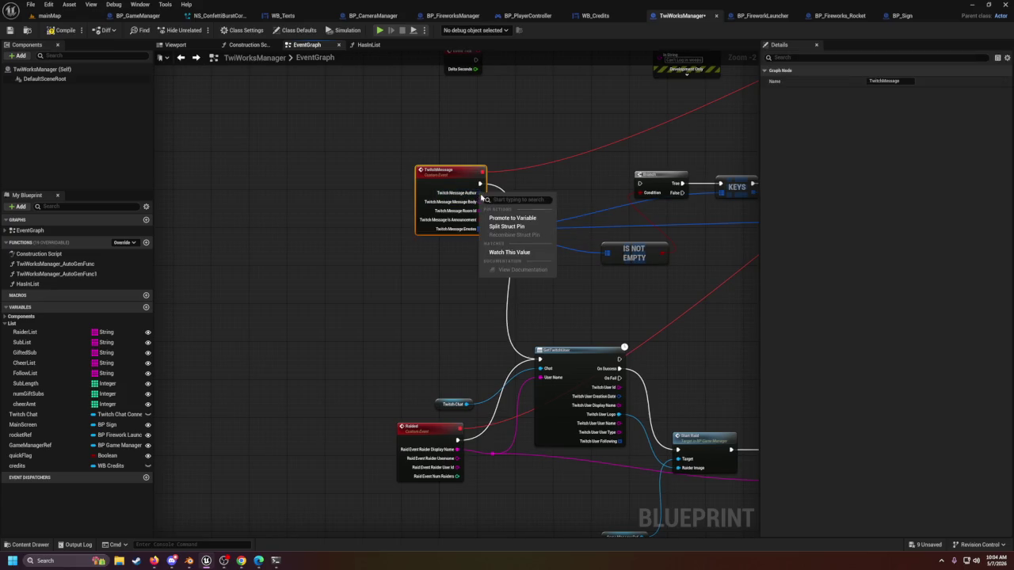
click(498, 225)
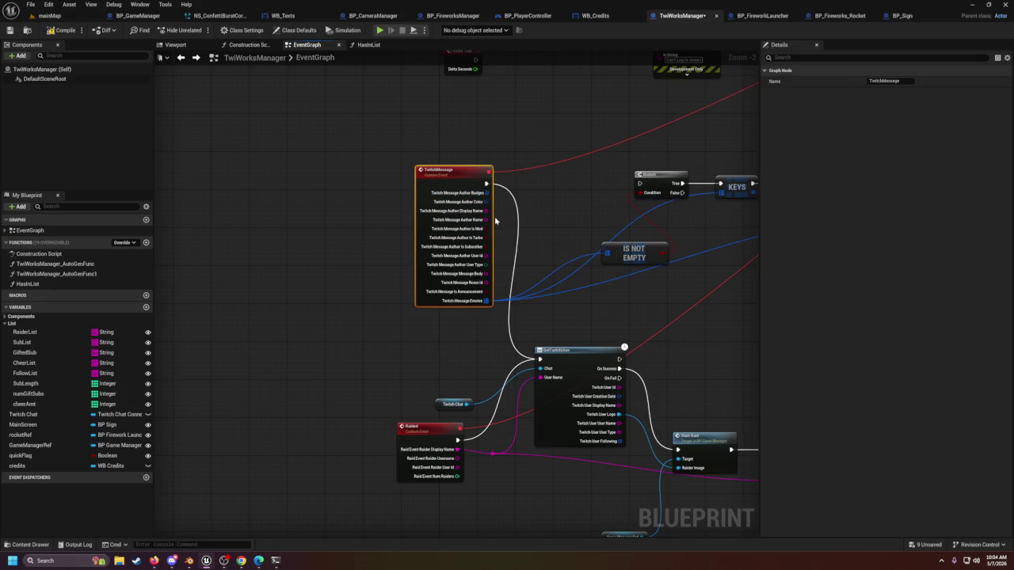
drag(488, 211, 544, 379)
Step: Route the display name through a reroute into Add to List's Name, then compile
mouse_move(612, 472)
mouse_down()
mouse_move(480, 322)
mouse_move(570, 375)
mouse_up()
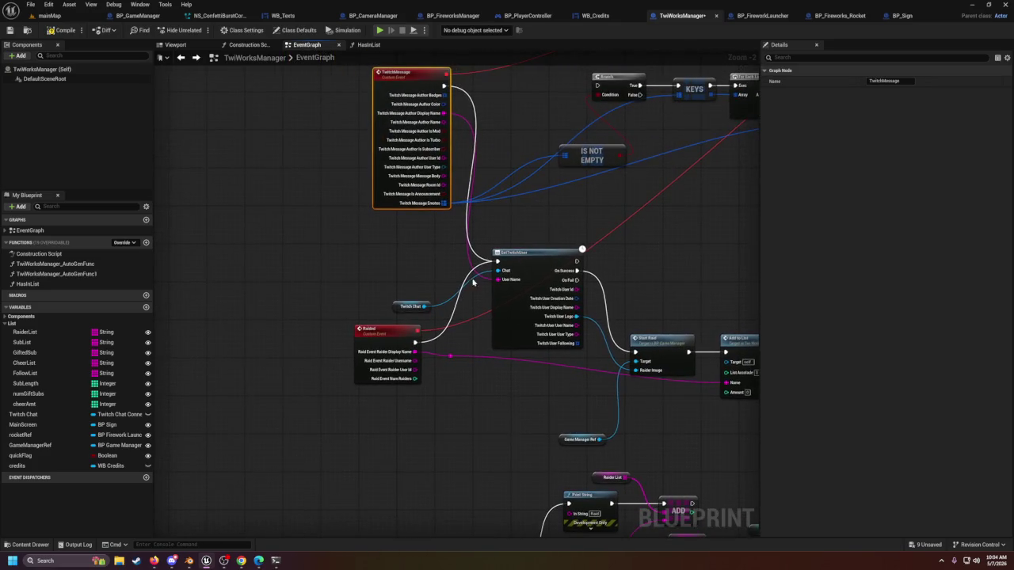
double_click(470, 192)
mouse_move(470, 192)
mouse_down()
mouse_move(735, 385)
mouse_move(602, 391)
mouse_up()
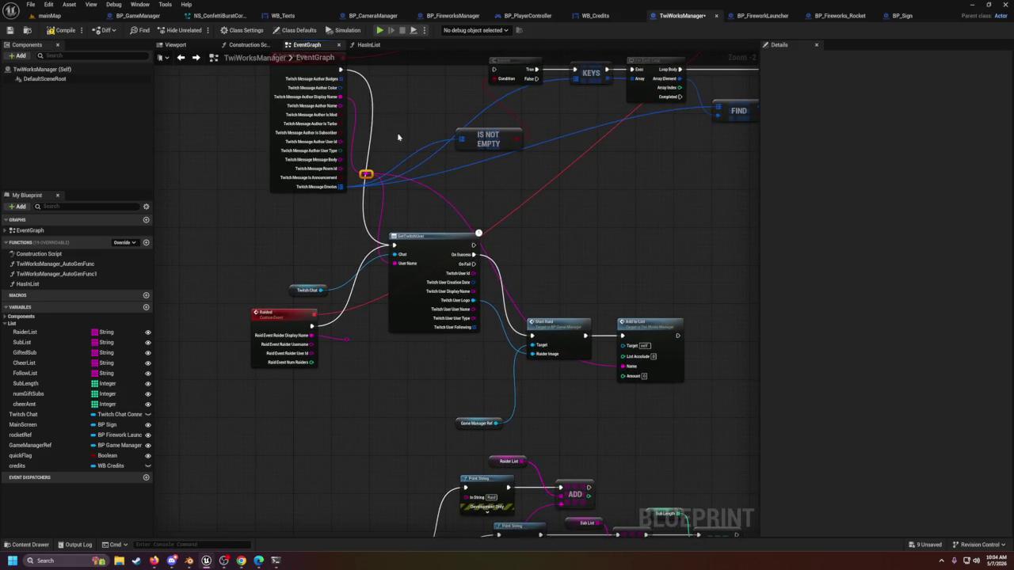
click(72, 29)
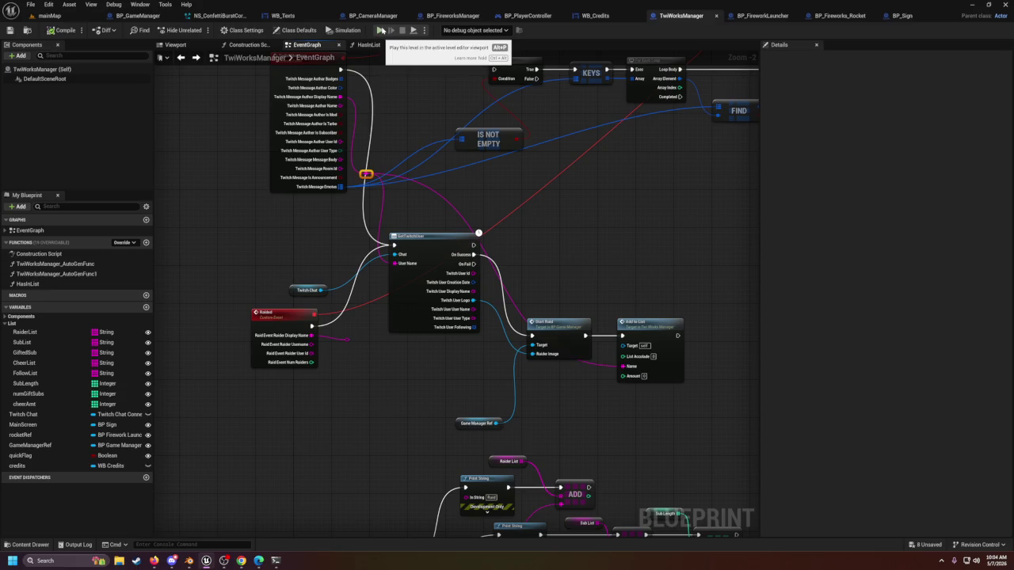
click(43, 15)
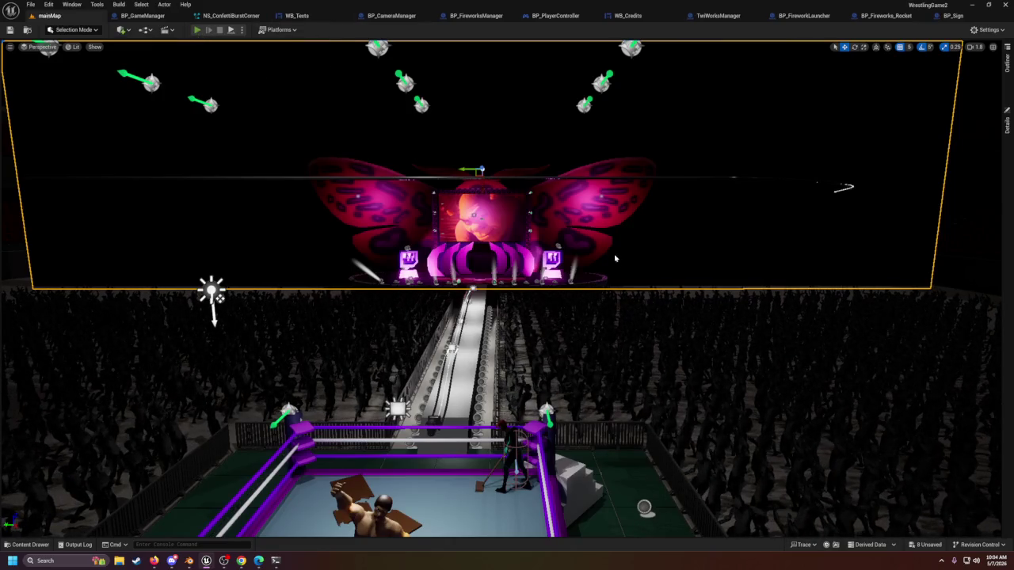
Step: Run the mainMap level in the editor, watch the fireworks show, then stop the session
key(alt+p)
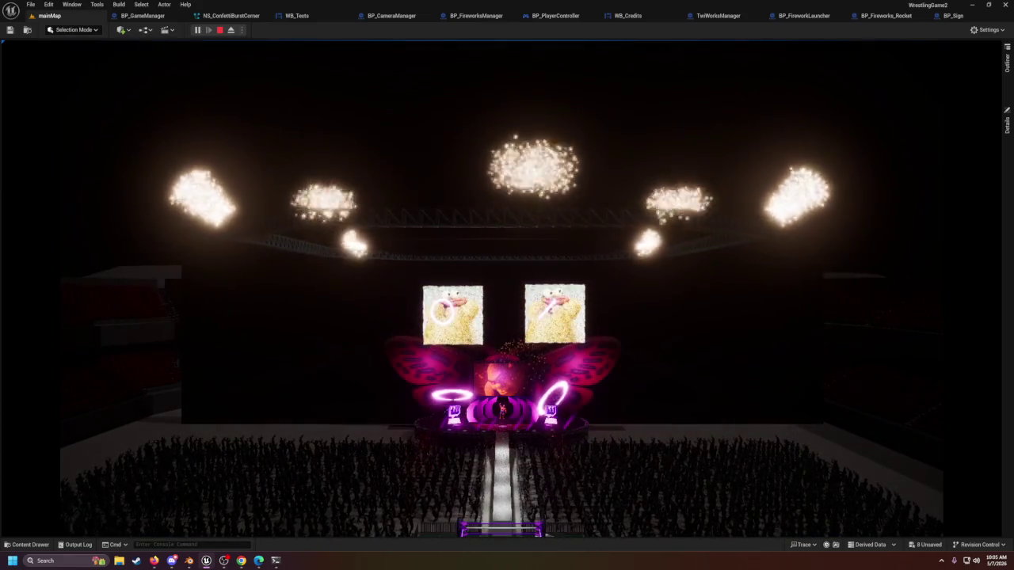
key(shift+F1)
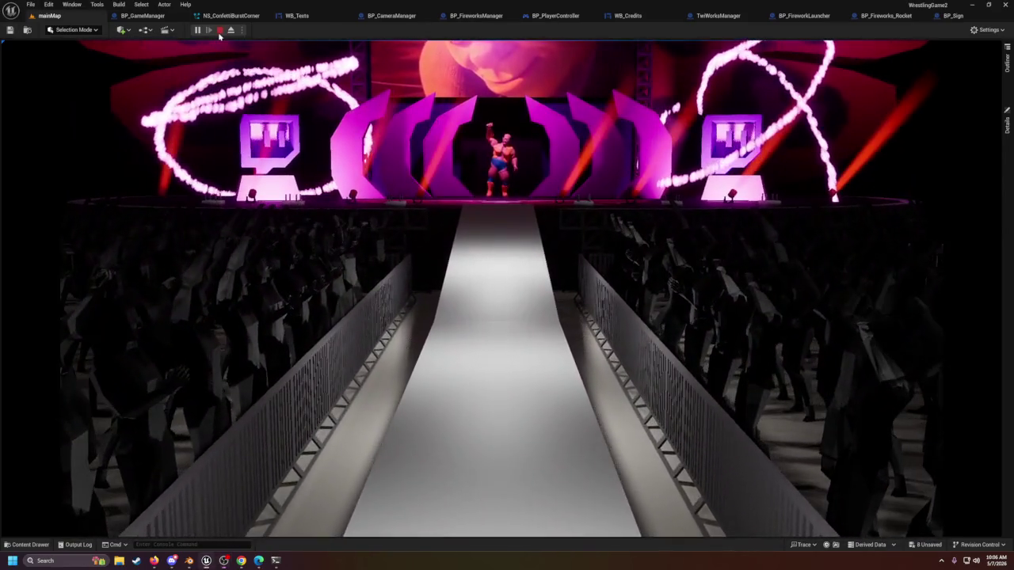
click(219, 30)
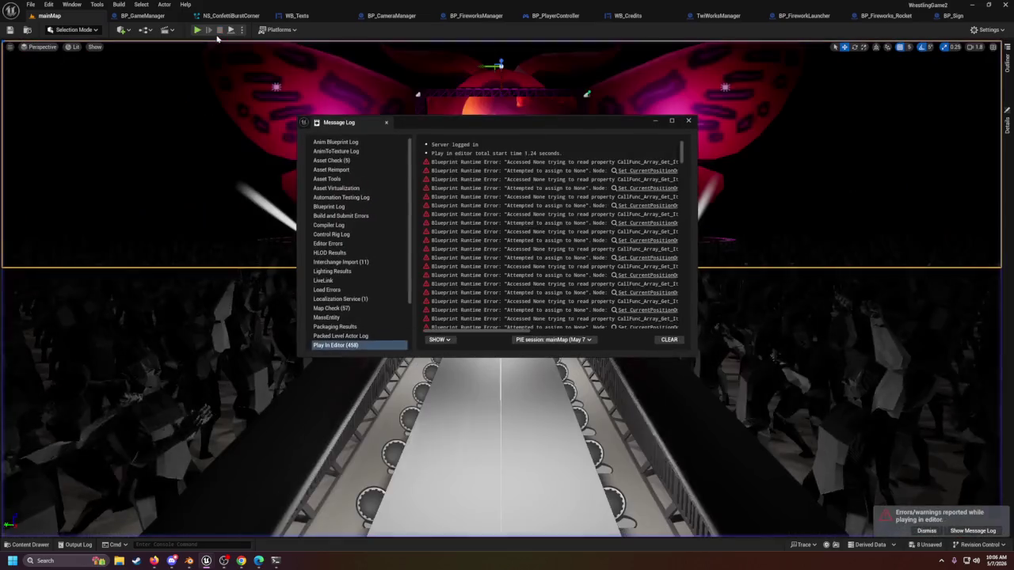
Step: Close the Message Log and undo the TwitchMessage pin edits in TwiWorksManager
click(692, 121)
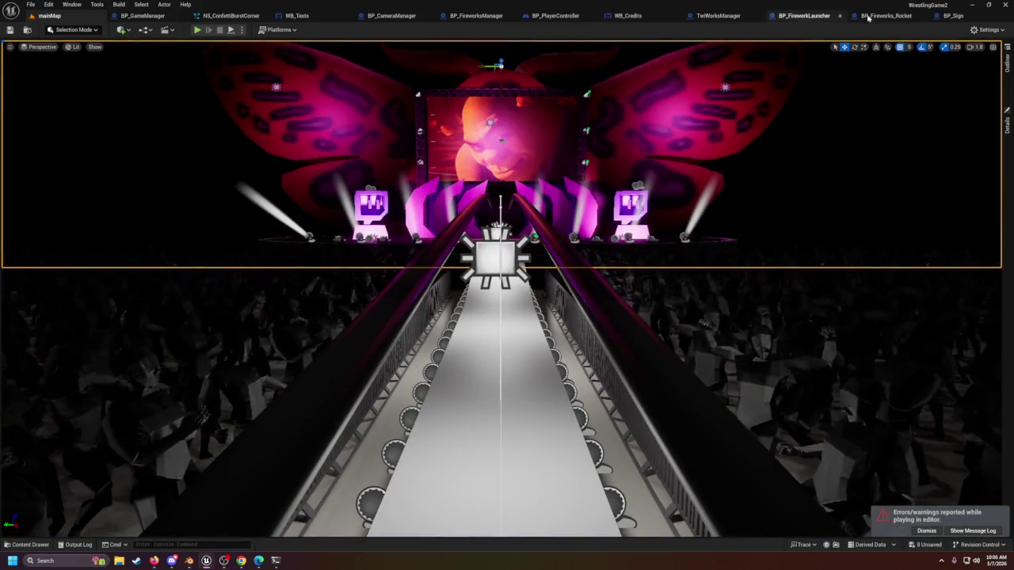
click(719, 15)
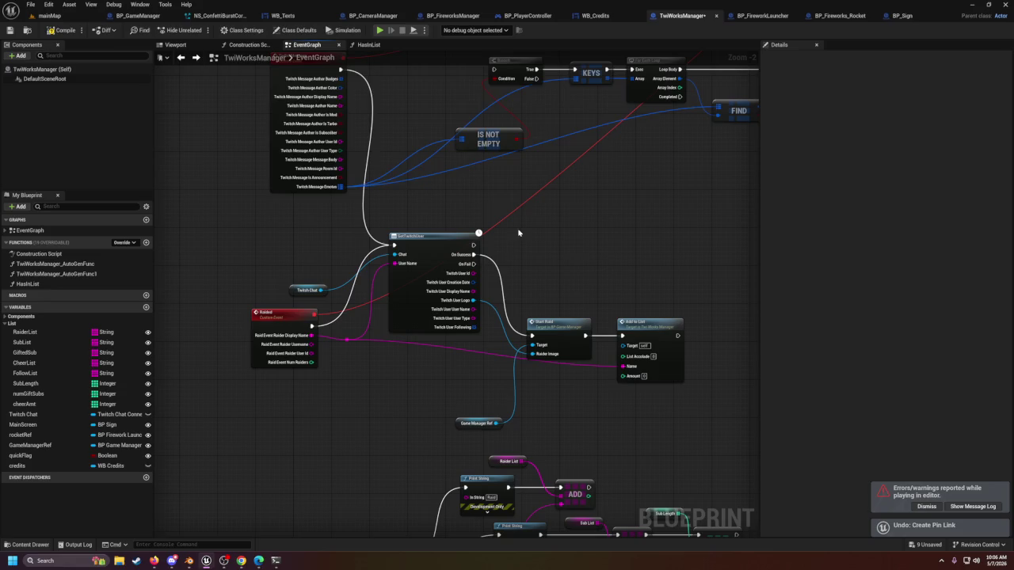
key(ctrl+z)
Step: Pan and zoom the graph to center the Cheer event node and inspect its pins
mouse_move(483, 162)
mouse_down()
mouse_move(479, 260)
mouse_move(401, 247)
mouse_move(597, 342)
mouse_up()
scroll(536, 194, up, 2)
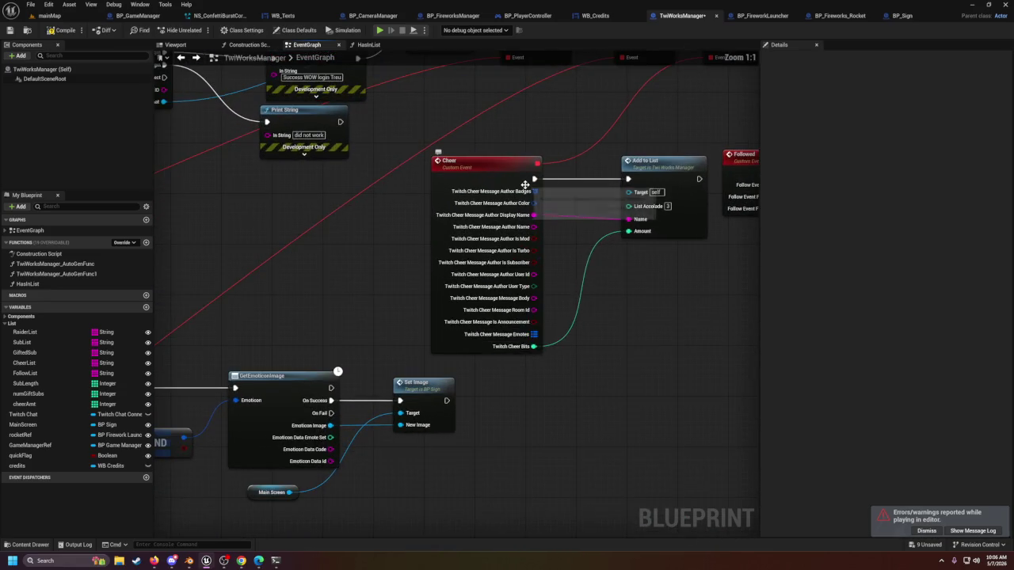
mouse_move(621, 295)
mouse_down()
mouse_move(306, 287)
mouse_move(407, 452)
mouse_move(693, 106)
mouse_up()
scroll(306, 287, down, 2)
drag(510, 197, 269, 444)
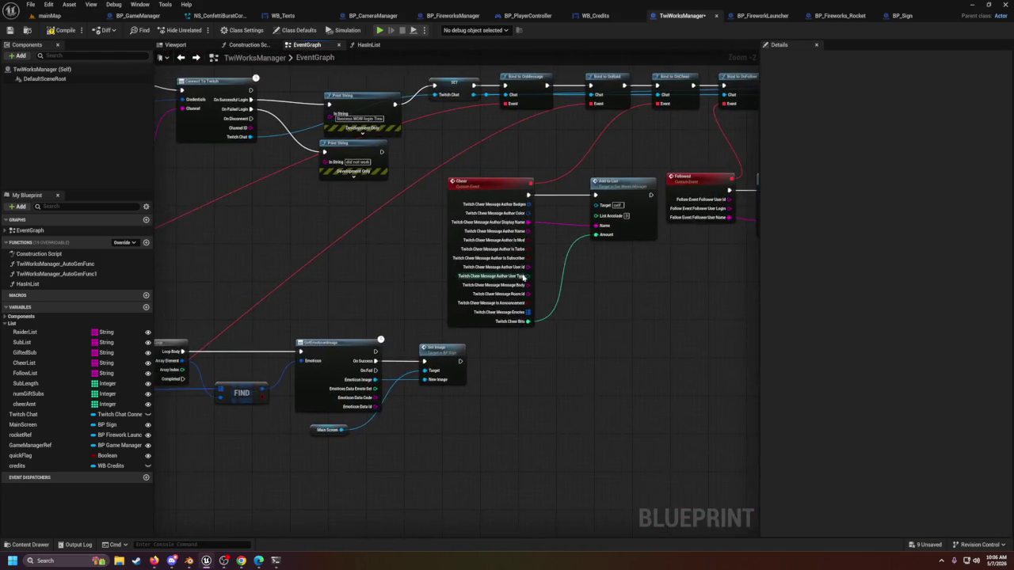
scroll(513, 221, up, 2)
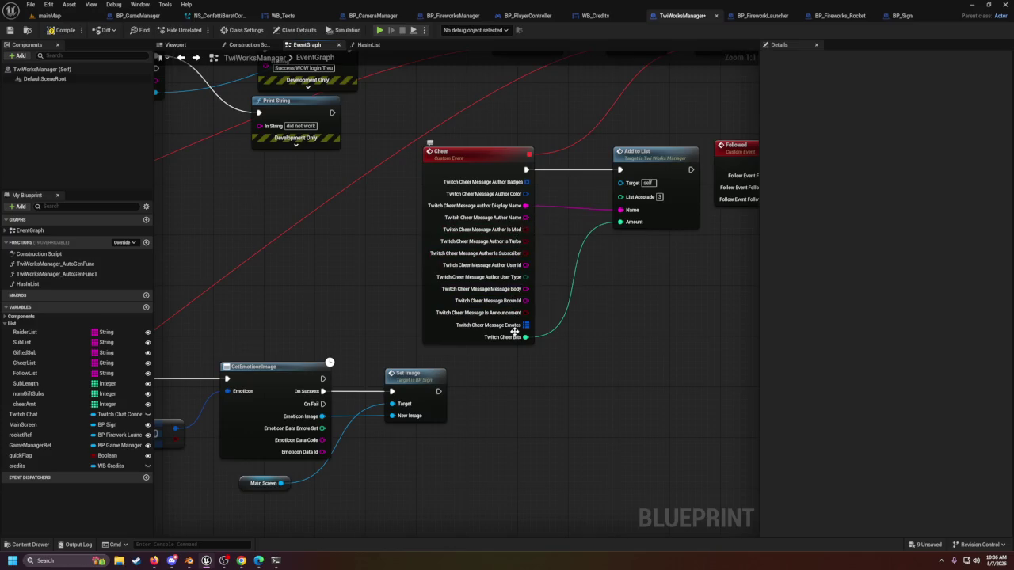
mouse_move(515, 330)
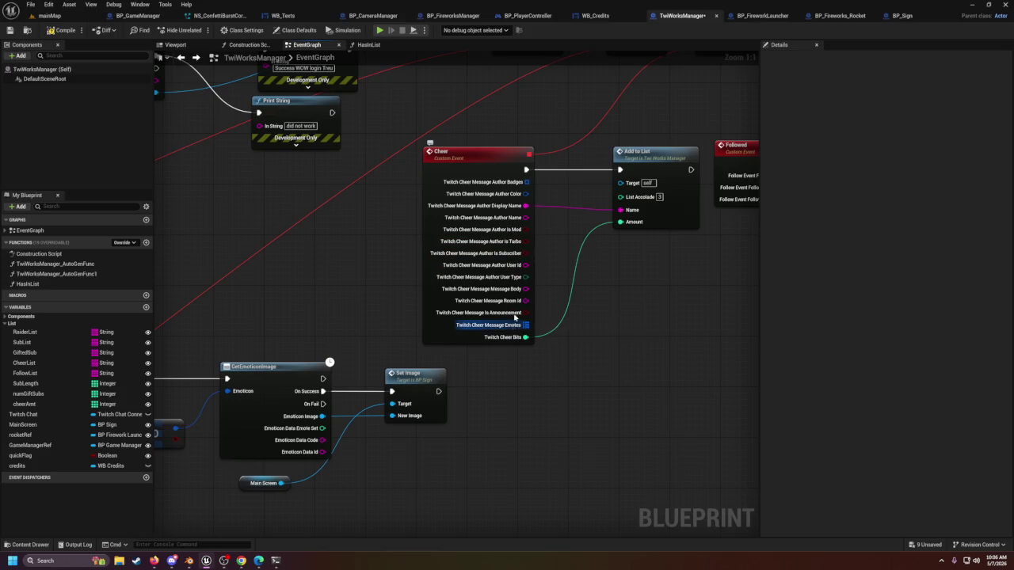
mouse_move(644, 302)
mouse_down()
mouse_move(467, 369)
mouse_move(523, 319)
mouse_move(562, 378)
mouse_up()
mouse_move(502, 403)
mouse_down()
mouse_move(626, 269)
mouse_move(414, 302)
mouse_move(606, 337)
mouse_move(538, 342)
mouse_up()
scroll(537, 342, up, 2)
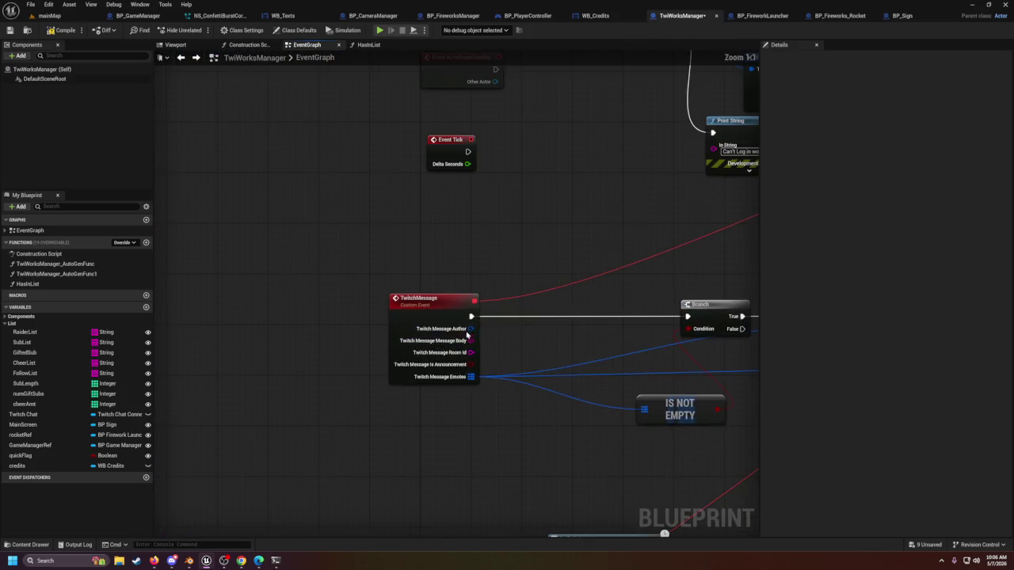
mouse_move(525, 267)
mouse_down()
mouse_move(575, 196)
mouse_move(540, 123)
mouse_up()
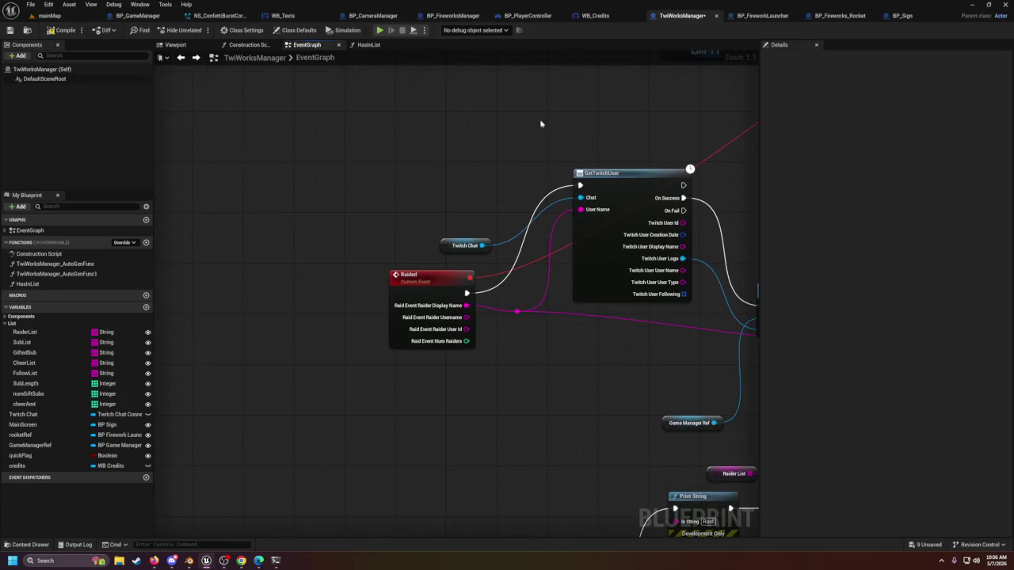
drag(560, 338, 457, 335)
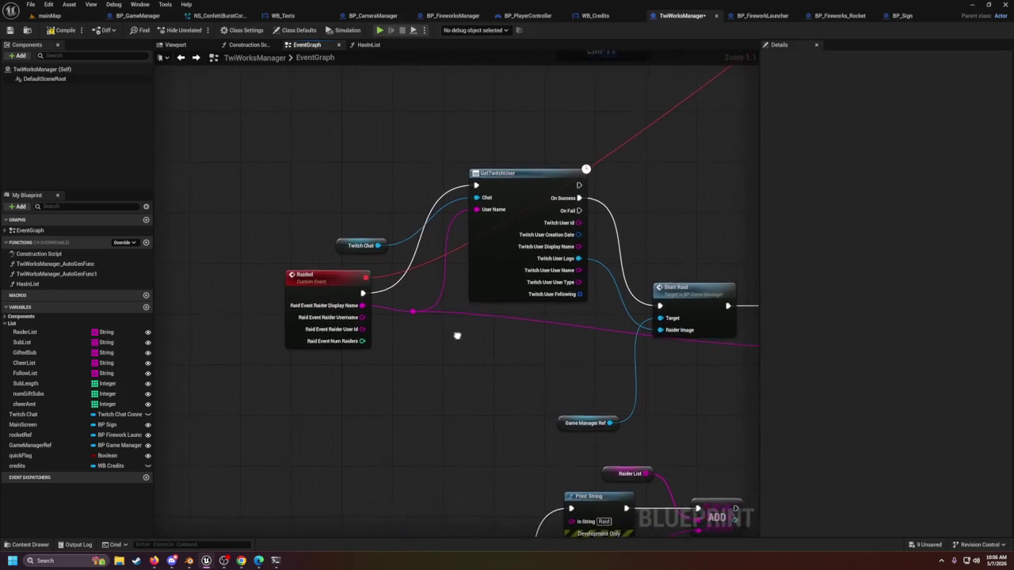
drag(523, 317, 521, 307)
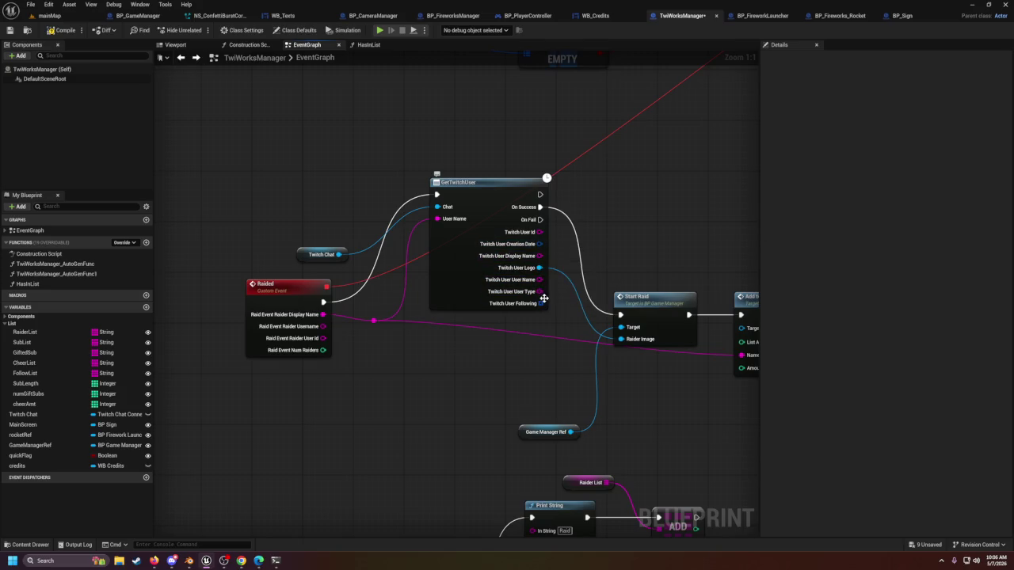
drag(551, 380, 368, 330)
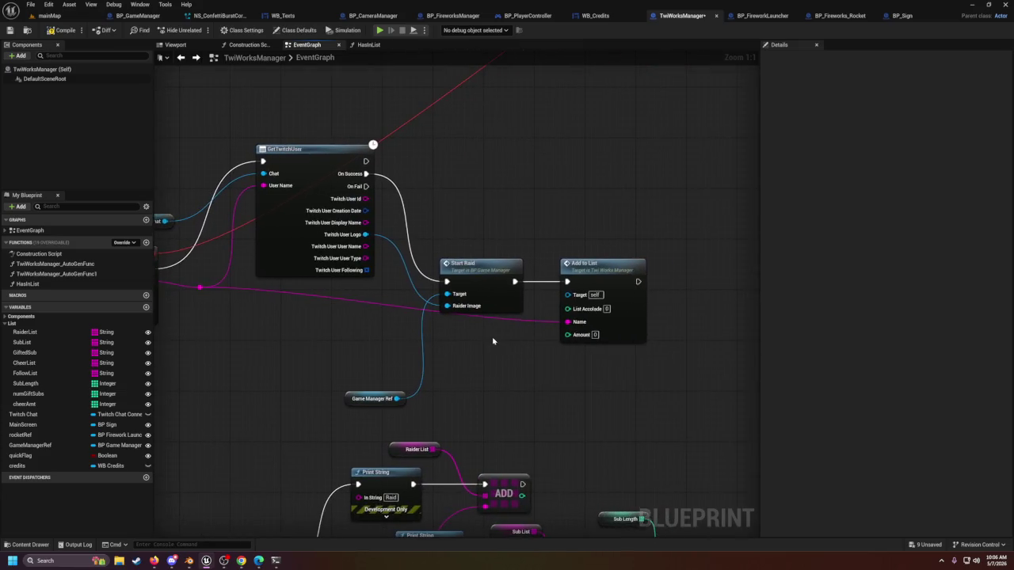
scroll(493, 340, down, 5)
drag(486, 223, 418, 79)
mouse_move(248, 97)
mouse_down()
mouse_move(536, 283)
mouse_move(739, 486)
mouse_move(708, 310)
mouse_up()
scroll(586, 321, up, 3)
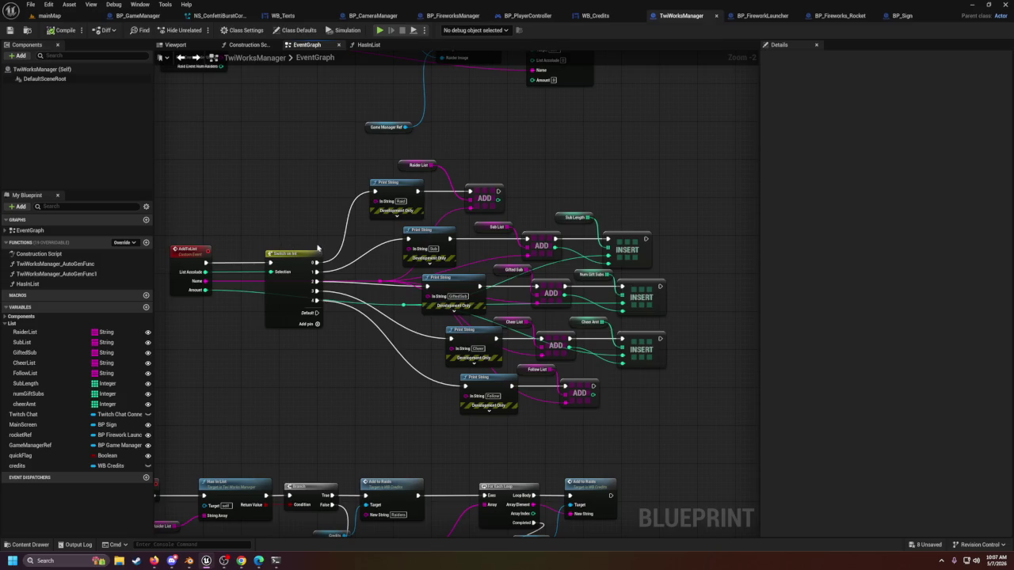
scroll(369, 369, down, 4)
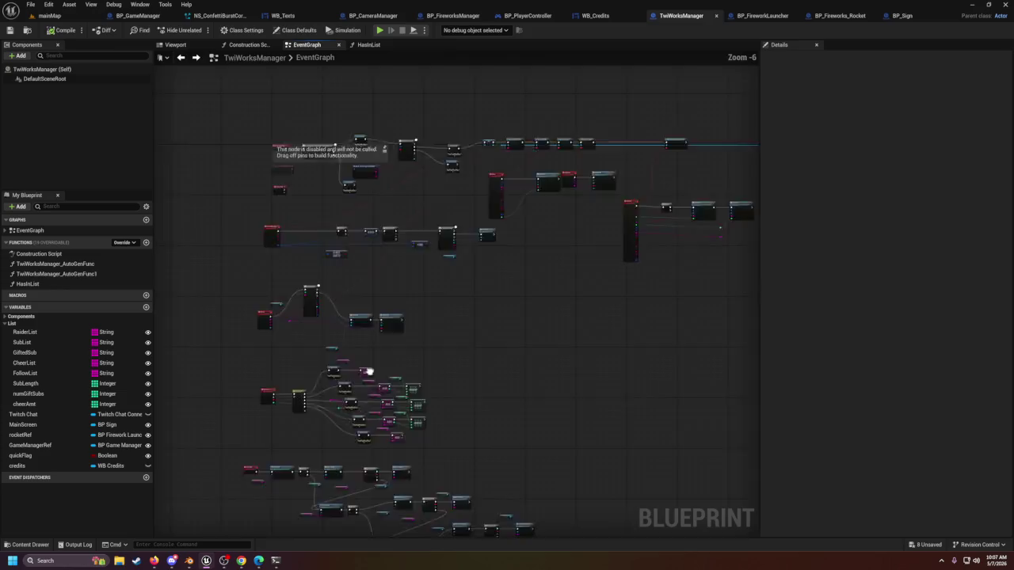
scroll(520, 273, up, 3)
drag(520, 273, 372, 318)
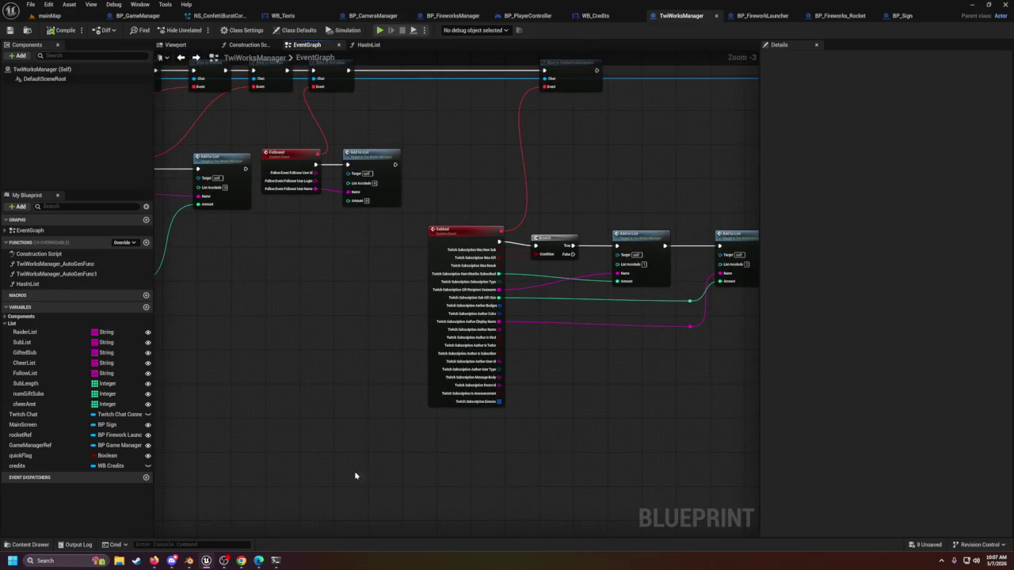
click(190, 561)
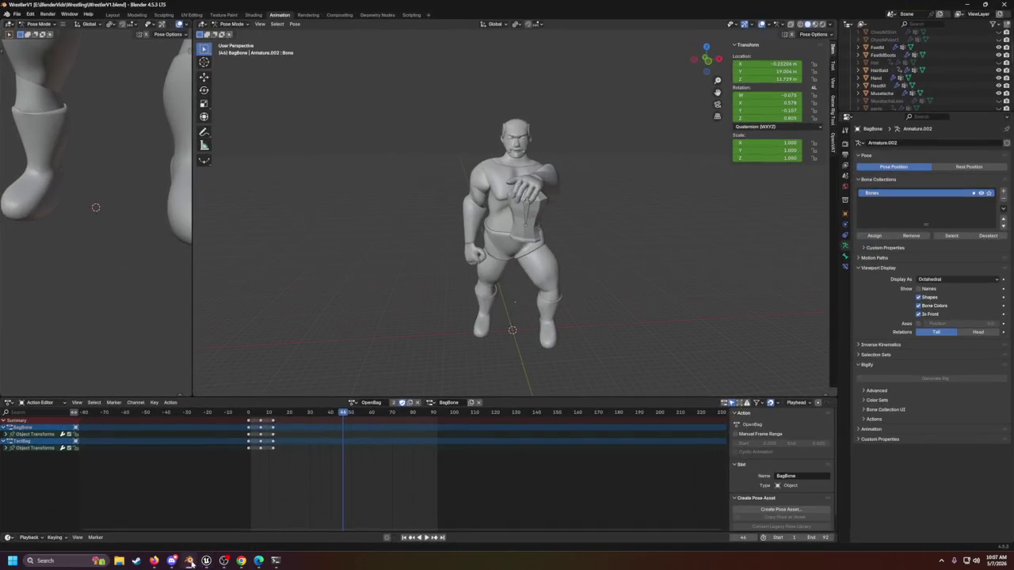
Step: Open Hockey.blend from Blender's File > Open Recent list
click(13, 14)
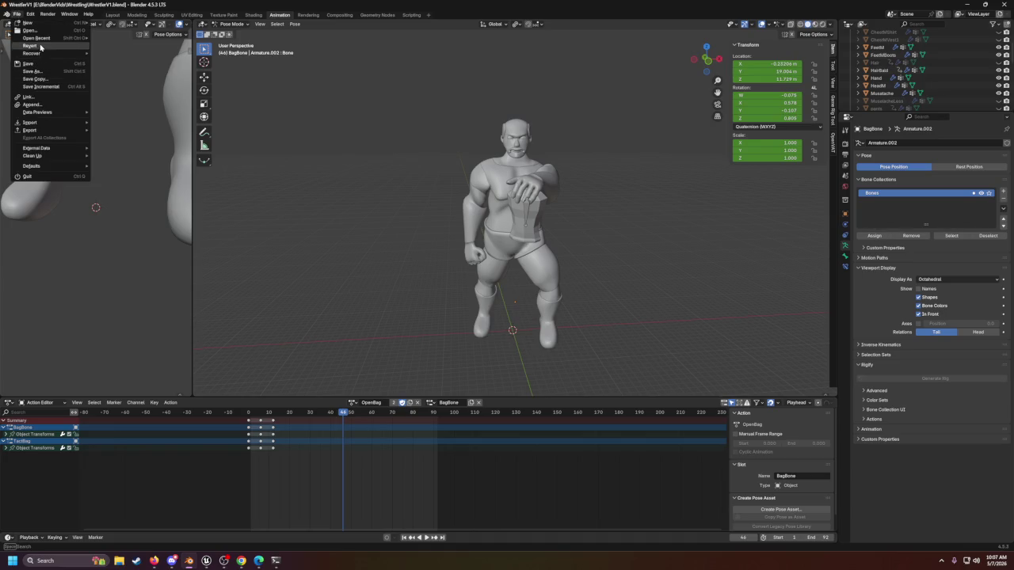
mouse_move(40, 38)
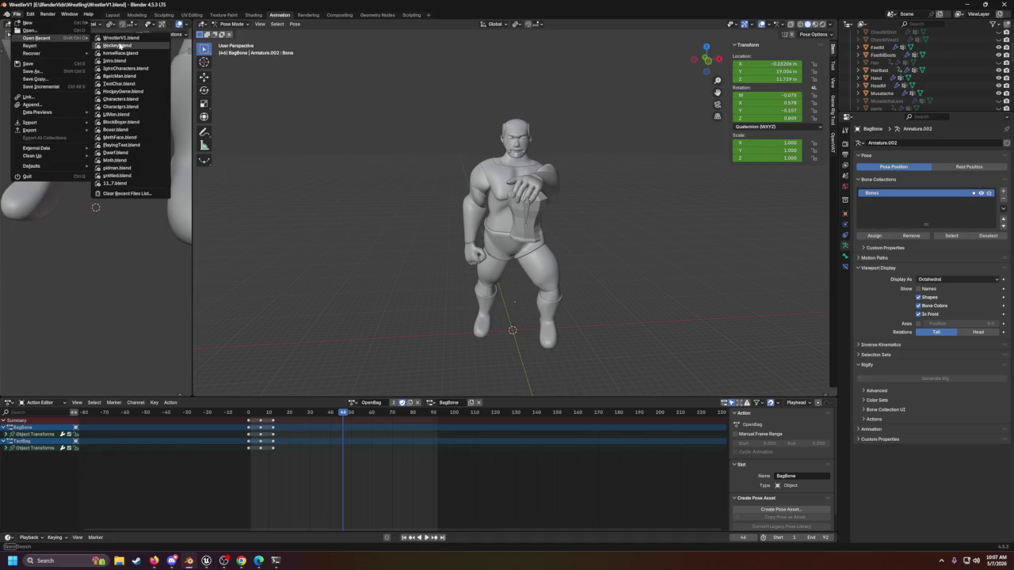
click(119, 45)
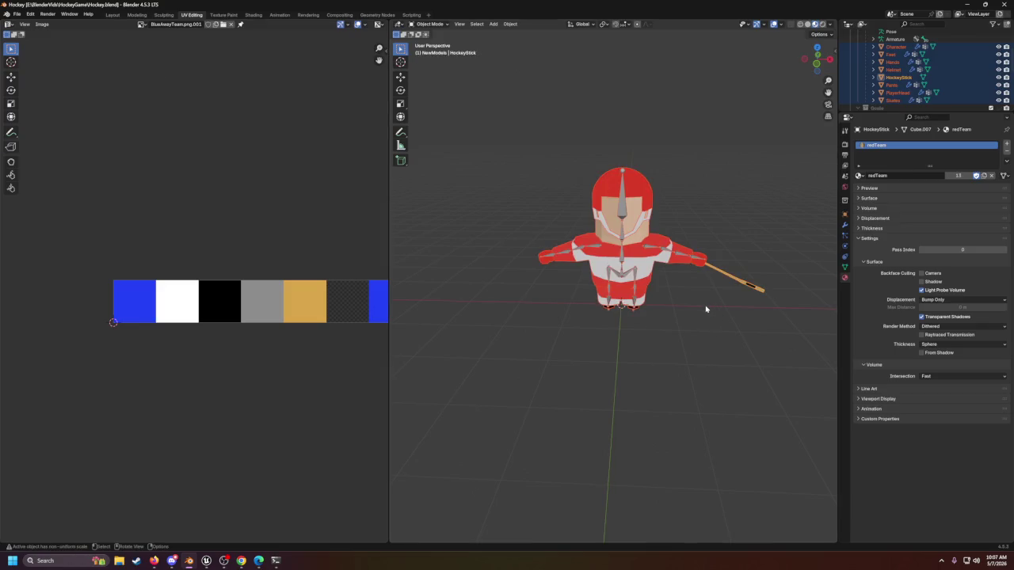